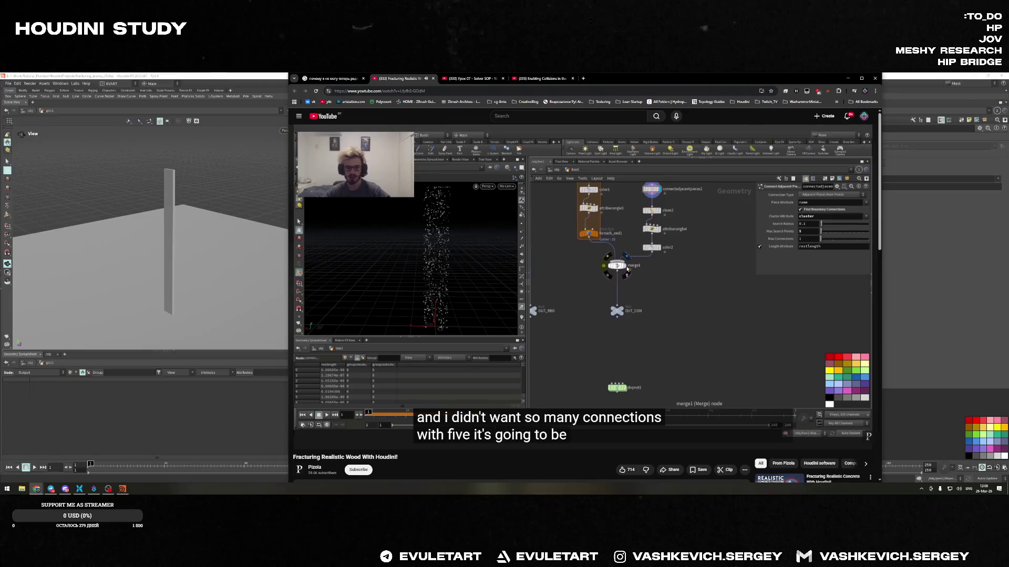
# Select connectadjacentpieces2 and display its connection lines in the viewport instead of the solid plank.
pyautogui.click(628, 298)
pyautogui.hotkey('alt', 'Tab')
pyautogui.scroll(-2, 580, 332)
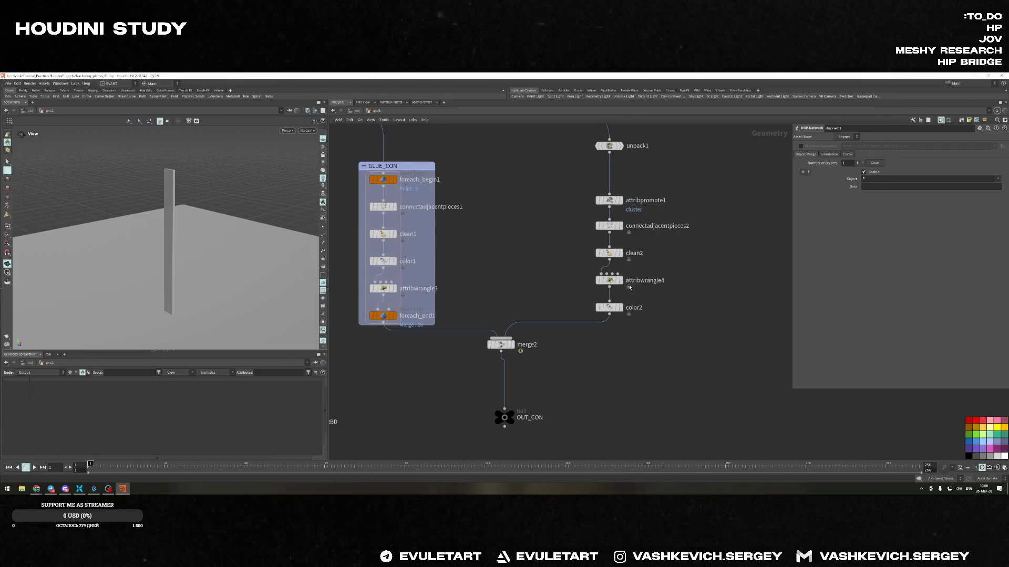
pyautogui.click(619, 228)
pyautogui.click(620, 227)
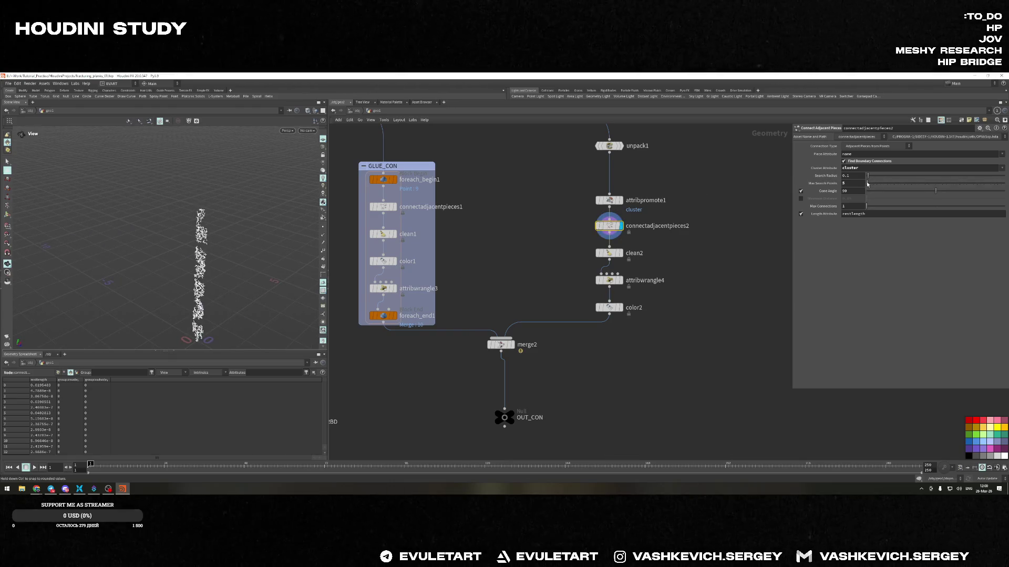
# Compare with the tutorial while orbiting the viewport around the connection lines.
pyautogui.hotkey('alt', 'Tab')
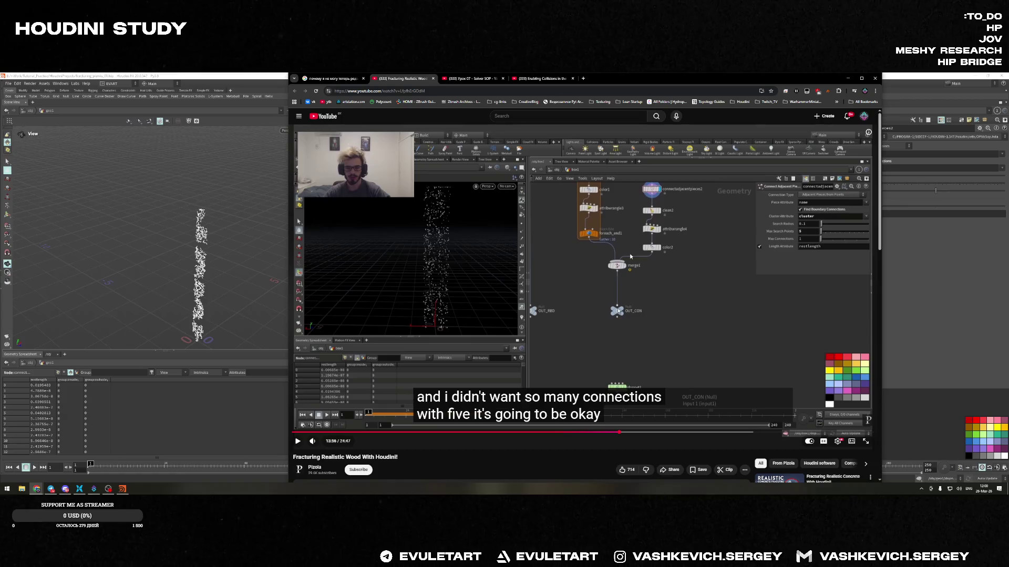
pyautogui.hotkey('alt', 'Tab')
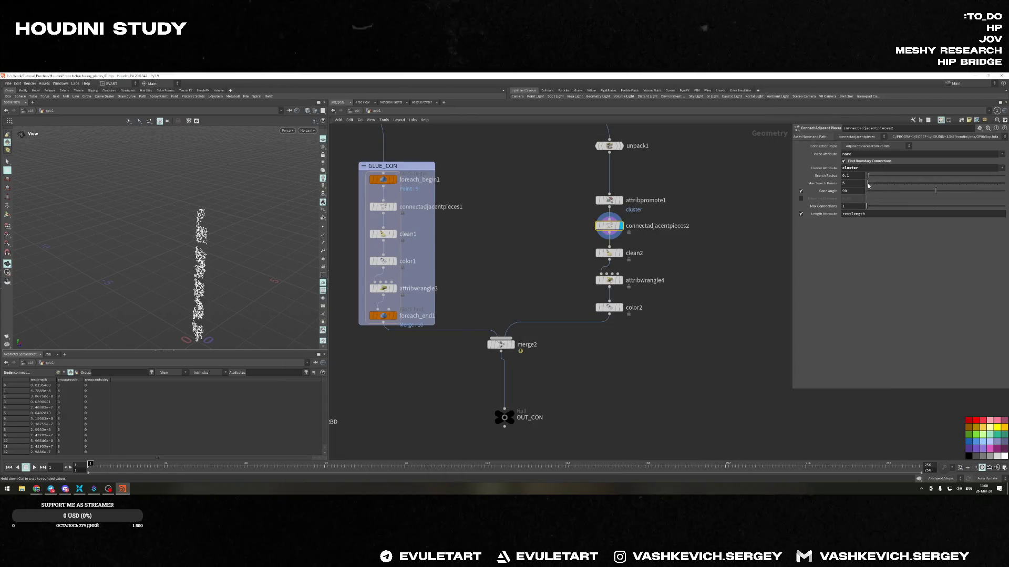
pyautogui.keyDown('alt'); pyautogui.moveTo(200, 268); pyautogui.dragTo(228, 237); pyautogui.keyUp('alt')
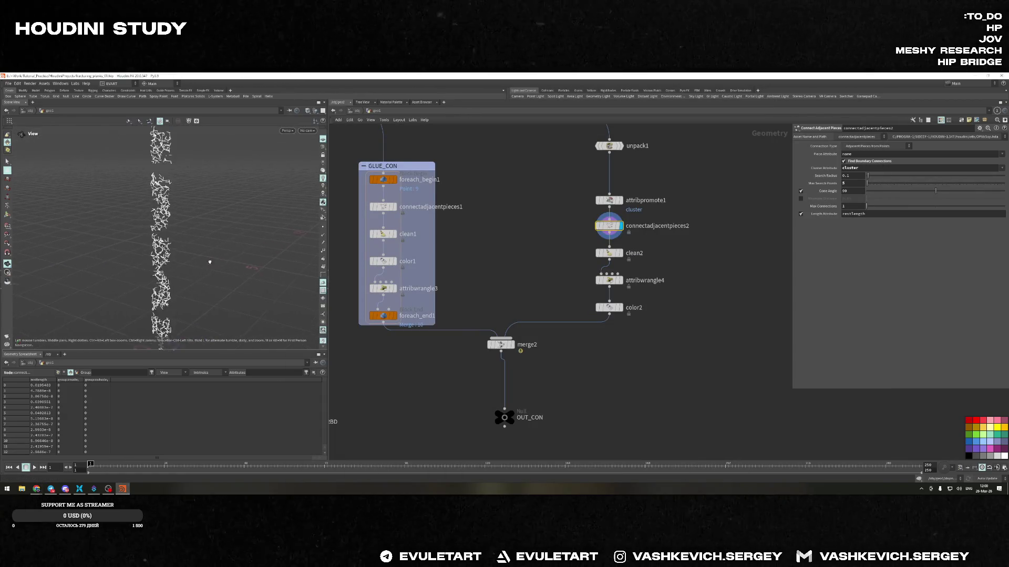
pyautogui.hotkey('alt', 'Tab')
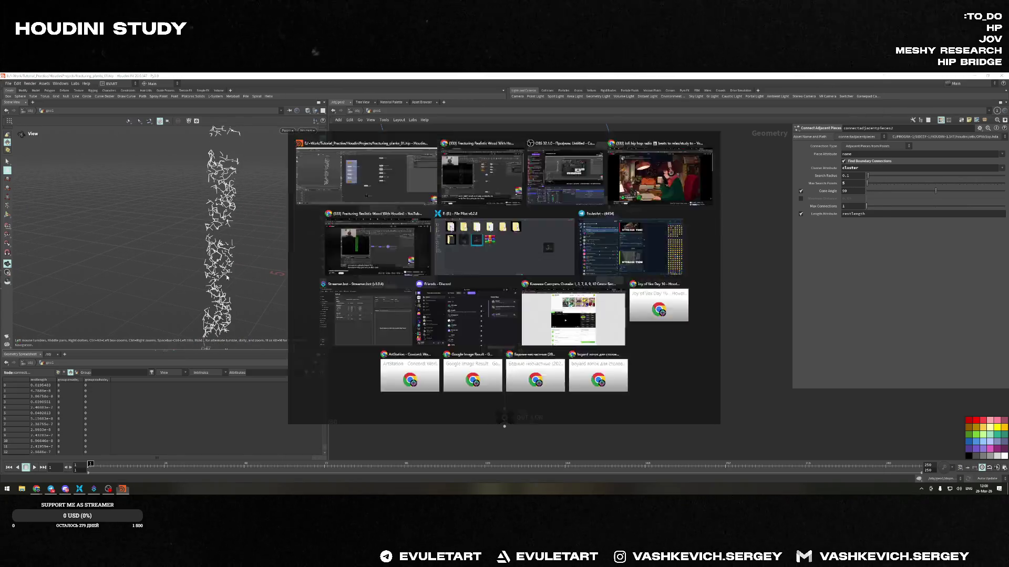
pyautogui.hotkey('alt', 'Tab')
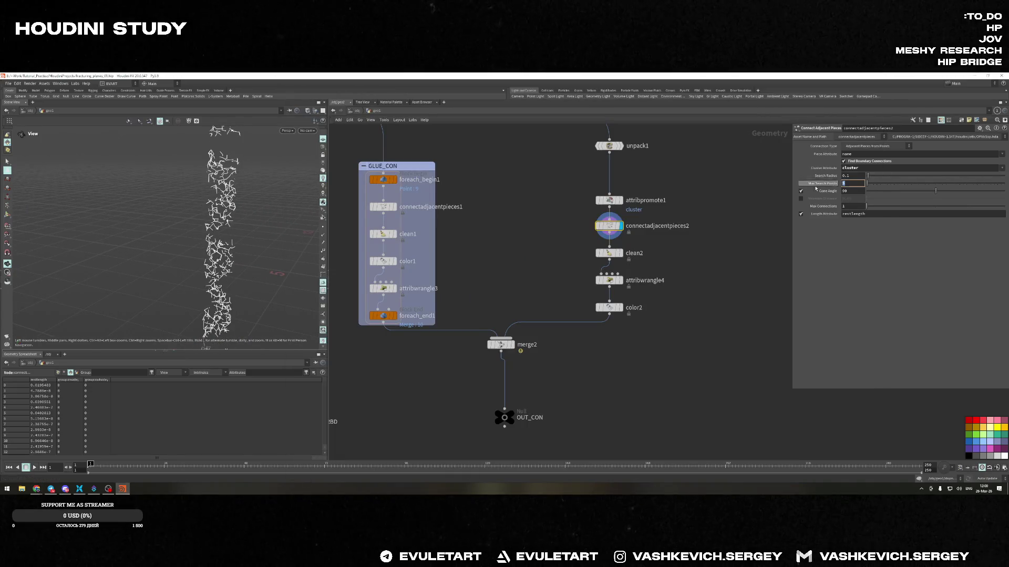
pyautogui.moveTo(118, 252)
pyautogui.keyDown('alt'); pyautogui.mouseDown()
pyautogui.moveTo(189, 198)
pyautogui.moveTo(176, 211)
pyautogui.mouseUp(); pyautogui.keyUp('alt')
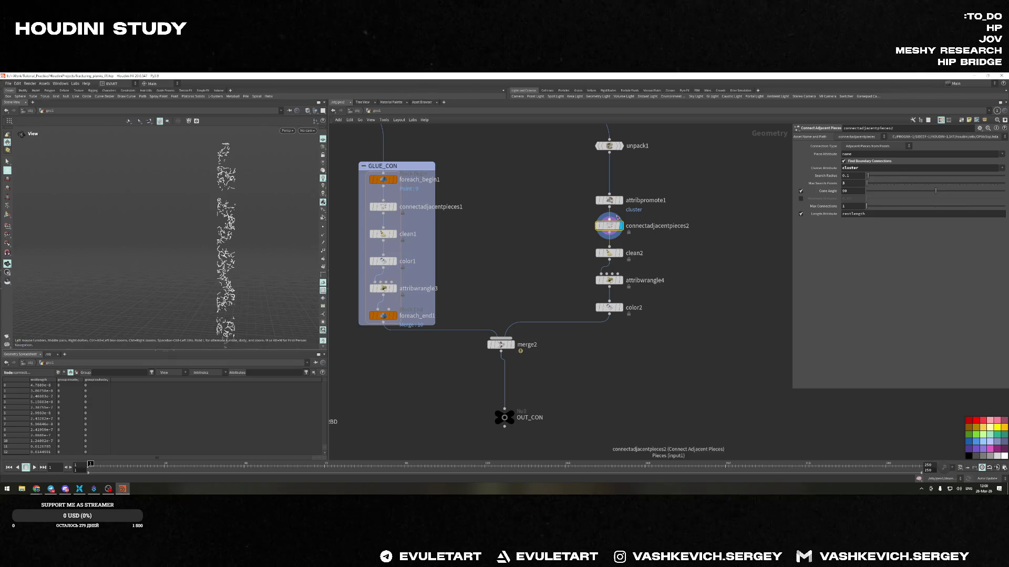
pyautogui.scroll(-3, 668, 243)
# Move the unpack1-to-color2 node chain down-left in the network.
pyautogui.moveTo(668, 243); pyautogui.dragTo(576, 405, button='middle')
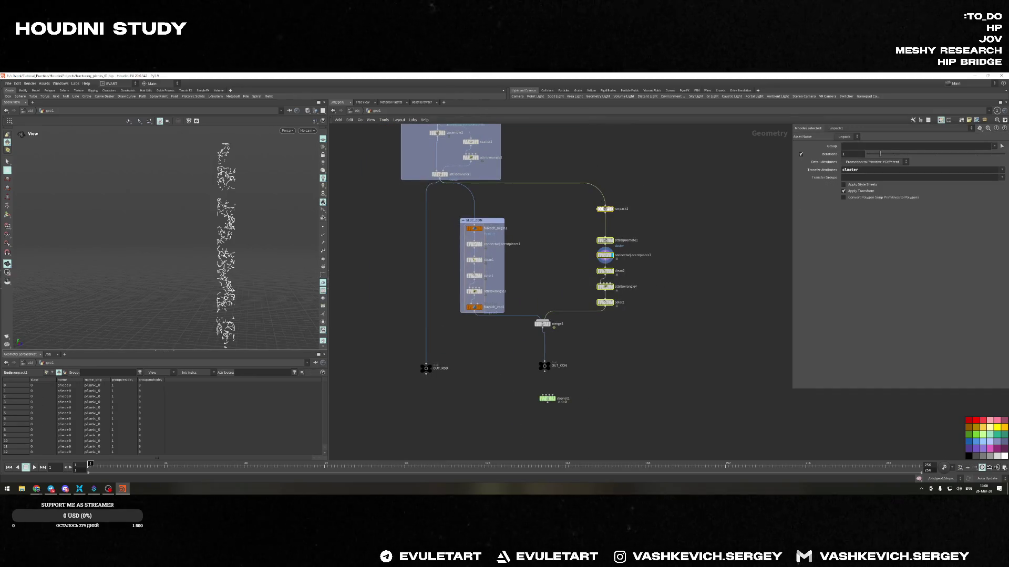
pyautogui.moveTo(605, 302); pyautogui.dragTo(609, 304)
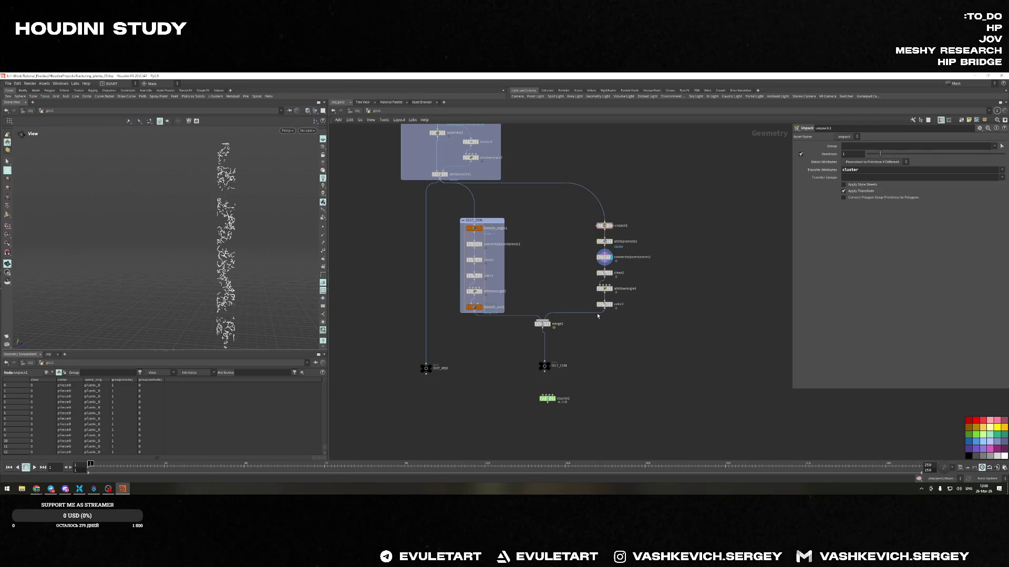
pyautogui.scroll(2, 592, 301)
# Check the tutorial's DOP network step, then display dopnet1 to show the upright plank.
pyautogui.hotkey('alt', 'Tab')
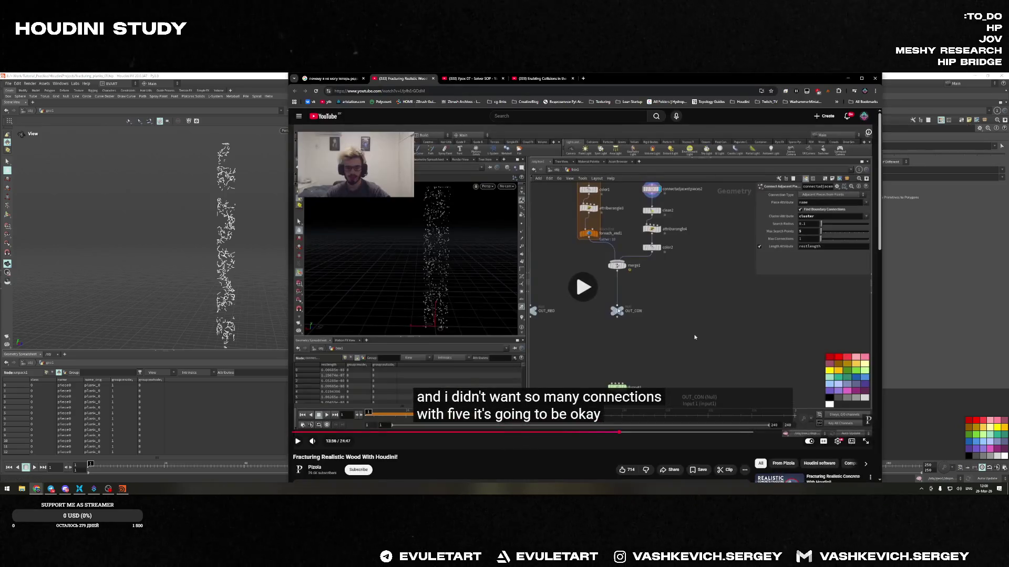
pyautogui.click(610, 371)
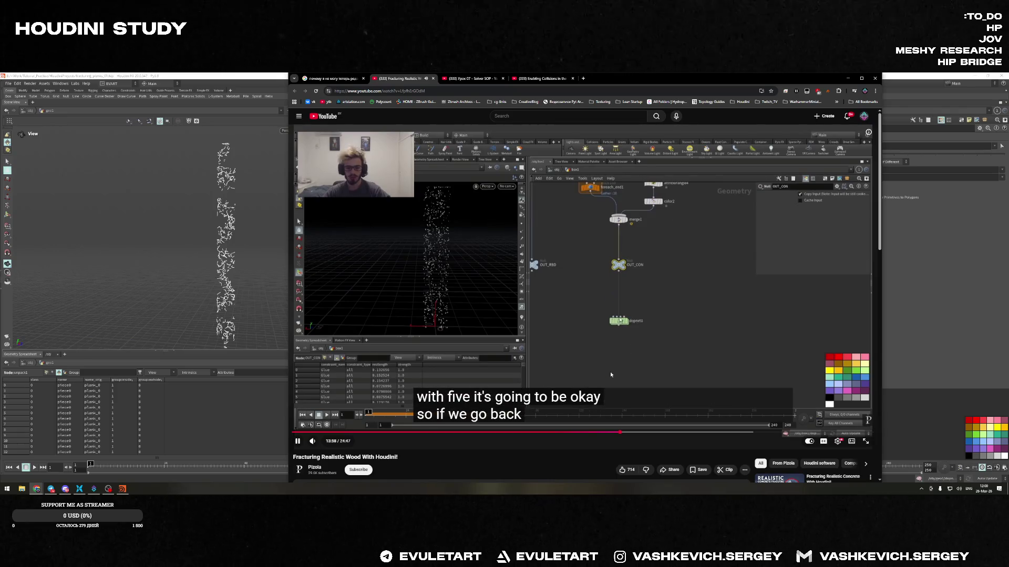
pyautogui.click(659, 288)
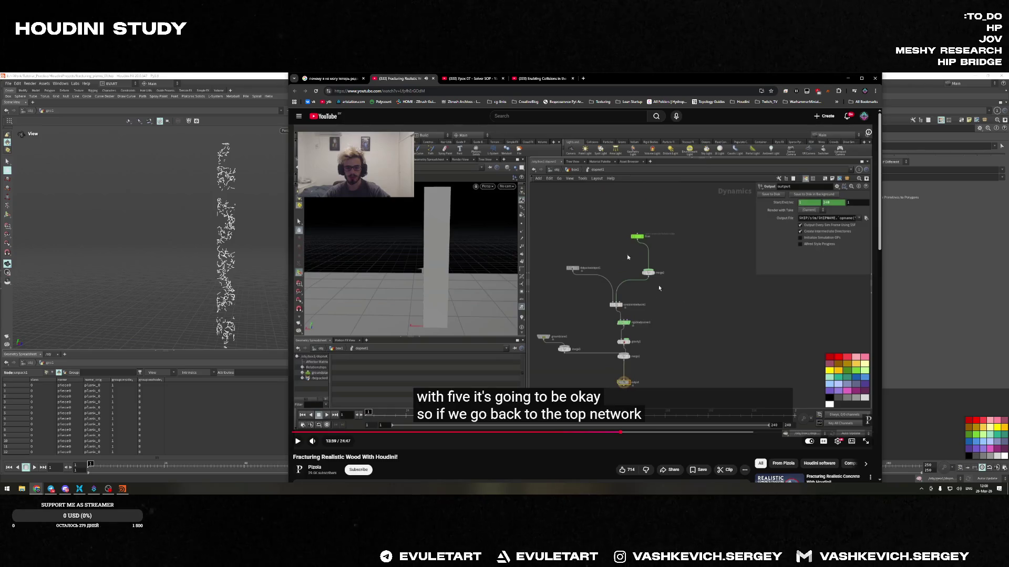
pyautogui.click(658, 285)
pyautogui.hotkey('alt', 'Tab')
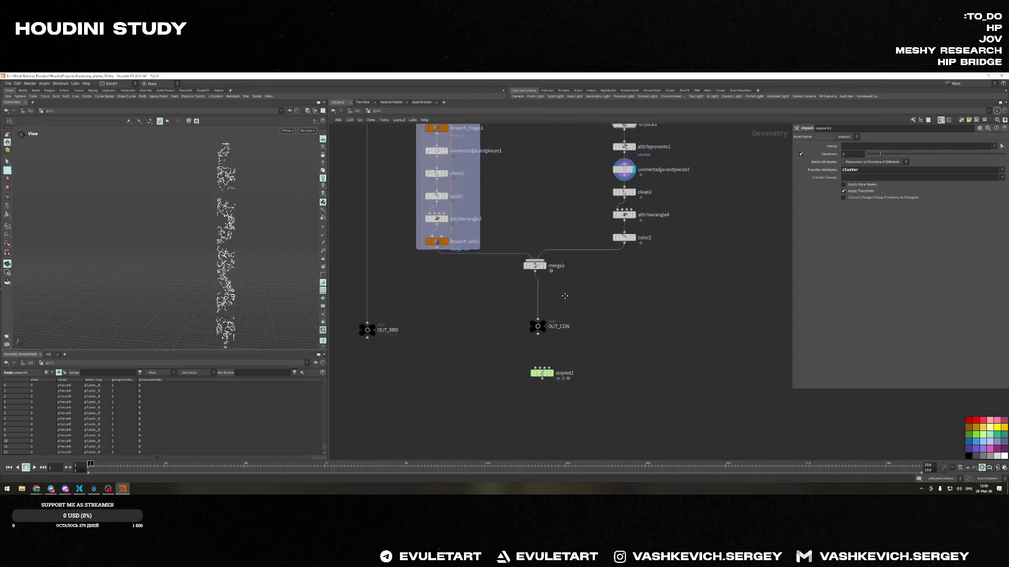
pyautogui.scroll(2, 574, 336)
pyautogui.moveTo(573, 337); pyautogui.dragTo(578, 373, button='middle')
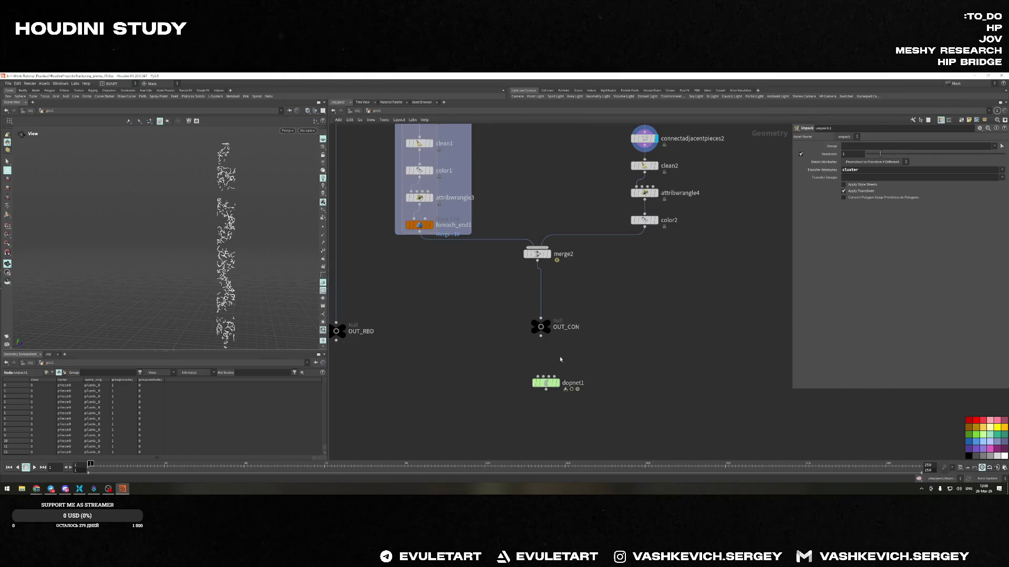
pyautogui.click(546, 384)
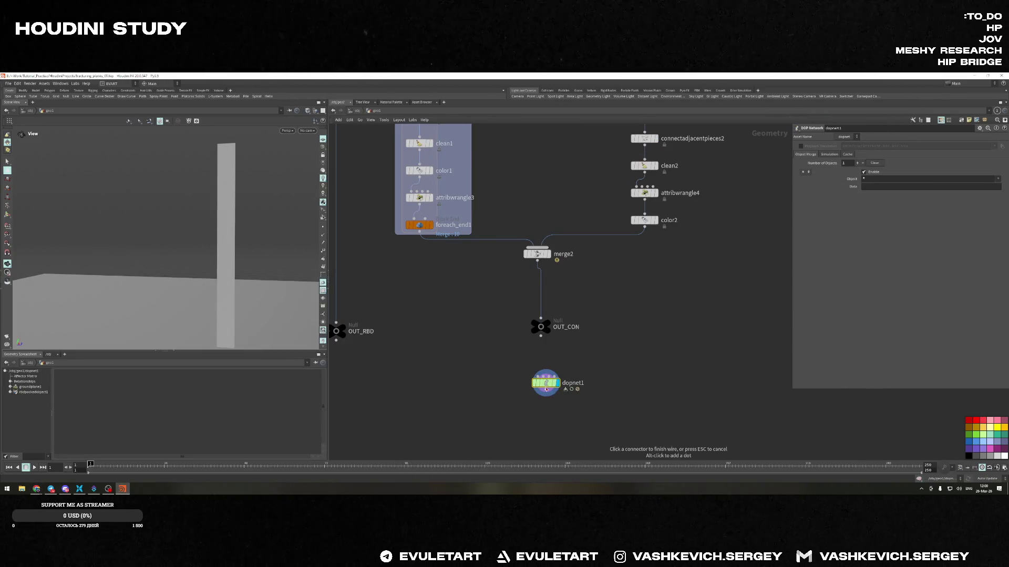
# Dive into dopnet1, play the plank-toppling simulation, rewind to frame 1 and select the Hard constraint.
pyautogui.doubleClick(546, 384)
pyautogui.scroll(1, 553, 371)
pyautogui.scroll(2, 552, 371)
pyautogui.scroll(1, 552, 370)
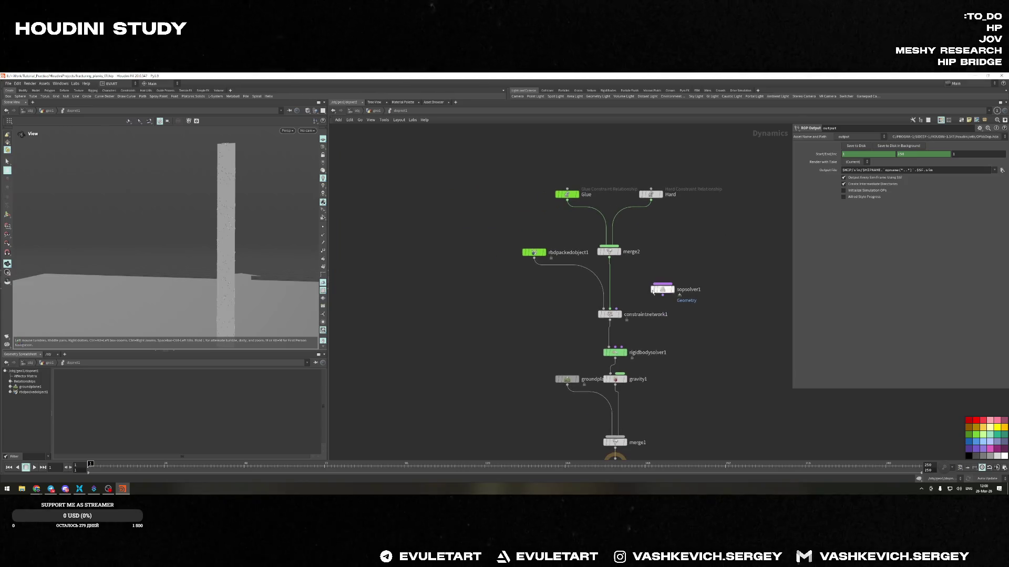
pyautogui.click(35, 467)
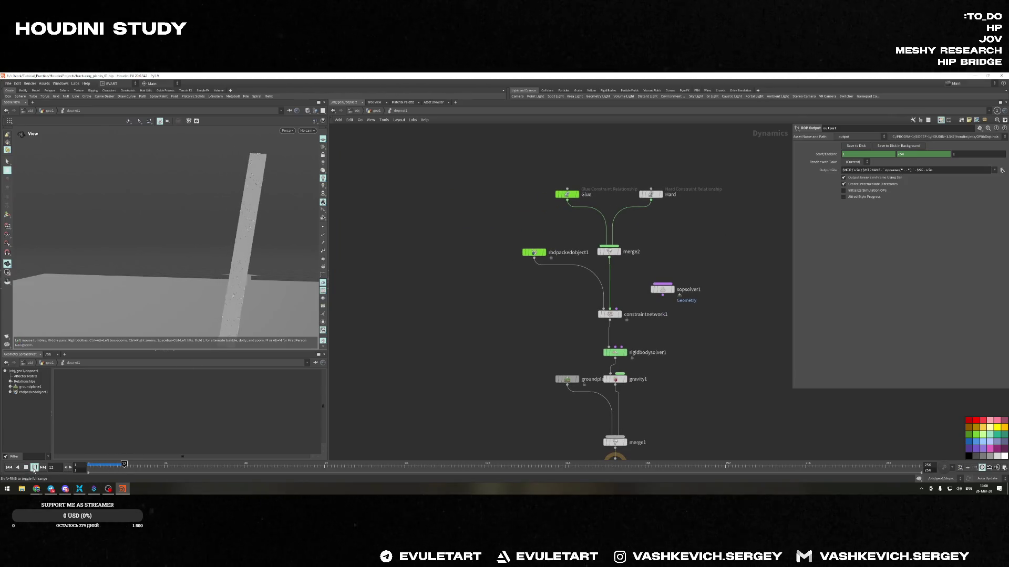
pyautogui.moveTo(259, 223)
pyautogui.mouseDown()
pyautogui.moveTo(216, 213)
pyautogui.moveTo(196, 263)
pyautogui.mouseUp()
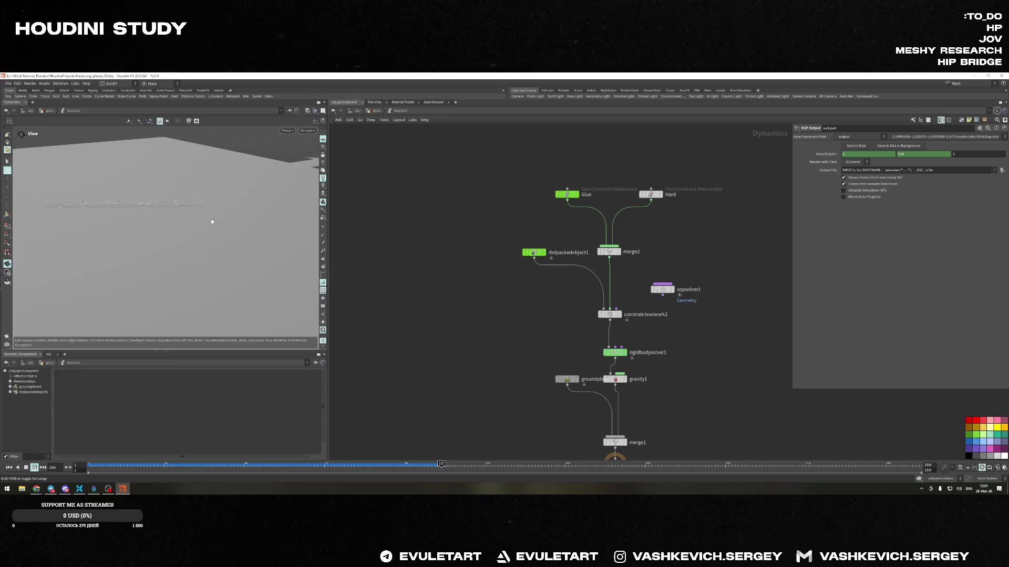
pyautogui.moveTo(211, 222)
pyautogui.mouseDown()
pyautogui.moveTo(225, 233)
pyautogui.moveTo(221, 309)
pyautogui.mouseUp()
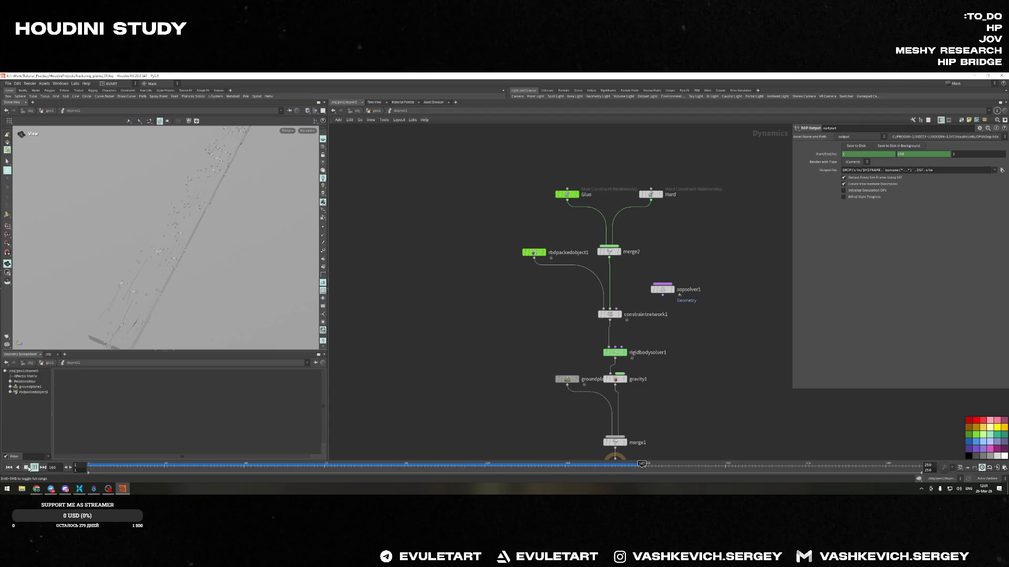
pyautogui.hotkey('ctrl', 'Left')
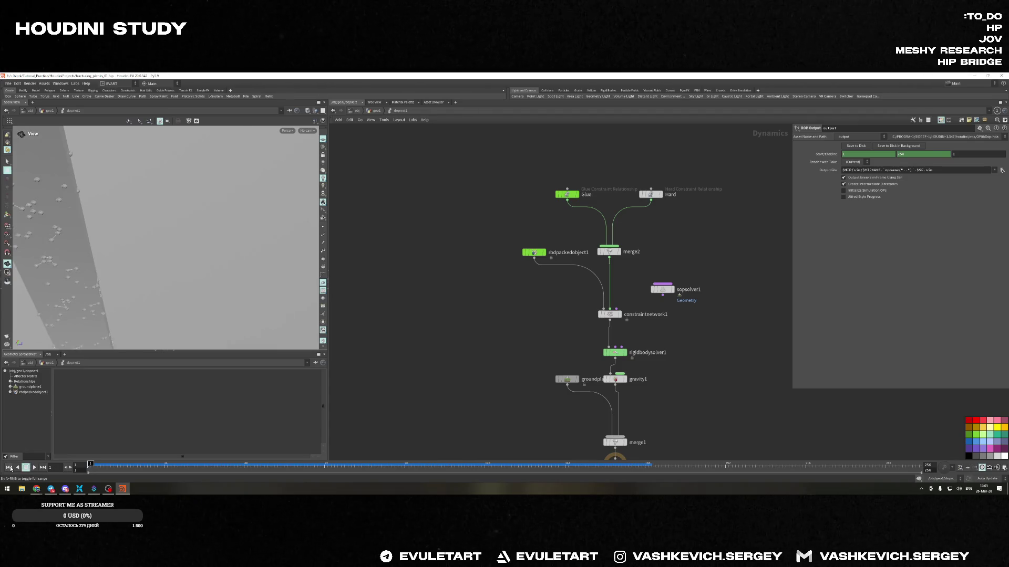
pyautogui.click(651, 195)
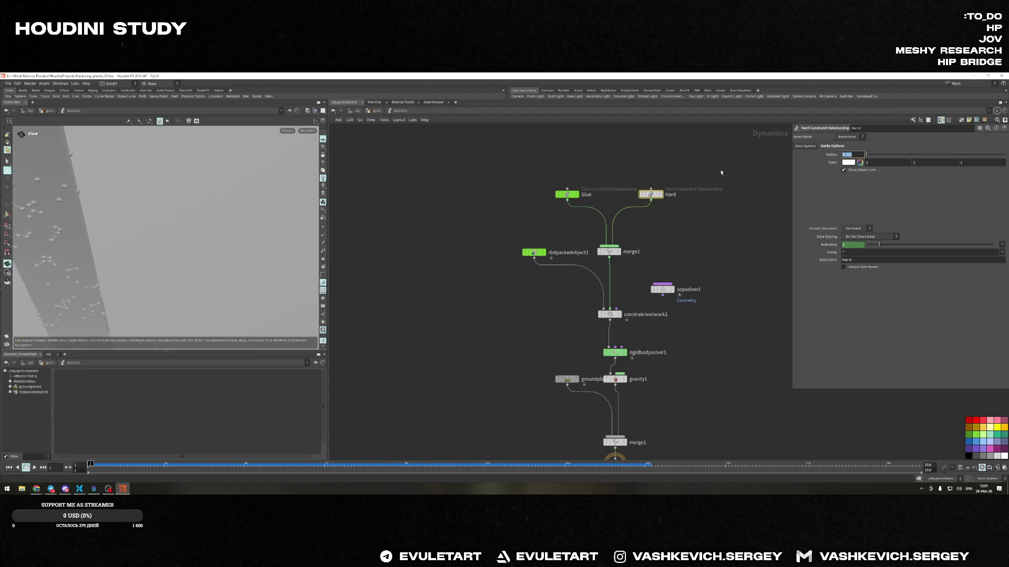
pyautogui.write('0')
# Set the Hard constraint guide radius to 0 and its guide colour to red.
pyautogui.press('Return')
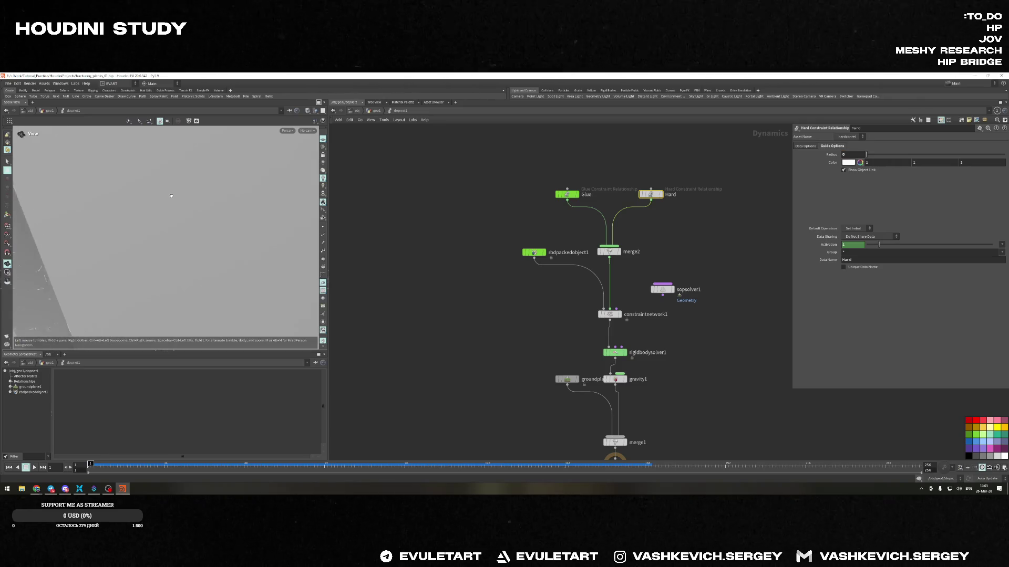
pyautogui.moveTo(169, 192); pyautogui.dragTo(209, 192)
pyautogui.click(849, 163)
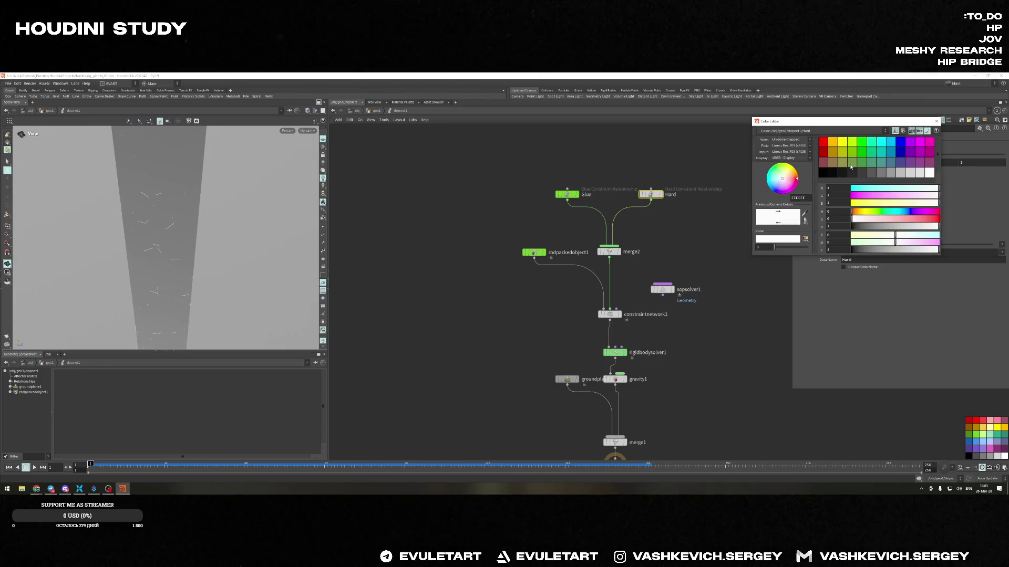
pyautogui.click(824, 143)
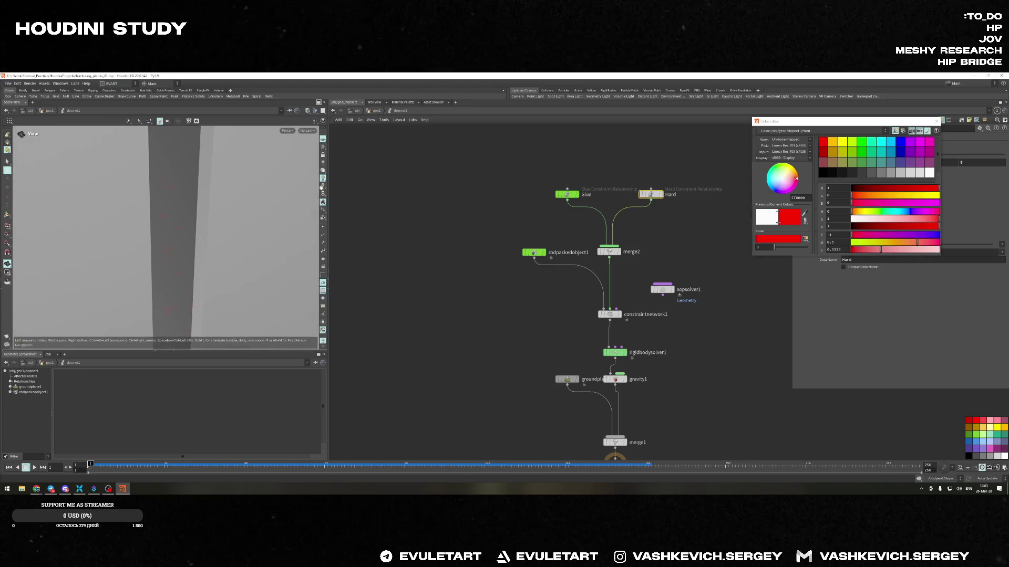
pyautogui.moveTo(543, 180); pyautogui.dragTo(595, 213)
pyautogui.click(936, 120)
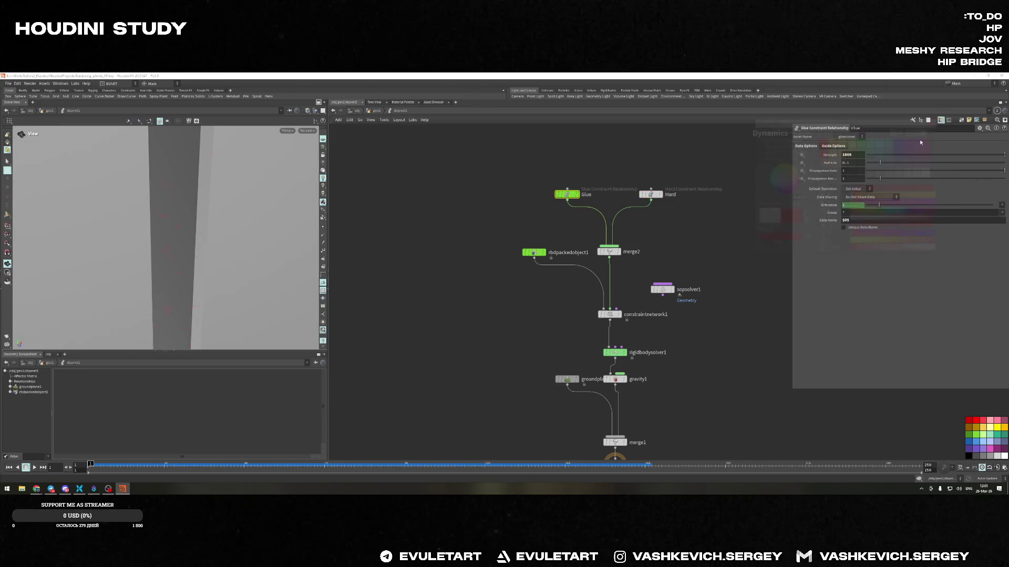
# Review the Glue constraint's guide settings, then reopen the Hard constraint's colour editor and pick white.
pyautogui.click(832, 147)
pyautogui.click(650, 193)
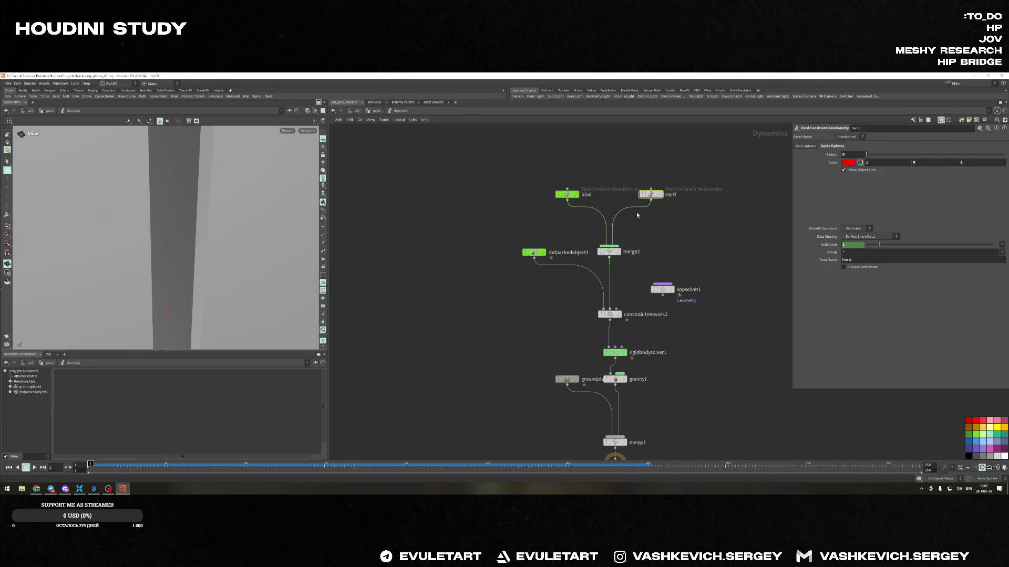
pyautogui.scroll(-3, 628, 174)
pyautogui.moveTo(650, 198); pyautogui.dragTo(657, 268, button='middle')
pyautogui.click(848, 162)
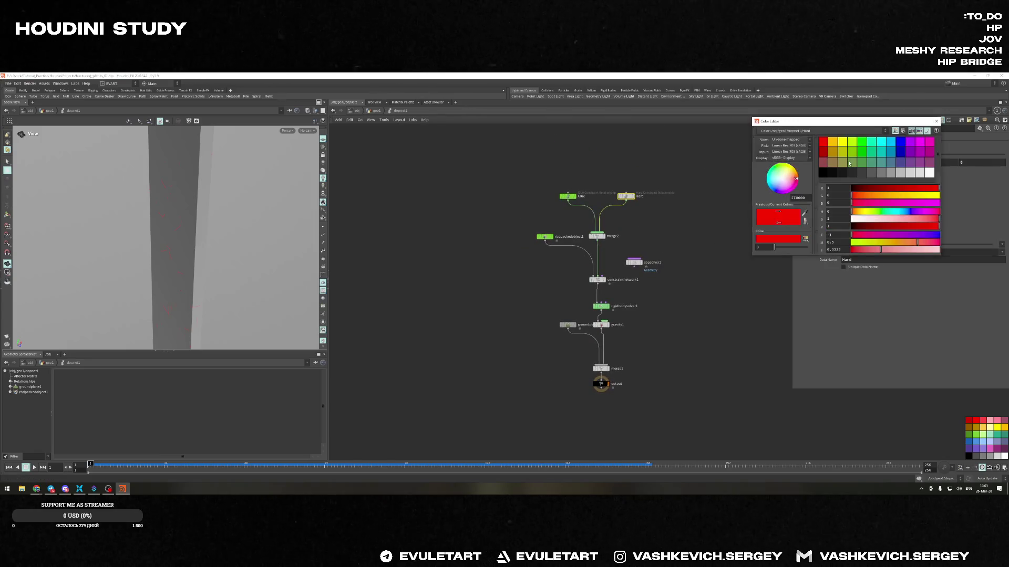
pyautogui.click(929, 172)
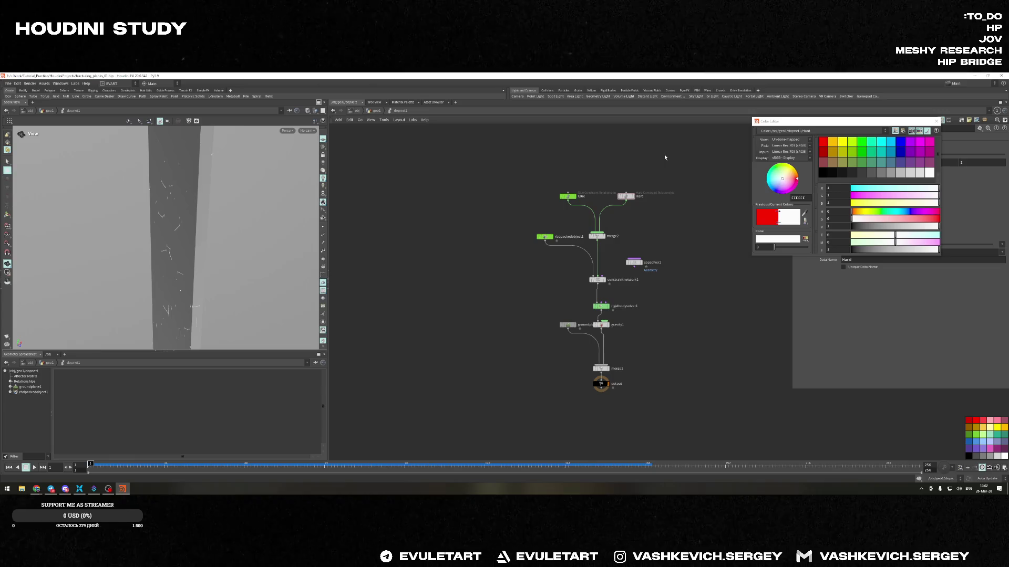
# Close the colour editor and select the DOP network's output node.
pyautogui.click(936, 121)
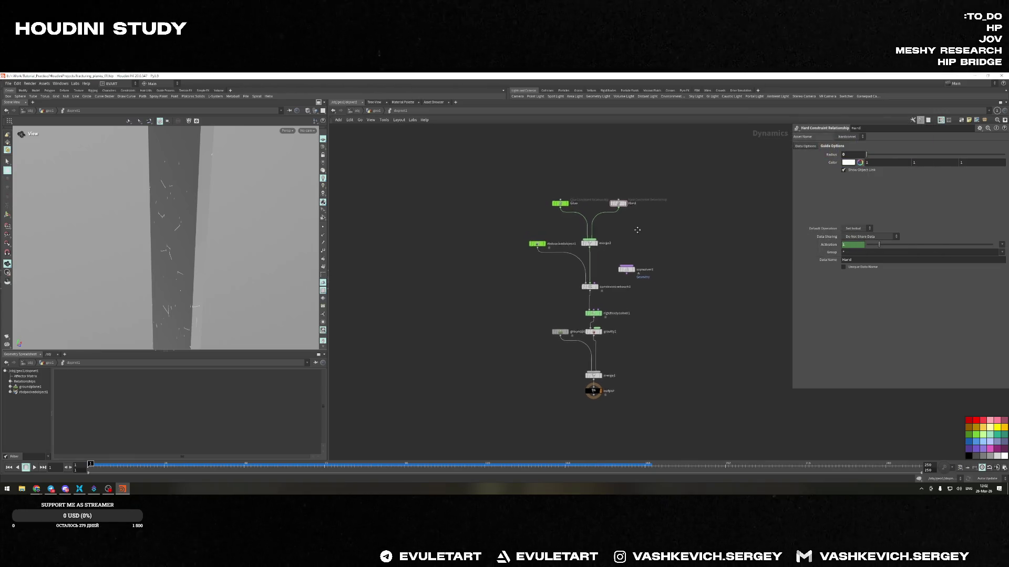
pyautogui.moveTo(197, 243); pyautogui.dragTo(204, 233)
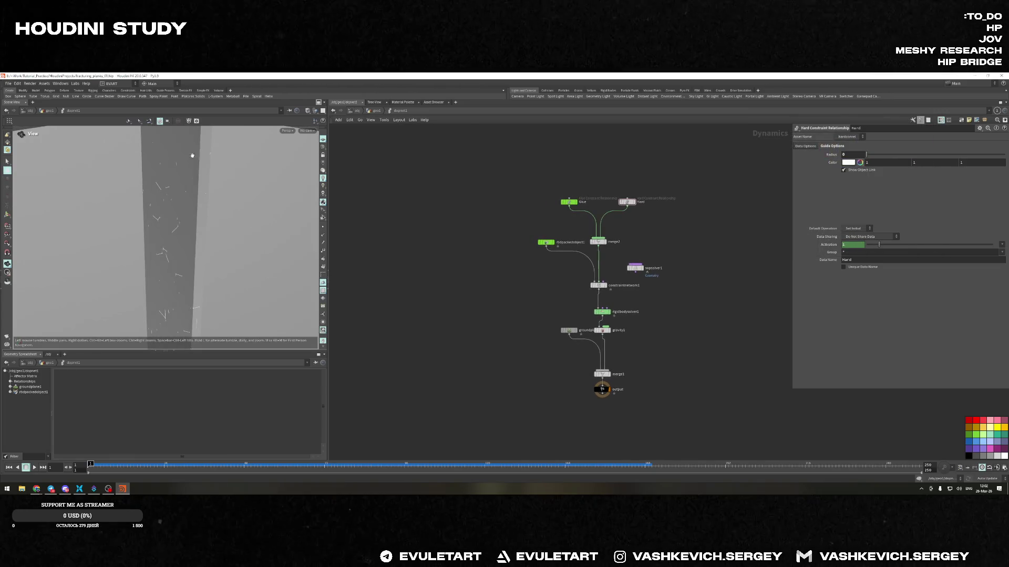
pyautogui.moveTo(191, 155)
pyautogui.mouseDown()
pyautogui.moveTo(202, 214)
pyautogui.moveTo(119, 205)
pyautogui.moveTo(224, 249)
pyautogui.moveTo(182, 228)
pyautogui.mouseUp()
pyautogui.click(601, 388)
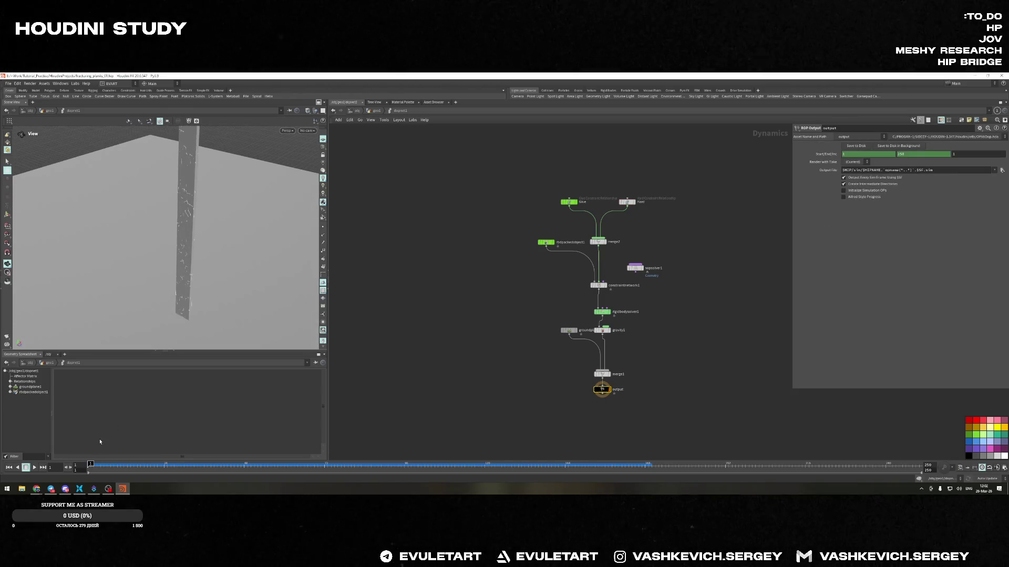
# Play the plank simulation, stop it and scrub the timeline back to frame 1.
pyautogui.click(33, 467)
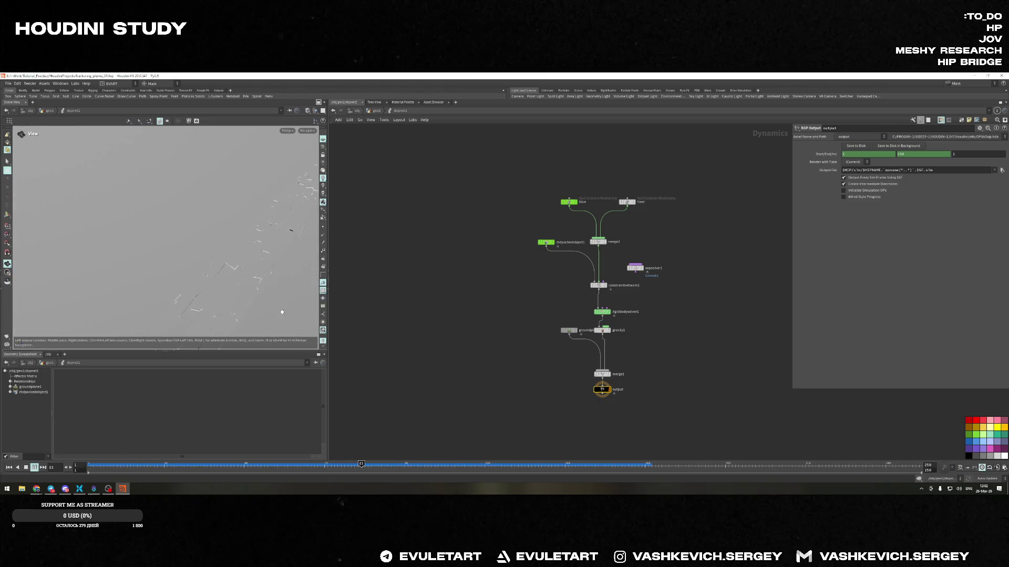
pyautogui.moveTo(236, 242)
pyautogui.mouseDown()
pyautogui.moveTo(214, 244)
pyautogui.moveTo(226, 272)
pyautogui.mouseUp()
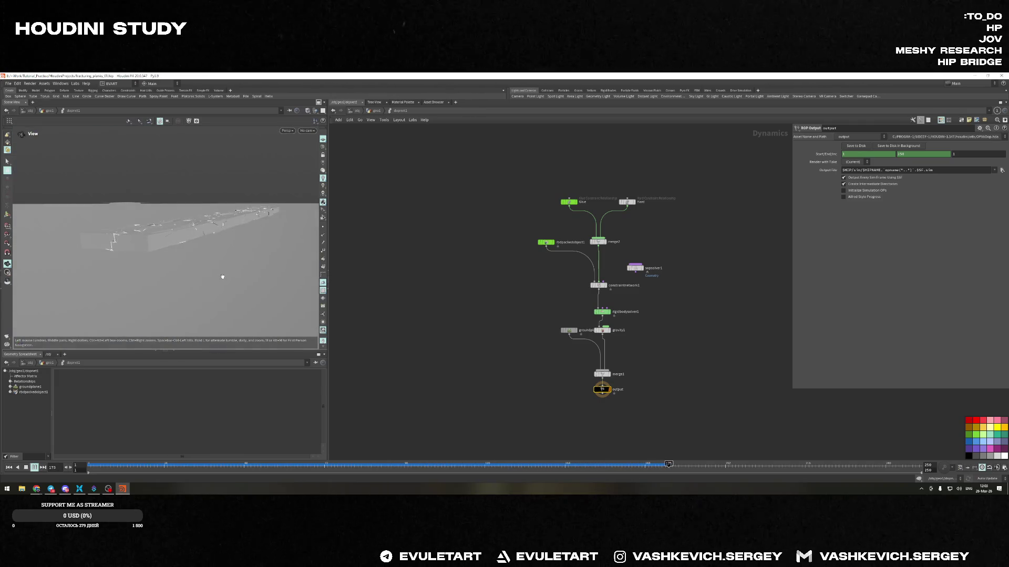
pyautogui.click(26, 467)
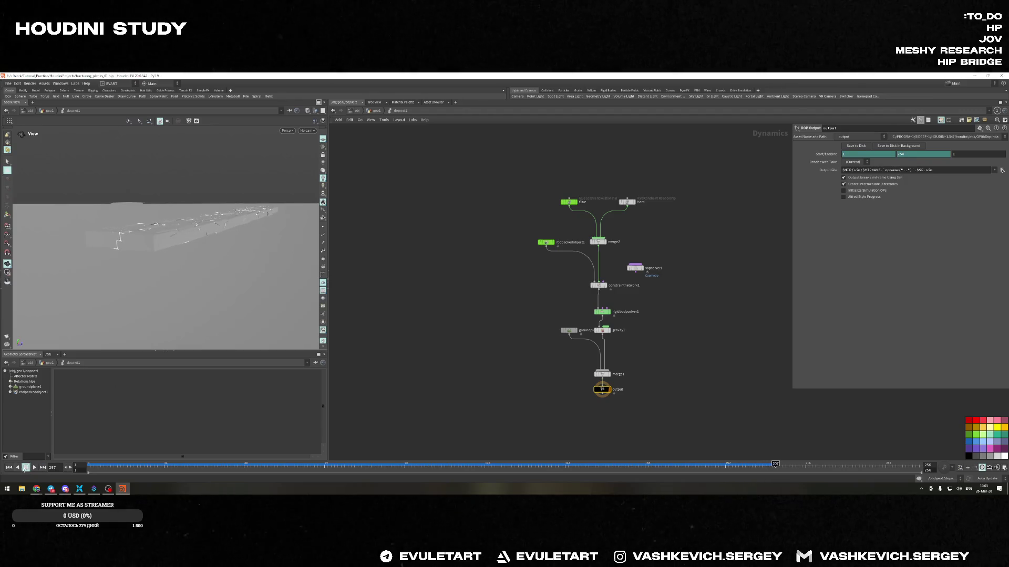
pyautogui.moveTo(83, 218)
pyautogui.mouseDown()
pyautogui.moveTo(194, 224)
pyautogui.moveTo(165, 214)
pyautogui.mouseUp()
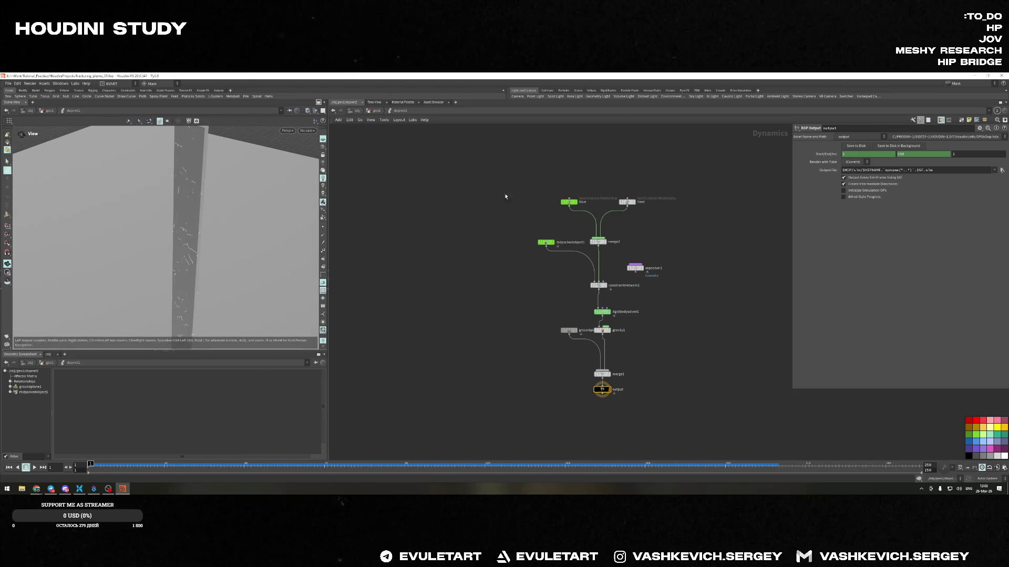
pyautogui.hotkey('alt', 'Tab')
# Follow the tutorial, then display the RBD packed object and frame the fractured column in the viewport.
pyautogui.press('space')
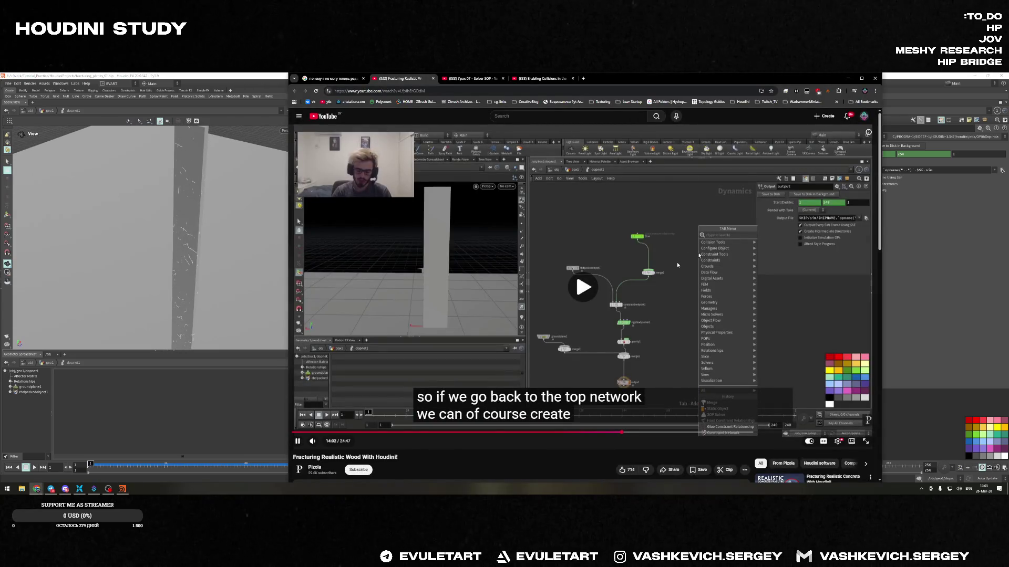
pyautogui.press('space')
pyautogui.hotkey('alt', 'Tab')
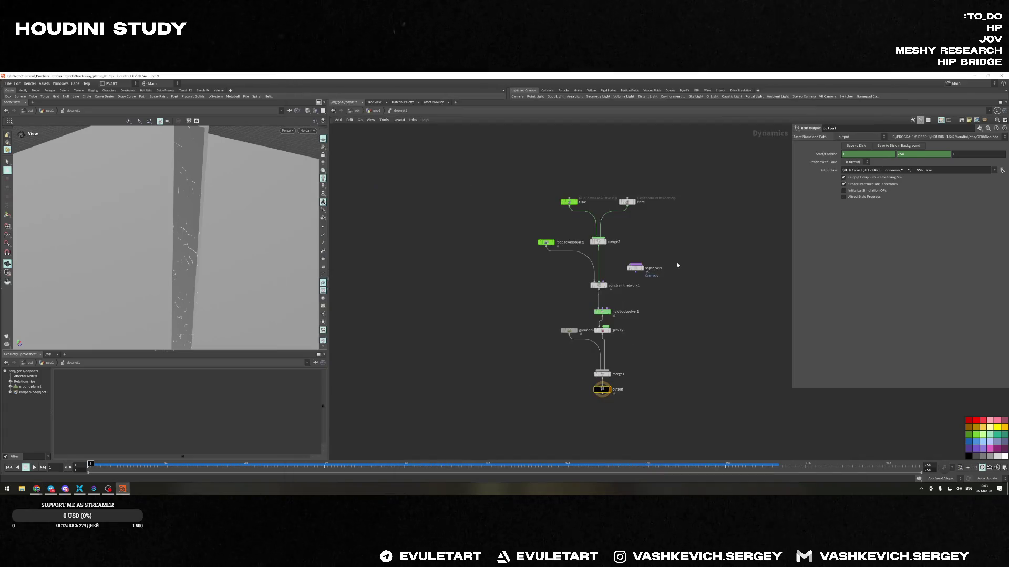
pyautogui.hotkey('alt', 'Tab')
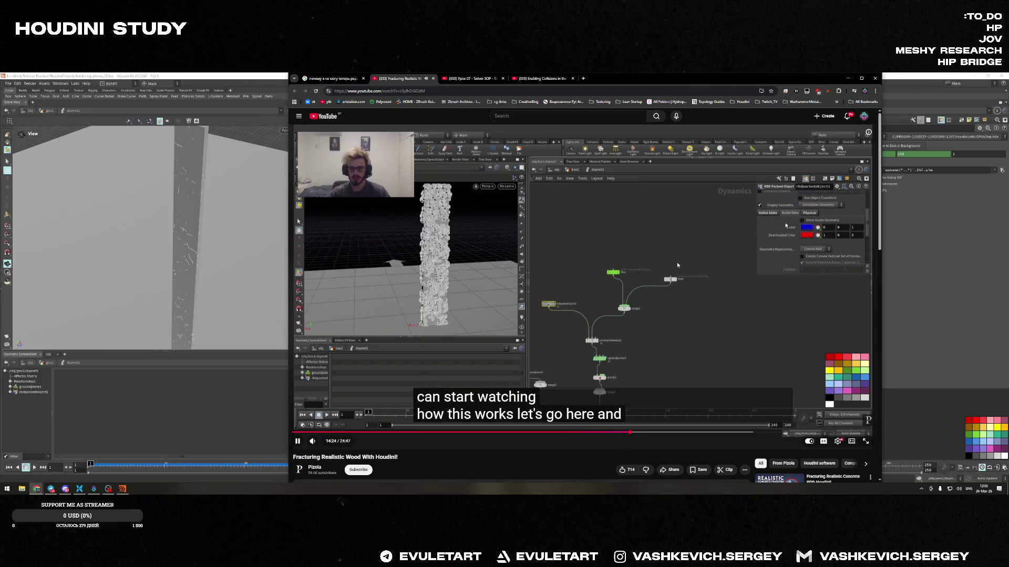
pyautogui.click(678, 263)
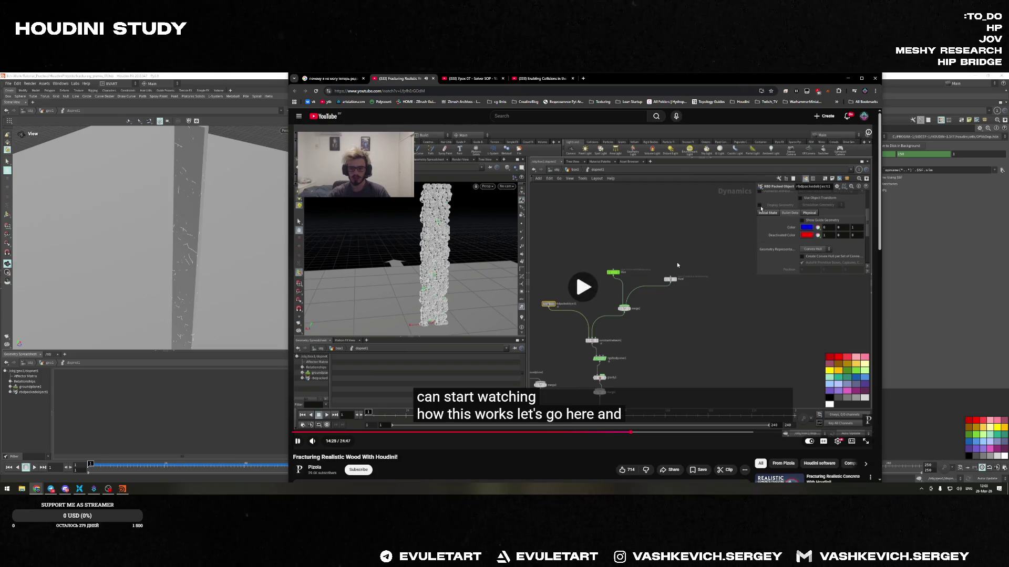
pyautogui.hotkey('alt', 'Tab')
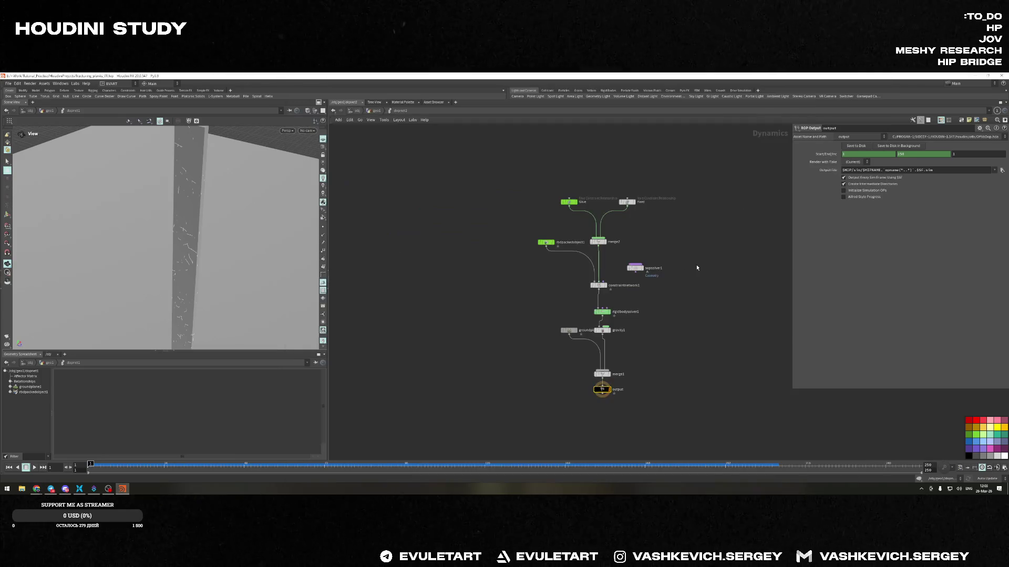
pyautogui.press('Return')
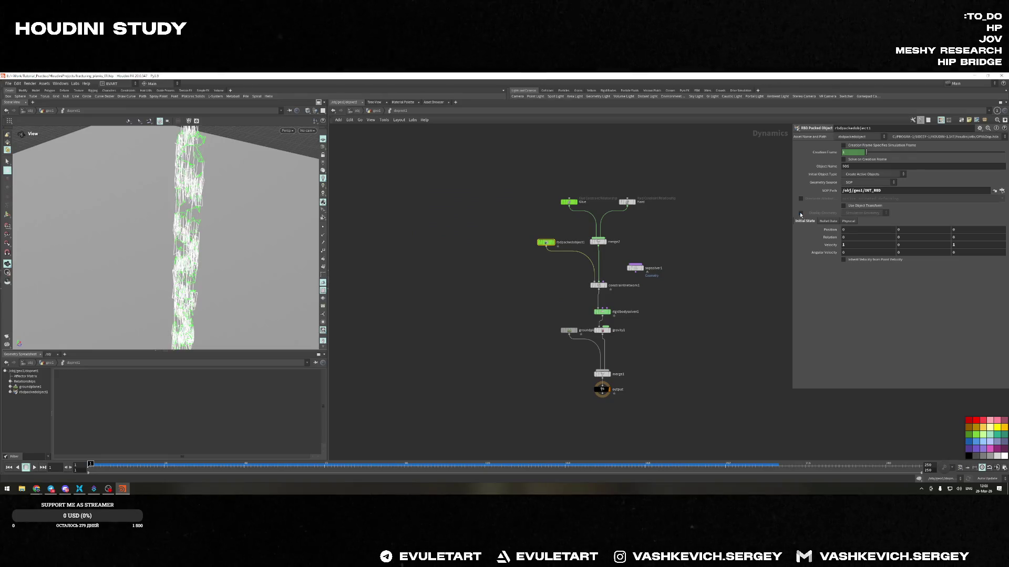
pyautogui.press('h')
pyautogui.moveTo(211, 161); pyautogui.dragTo(110, 166)
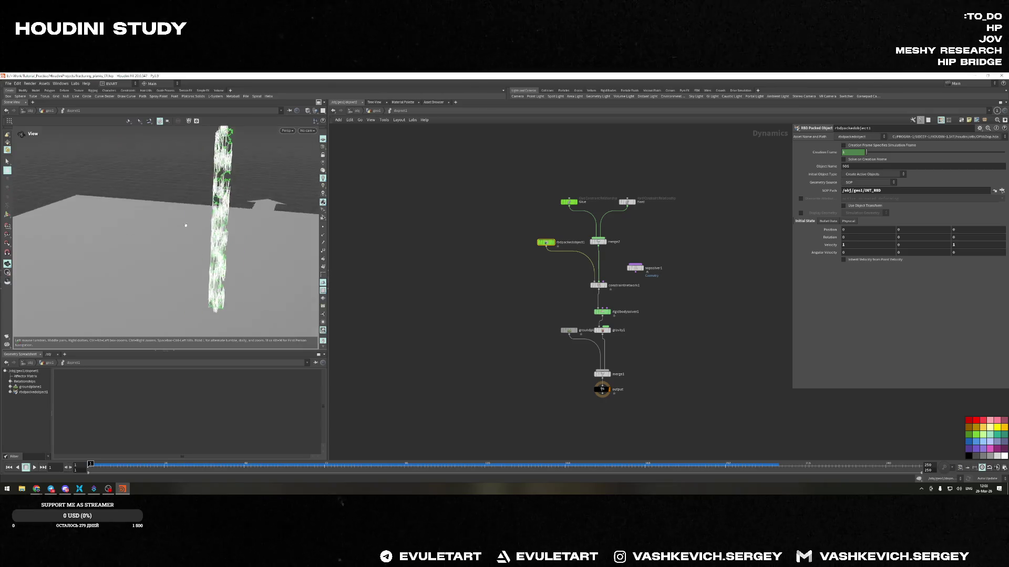
pyautogui.moveTo(165, 206); pyautogui.dragTo(184, 221)
# Set the Hard Constraint Relationship guide colour to red so the constraint lines show red.
pyautogui.hotkey('alt', 'Tab')
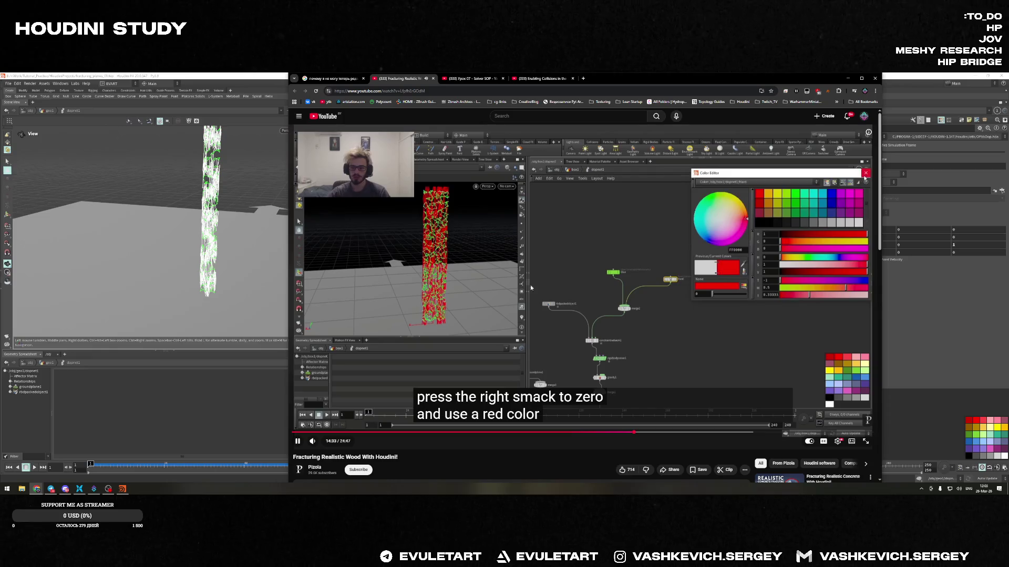
pyautogui.click(482, 276)
pyautogui.hotkey('alt', 'Tab')
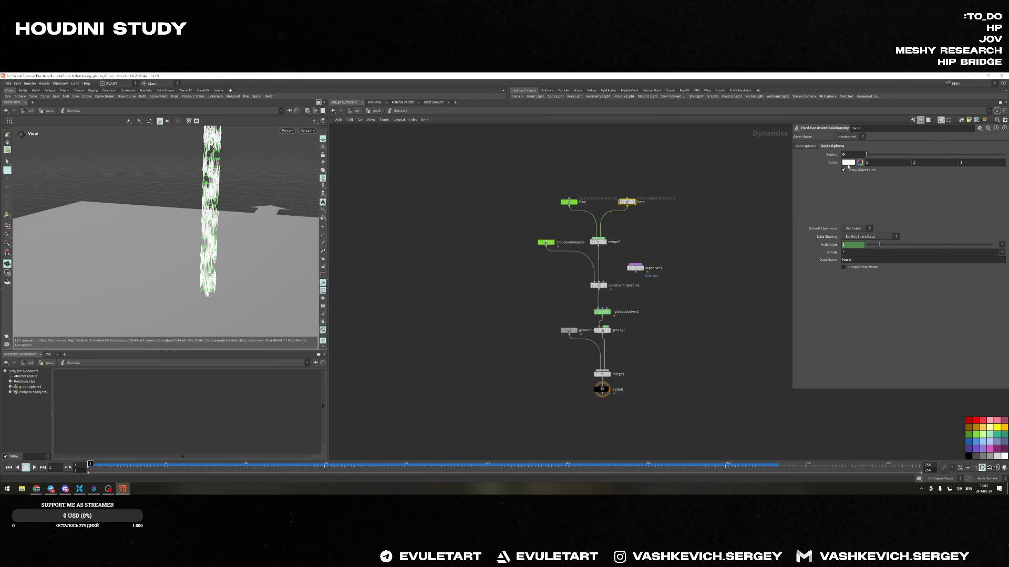
pyautogui.click(848, 162)
pyautogui.click(821, 143)
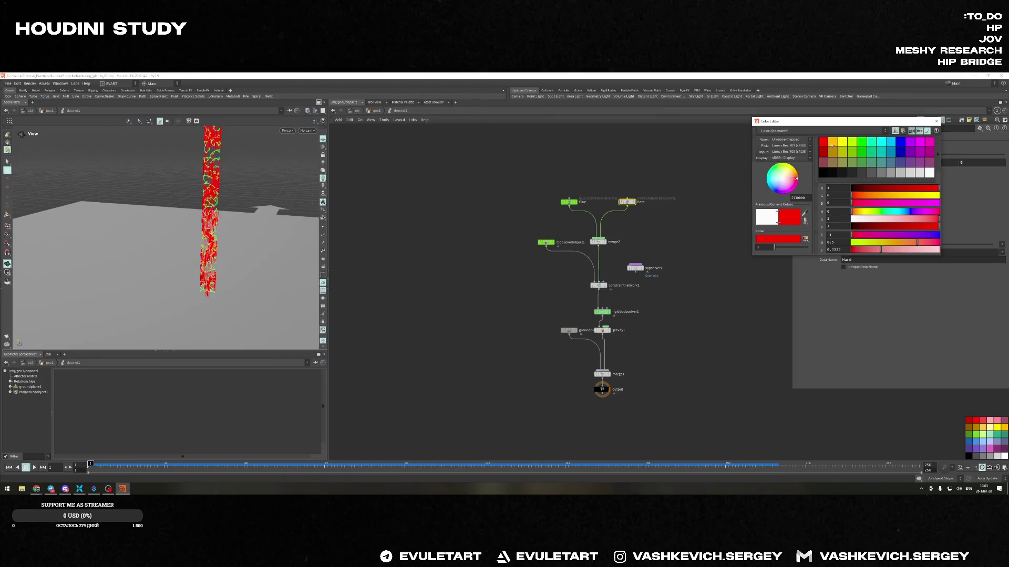
# Change the constraint guide colour to yellow and watch the next tutorial step.
pyautogui.click(832, 142)
pyautogui.moveTo(189, 237); pyautogui.dragTo(194, 268)
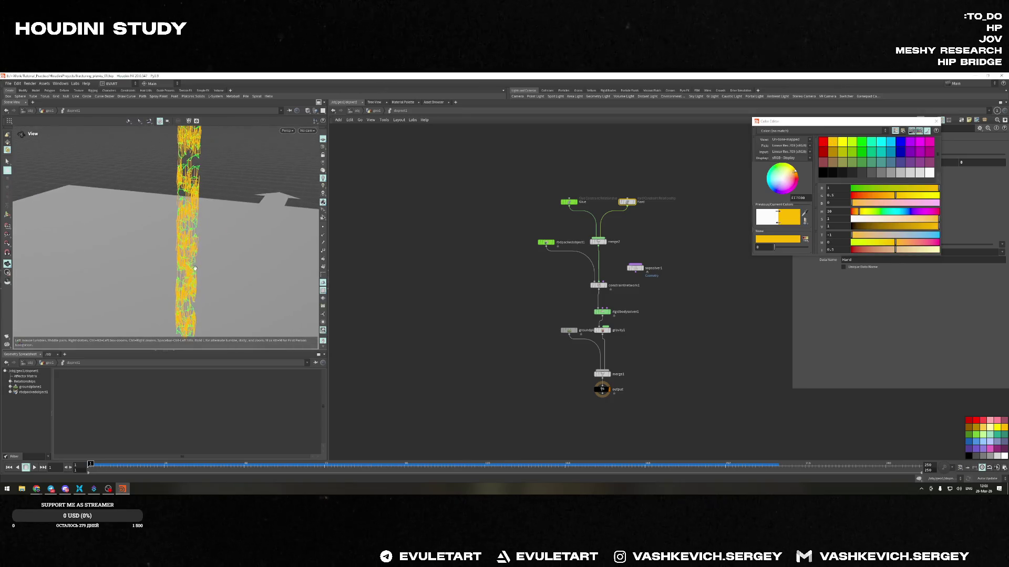
pyautogui.hotkey('alt', 'Tab')
pyautogui.click(599, 256)
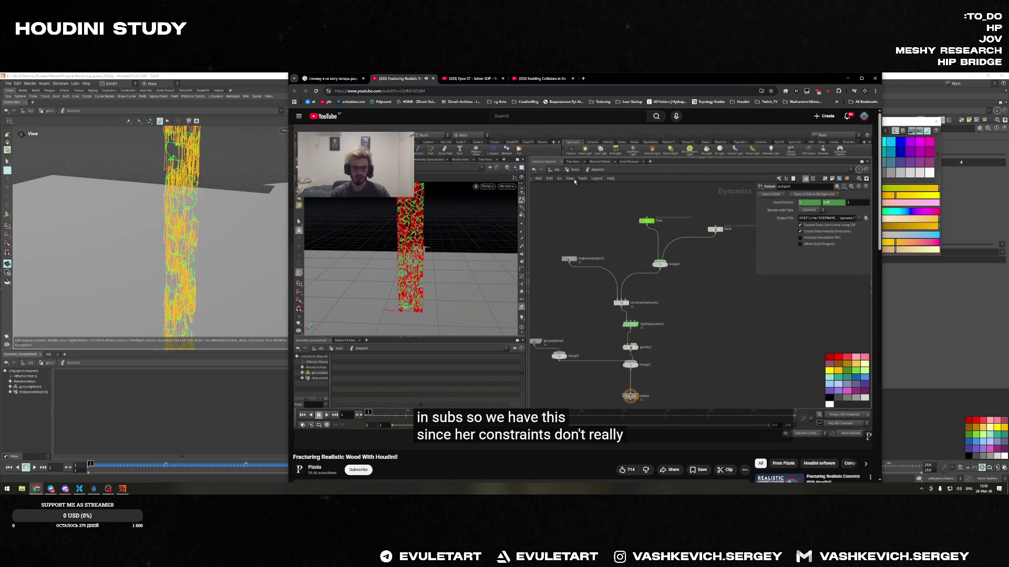
pyautogui.click(691, 264)
pyautogui.hotkey('alt', 'Tab')
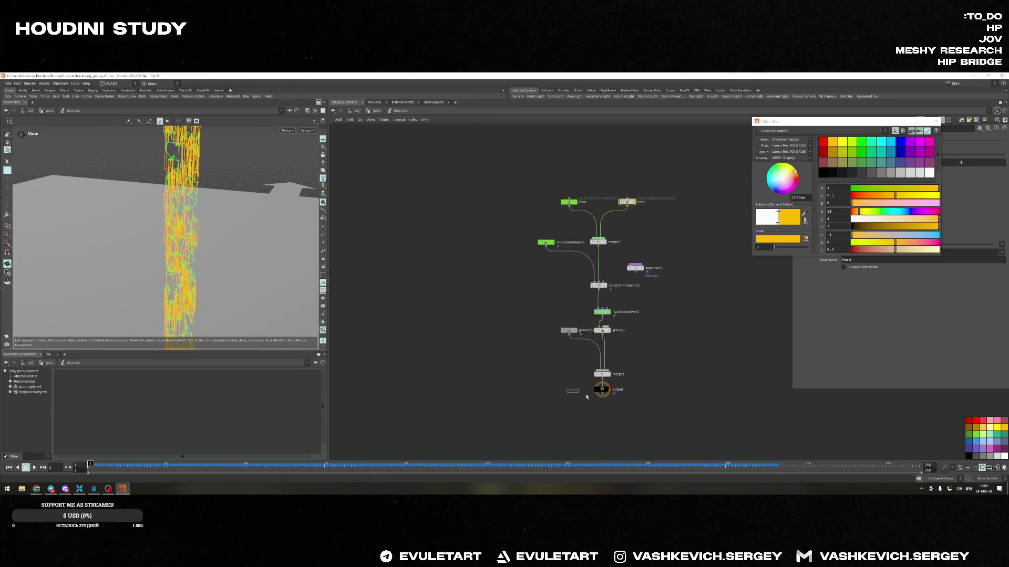
# Select the output node, replay the column simulation and return to the start frame.
pyautogui.click(601, 390)
pyautogui.click(34, 468)
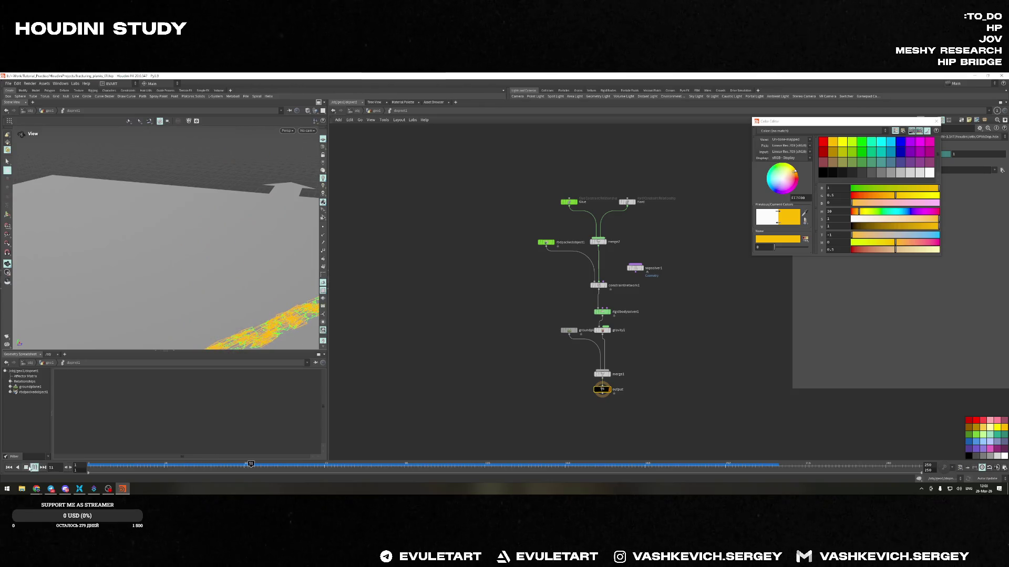
pyautogui.click(8, 467)
pyautogui.moveTo(197, 260)
pyautogui.mouseDown()
pyautogui.moveTo(243, 253)
pyautogui.moveTo(217, 237)
pyautogui.mouseUp()
pyautogui.hotkey('alt', 'Tab')
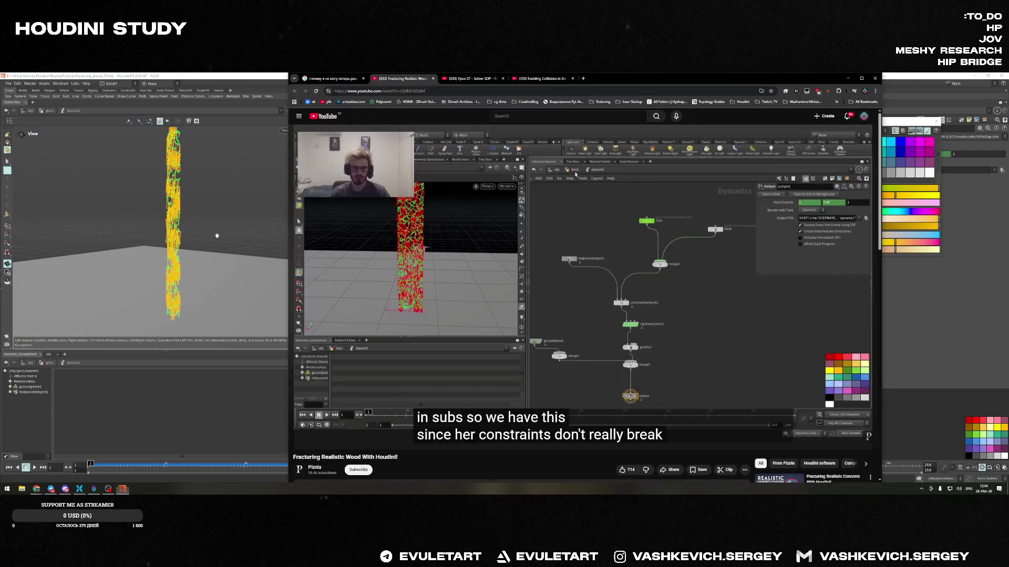
# Watch the tutorial's SOP solver section, then delete the existing purple solver node in Houdini.
pyautogui.click(638, 337)
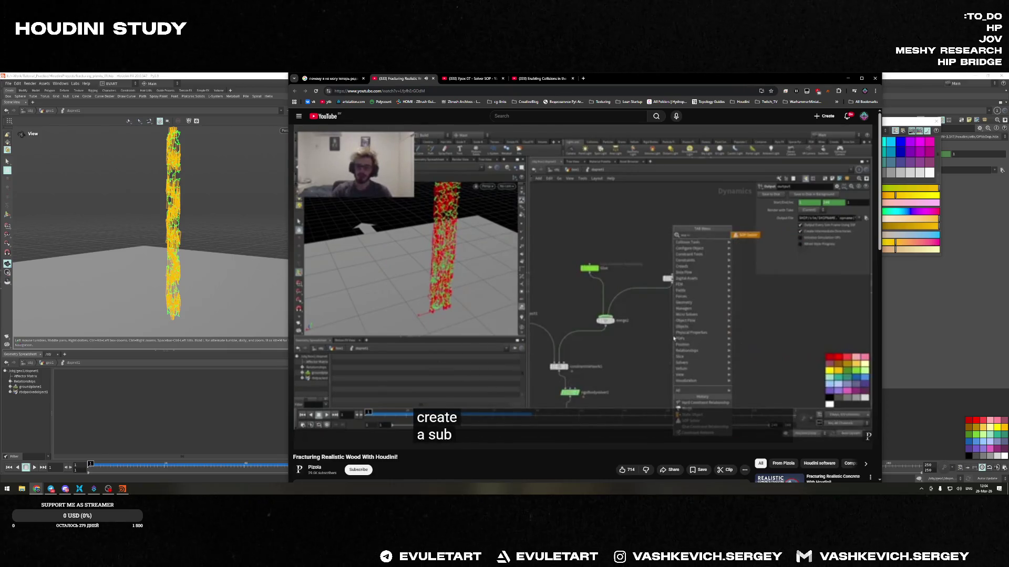
pyautogui.click(779, 291)
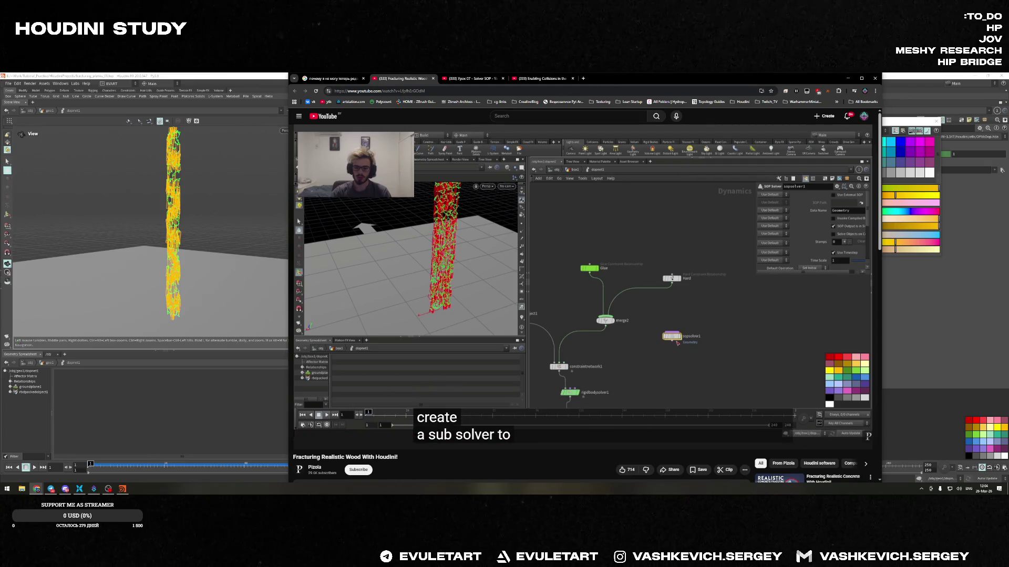
pyautogui.click(688, 231)
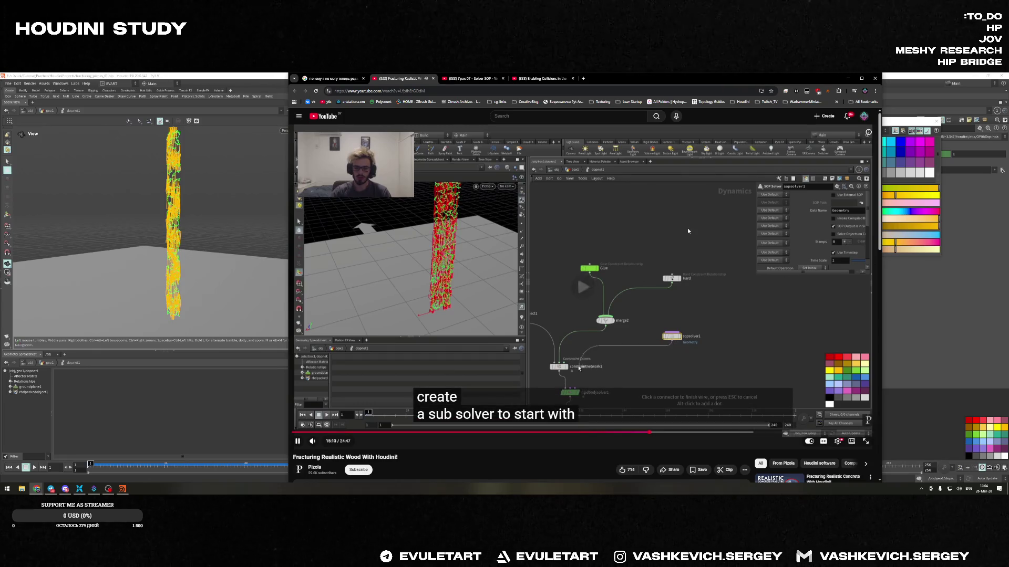
pyautogui.click(460, 271)
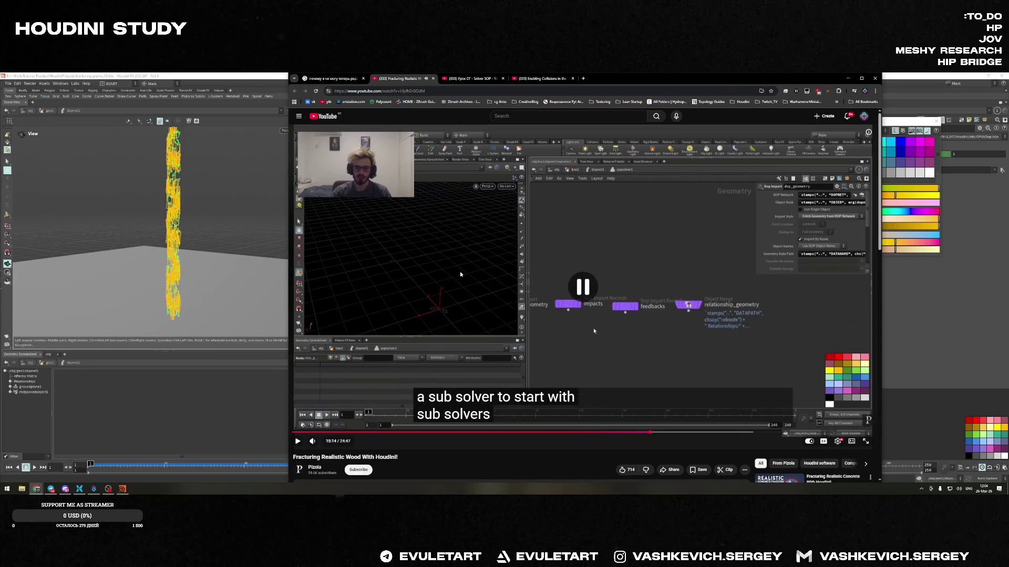
pyautogui.hotkey('alt', 'Tab')
pyautogui.press('Delete')
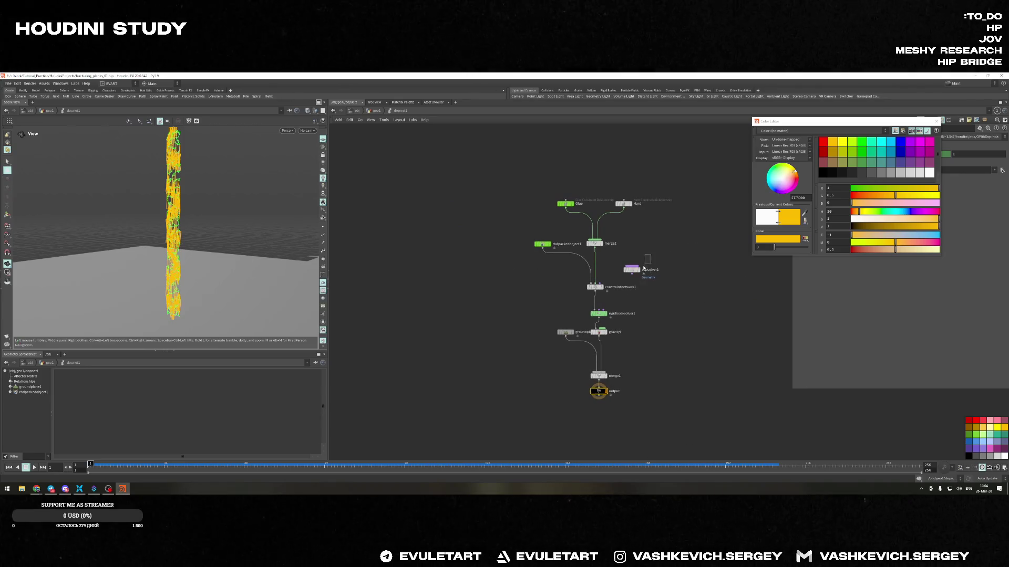
# Add a SOP Solver node to the DOP network and dive inside it.
pyautogui.press('Tab')
pyautogui.write('sop')
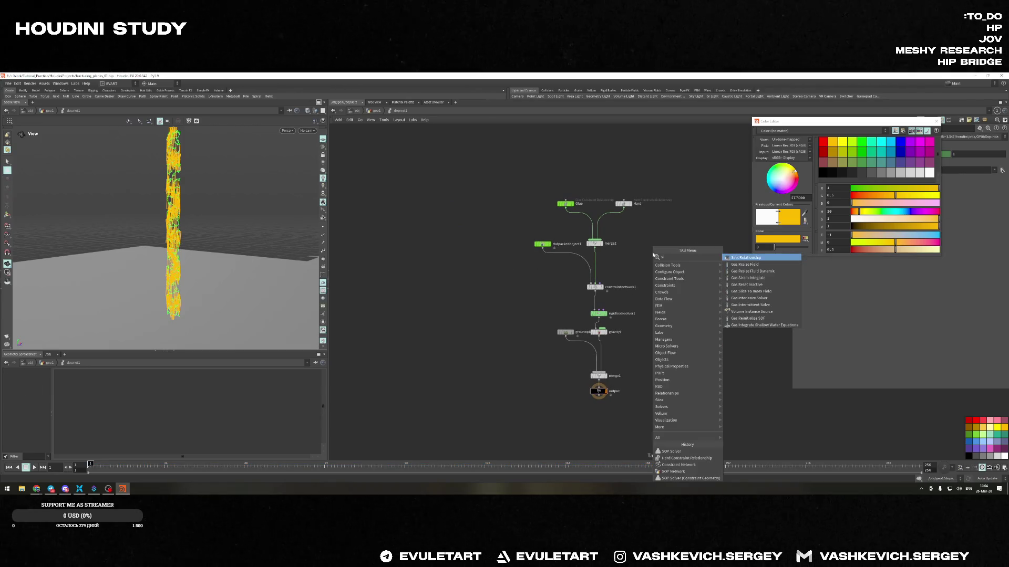
pyautogui.press('Return')
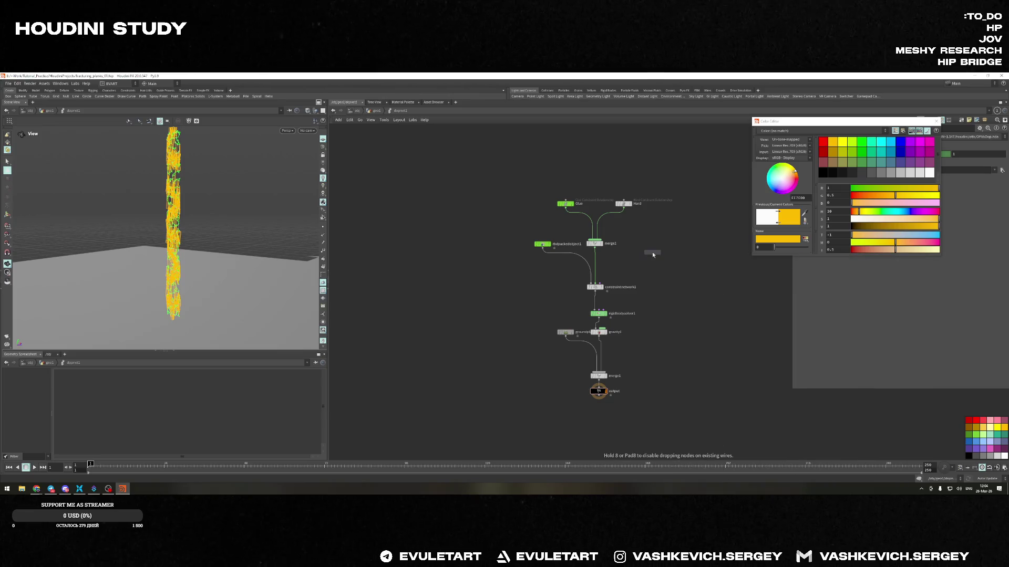
pyautogui.click(648, 269)
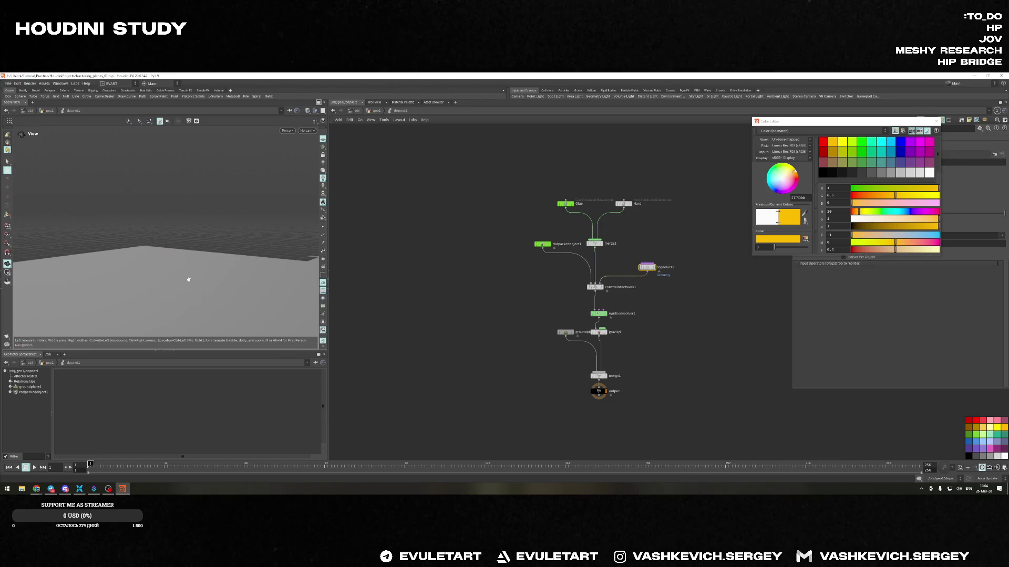
pyautogui.doubleClick(647, 268)
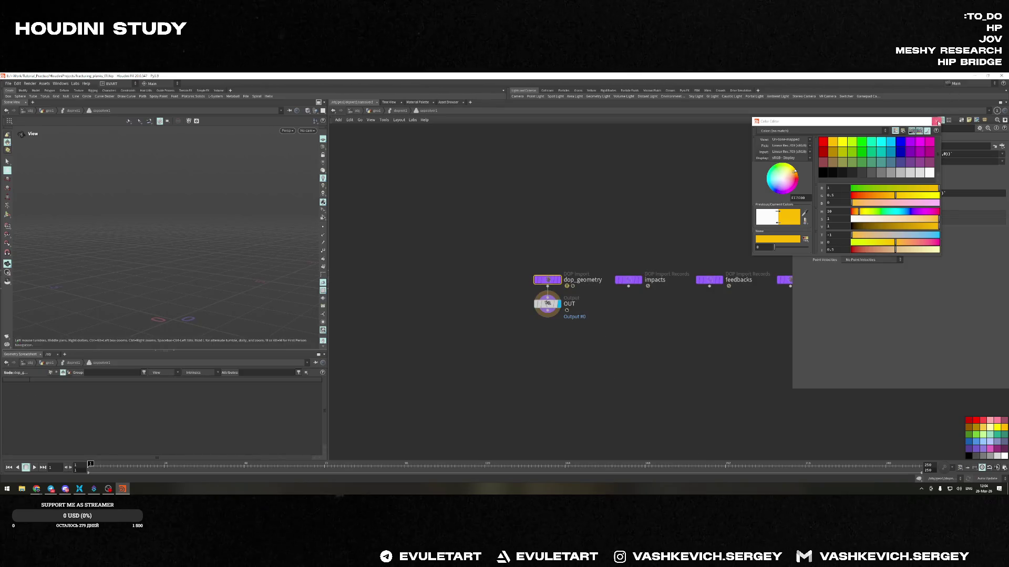
# Close the colour editor, frame the solver's inner nodes and select the relationship_geometry import.
pyautogui.click(935, 121)
pyautogui.press('h')
pyautogui.hotkey('alt', 'Tab')
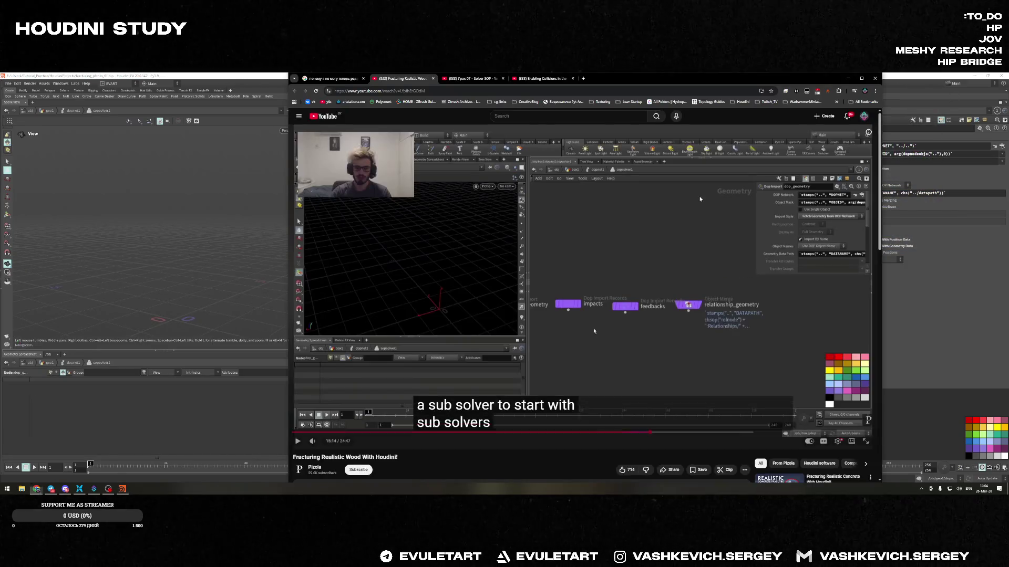
pyautogui.click(593, 328)
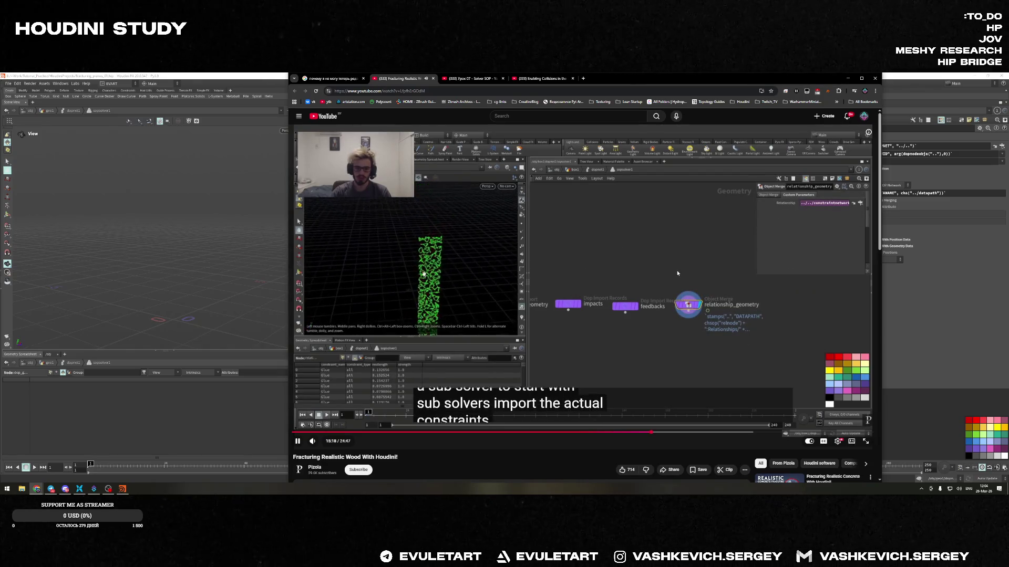
pyautogui.click(677, 271)
pyautogui.hotkey('alt', 'Tab')
pyautogui.click(701, 271)
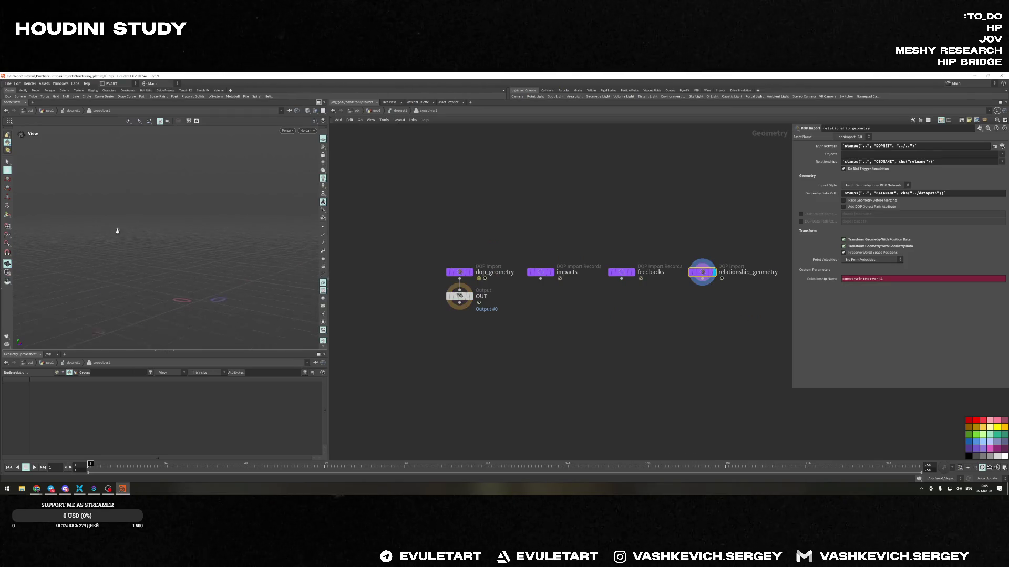
pyautogui.keyDown('alt'); pyautogui.moveTo(116, 230); pyautogui.dragTo(154, 253); pyautogui.keyUp('alt')
# Rewatch the tutorial's object-merge step while panning the solver network.
pyautogui.hotkey('alt', 'Tab')
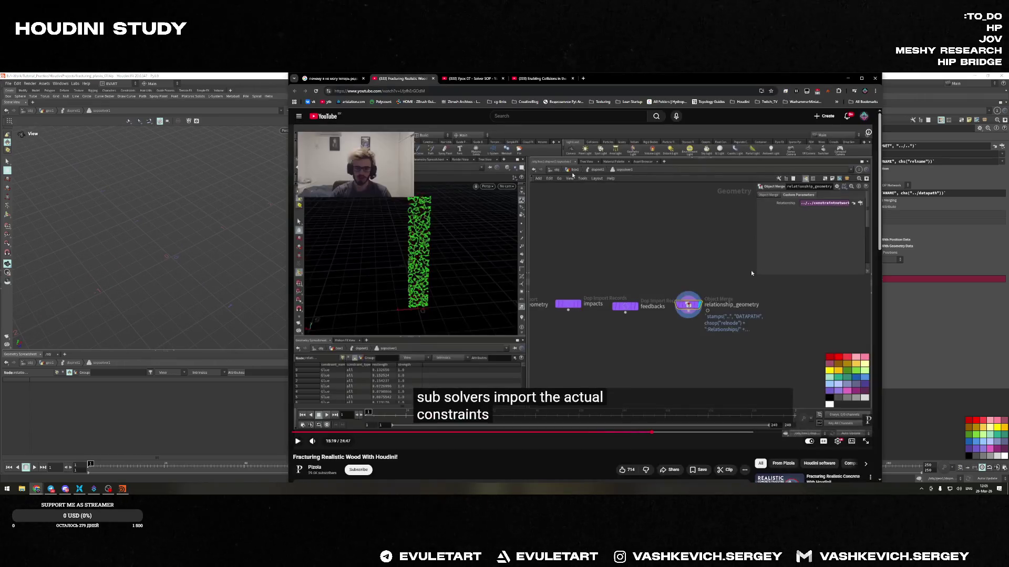
pyautogui.click(719, 251)
pyautogui.press('Left')
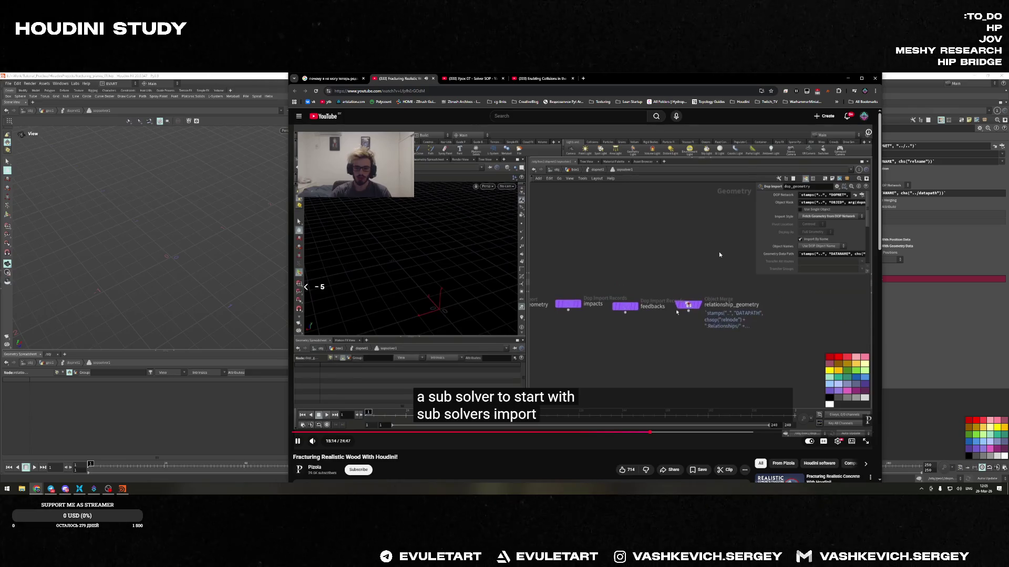
pyautogui.click(718, 254)
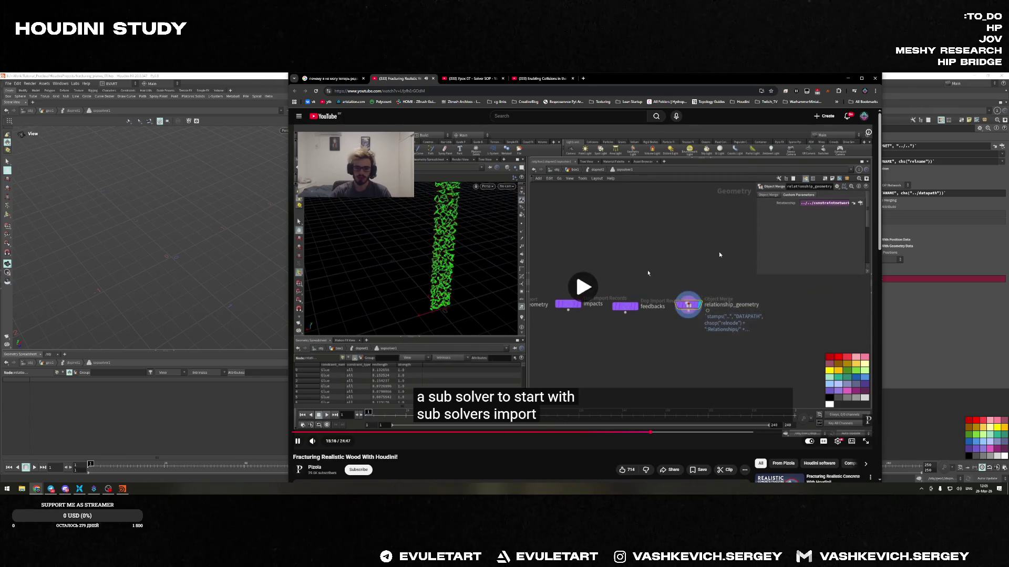
pyautogui.click(632, 247)
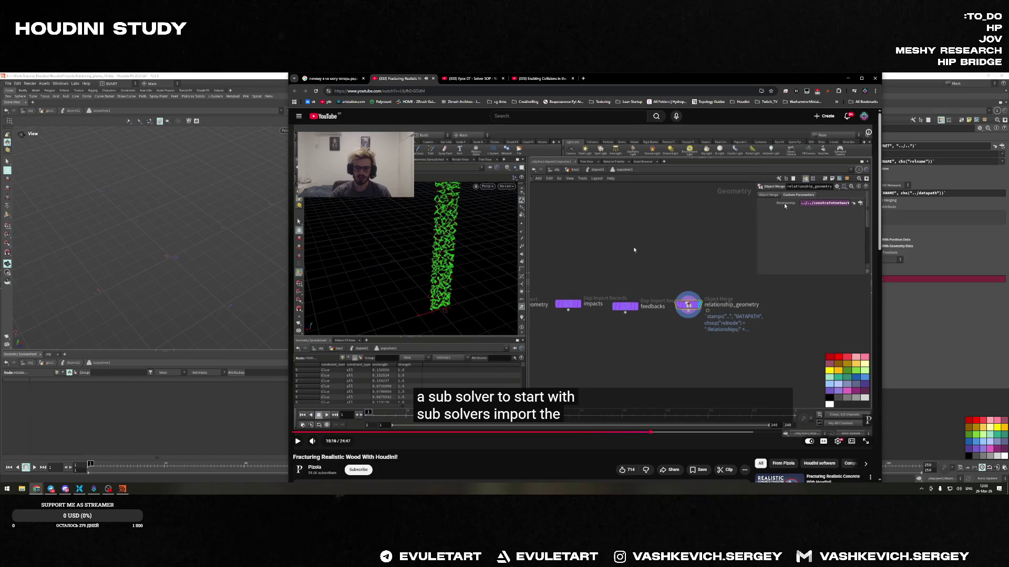
pyautogui.hotkey('alt', 'Tab')
pyautogui.moveTo(744, 331); pyautogui.dragTo(719, 316, button='middle')
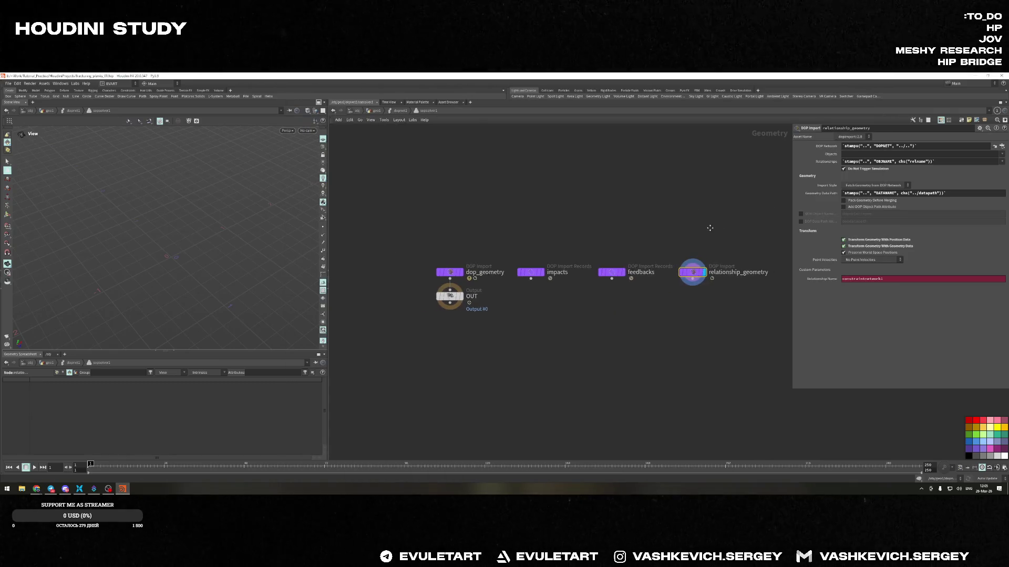
pyautogui.hotkey('alt', 'Tab')
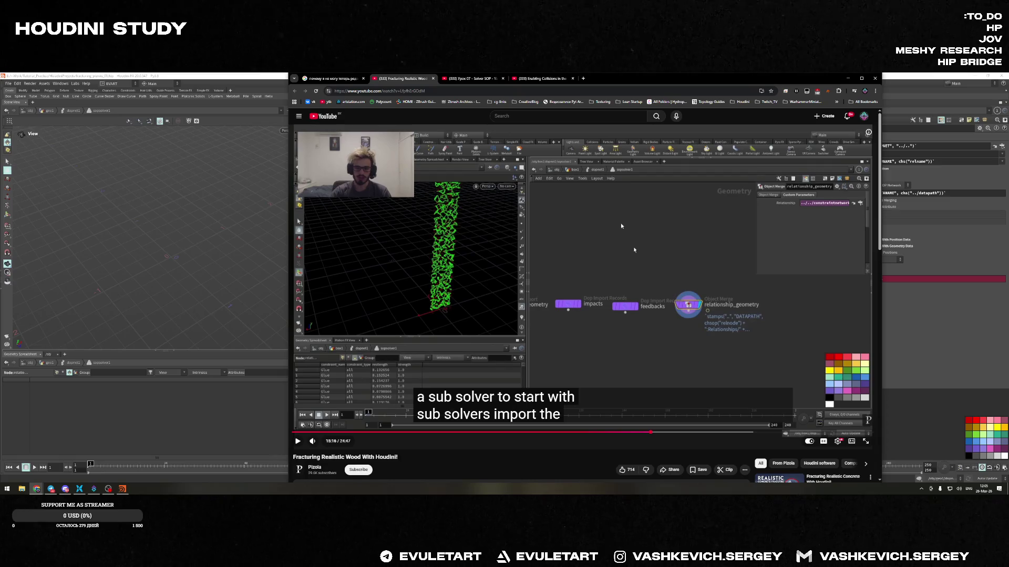
pyautogui.hotkey('alt', 'Tab')
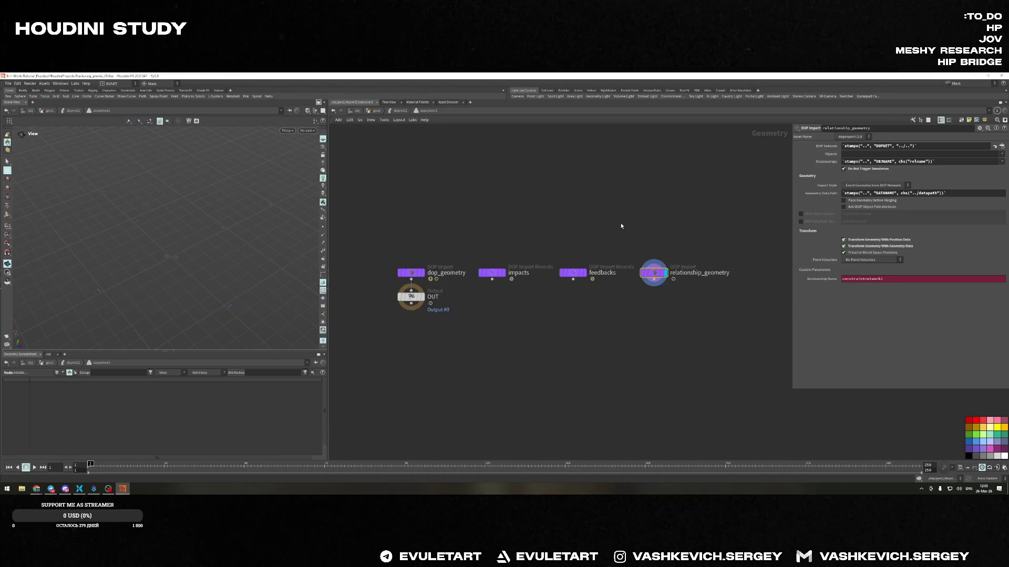
pyautogui.hotkey('alt', 'Tab')
pyautogui.hotkey('alt', 'Tab')
pyautogui.moveTo(750, 237); pyautogui.dragTo(696, 233, button='middle')
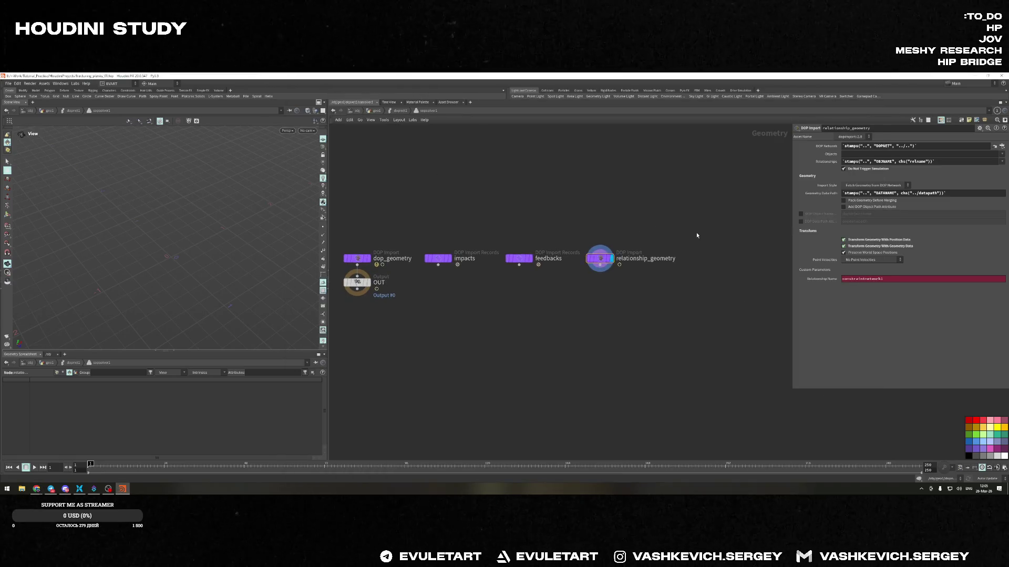
# Add an object_merge1 node beside the relationship_geometry import inside the solver.
pyautogui.press('Tab')
pyautogui.write('ob')
pyautogui.press('Return')
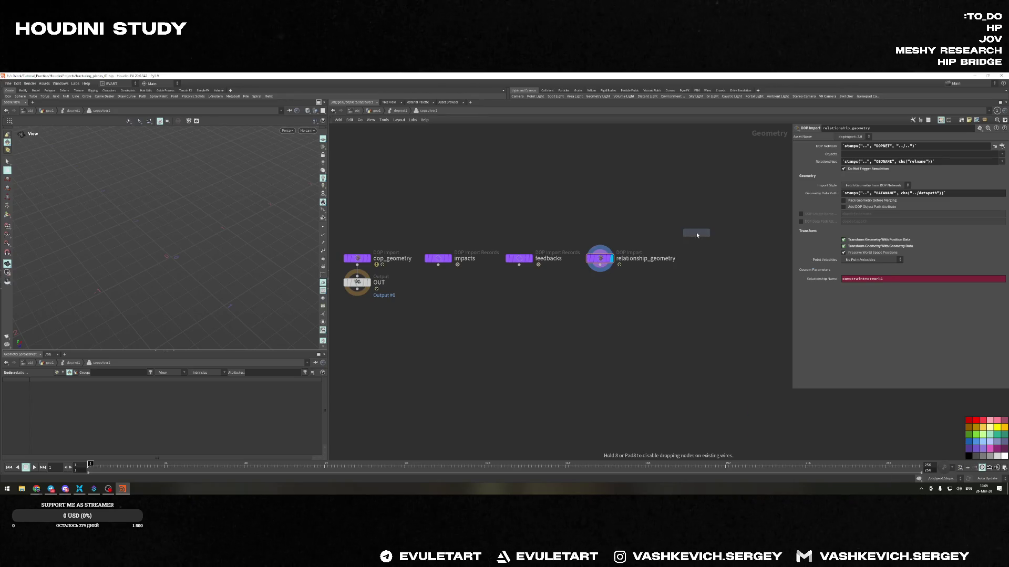
pyautogui.click(683, 242)
pyautogui.moveTo(682, 242)
pyautogui.mouseDown()
pyautogui.moveTo(670, 314)
pyautogui.moveTo(644, 275)
pyautogui.mouseUp()
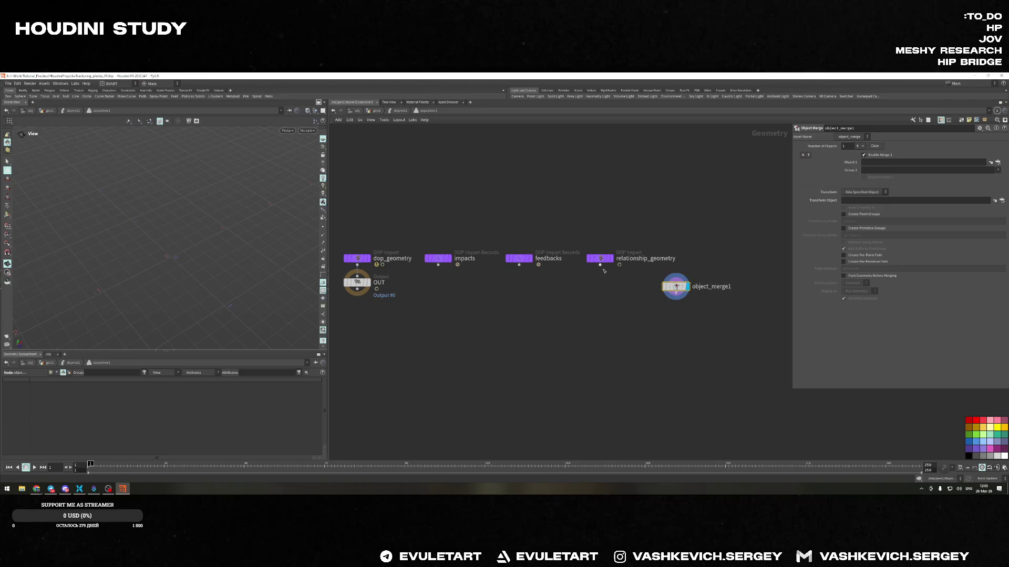
# Compare the solver network against the tutorial video, selecting object_merge1 and the relationship_geometry import.
pyautogui.click(599, 259)
pyautogui.click(662, 279)
pyautogui.hotkey('alt', 'Tab')
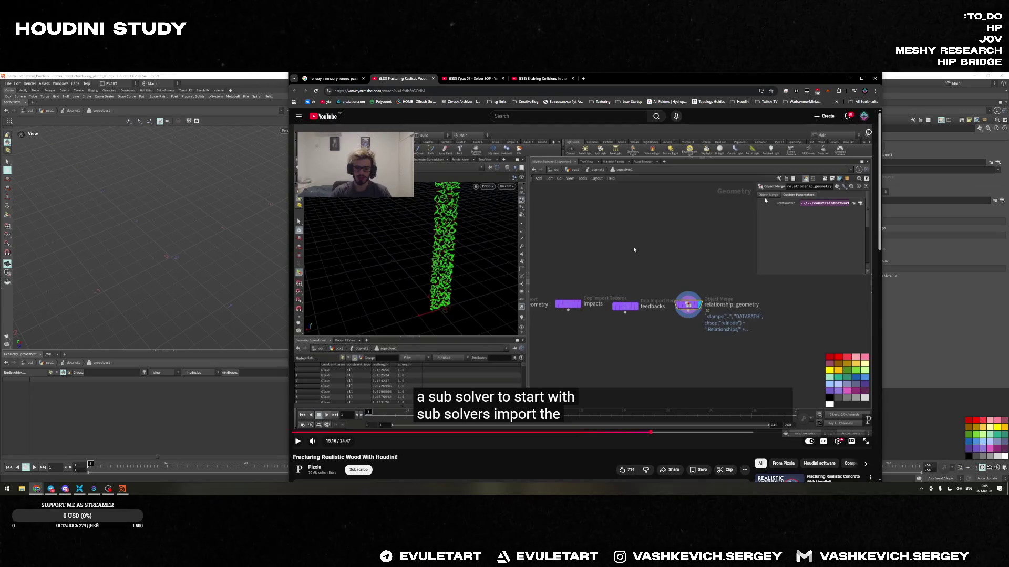
pyautogui.hotkey('alt', 'Tab')
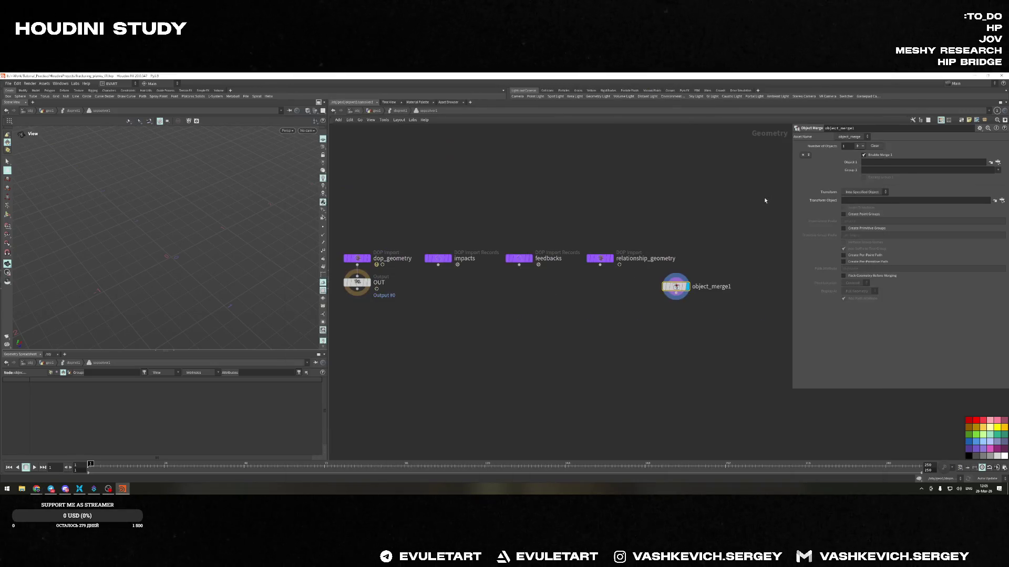
pyautogui.hotkey('alt', 'Tab')
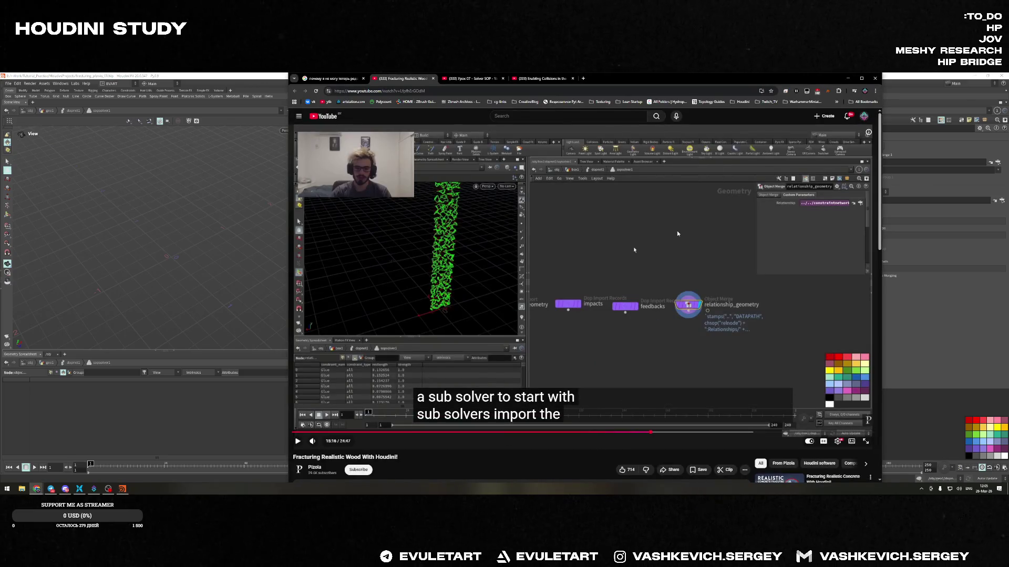
pyautogui.hotkey('alt', 'Tab')
pyautogui.click(603, 214)
pyautogui.scroll(3, 603, 214)
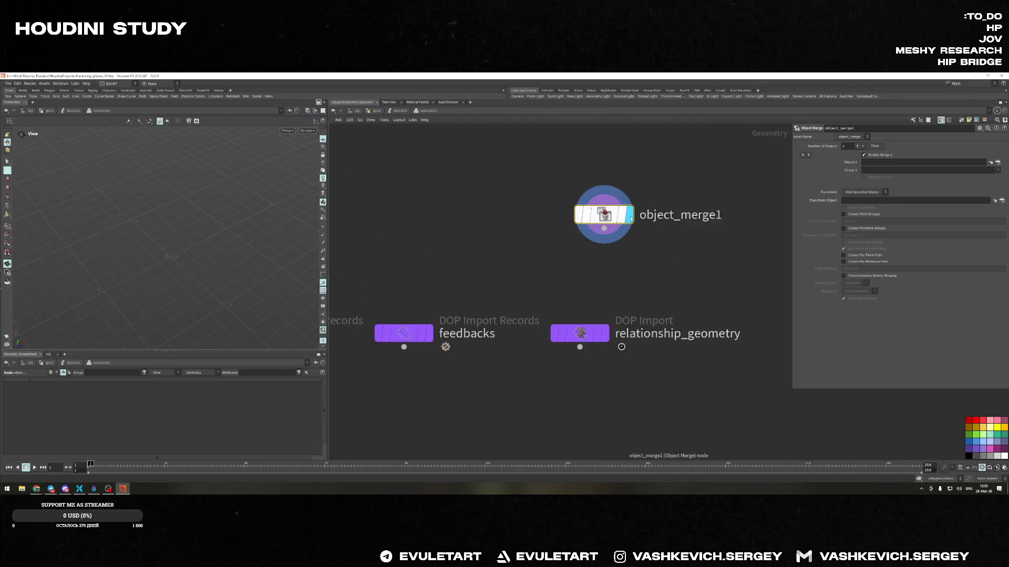
pyautogui.scroll(-2, 635, 232)
pyautogui.click(597, 296)
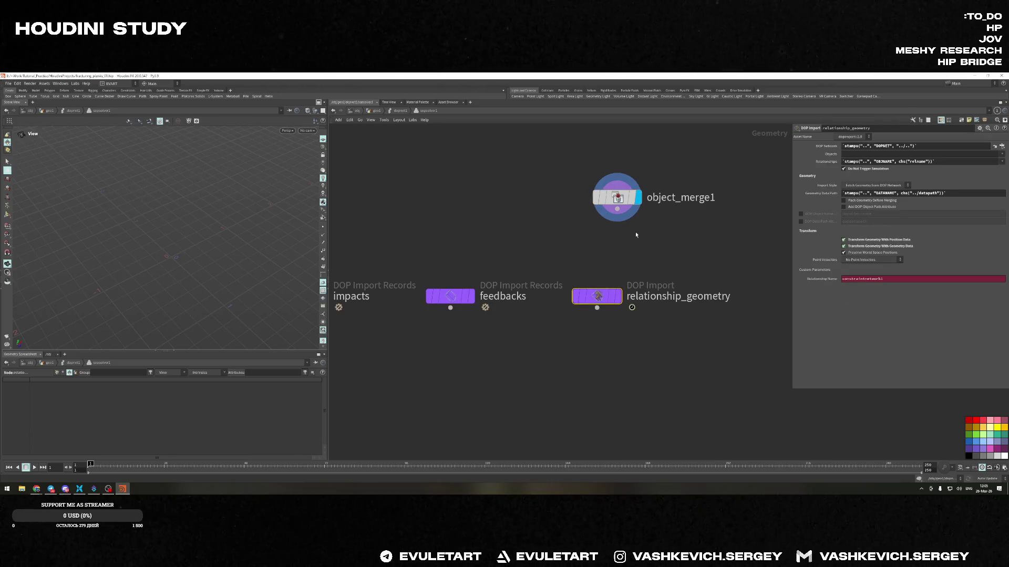
# Delete object_merge1 from the SOP solver network and start adding a relationship node.
pyautogui.hotkey('alt', 'Tab')
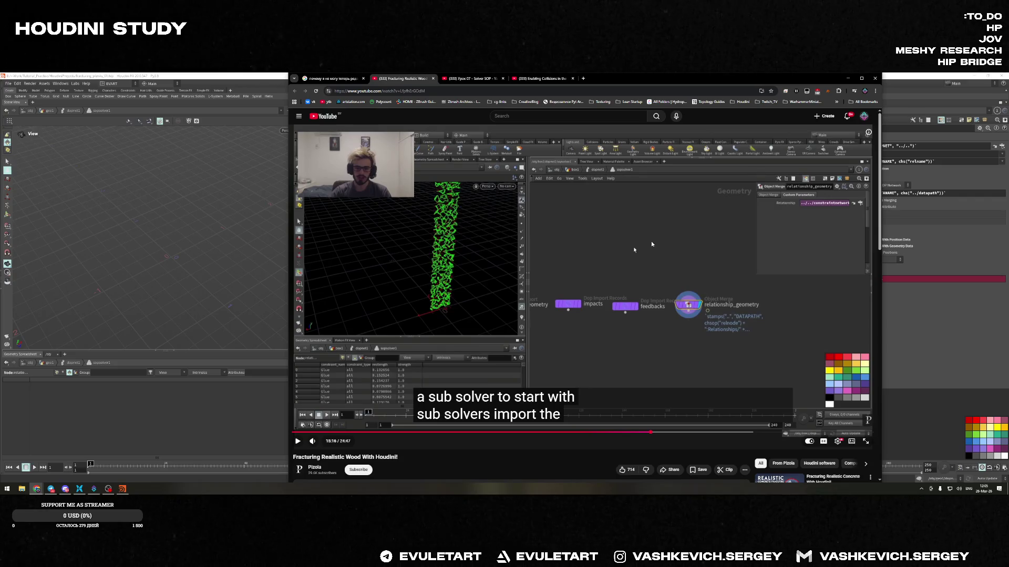
pyautogui.hotkey('alt', 'Tab')
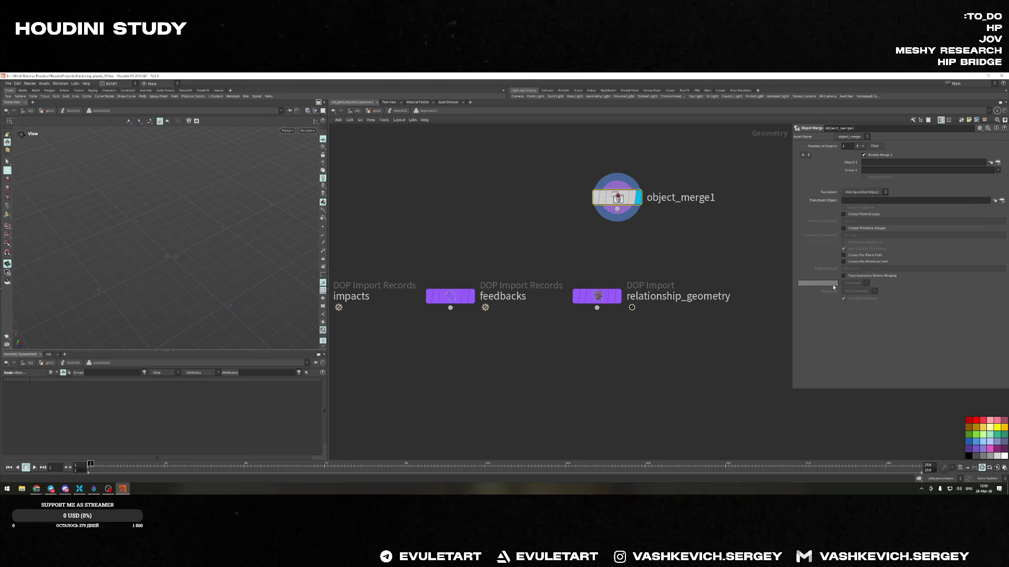
pyautogui.hotkey('alt', 'Tab')
pyautogui.hotkey('alt', 'Tab')
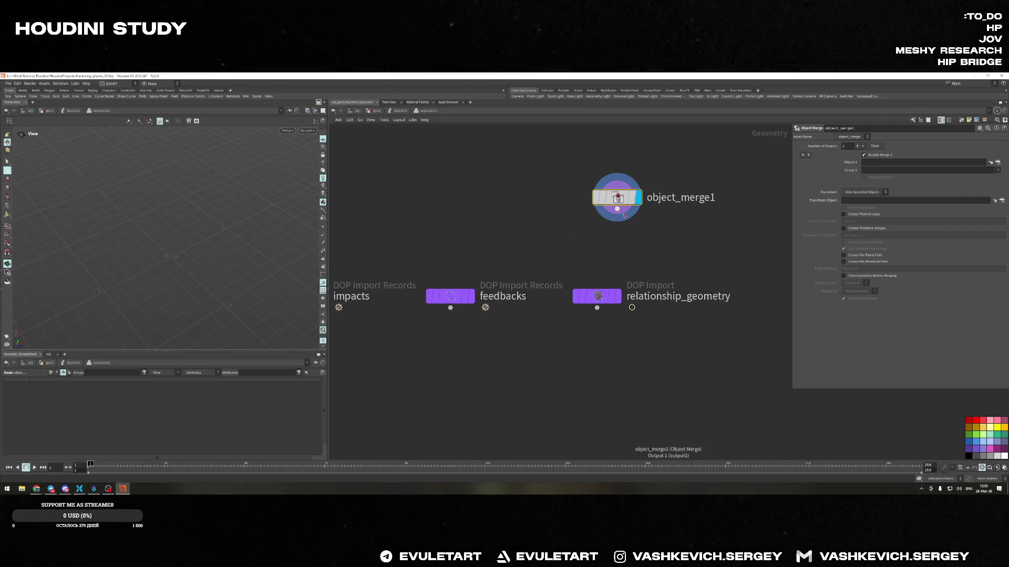
pyautogui.press('Delete')
pyautogui.press('Tab')
pyautogui.write('relation')
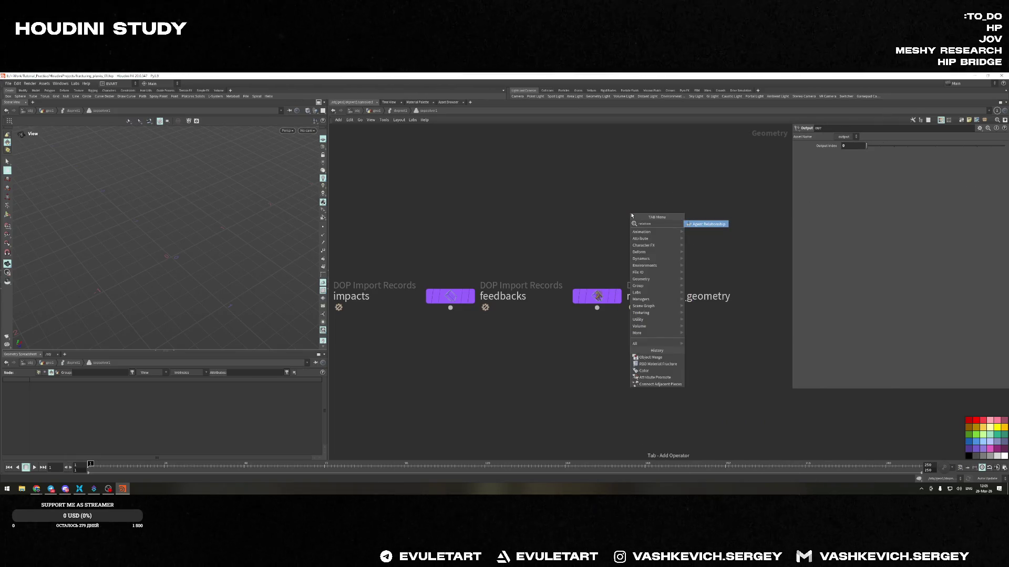
# Place an Agent Relationship node, delete it again, and reframe the network on relationship_geometry.
pyautogui.press('Return')
pyautogui.click(631, 213)
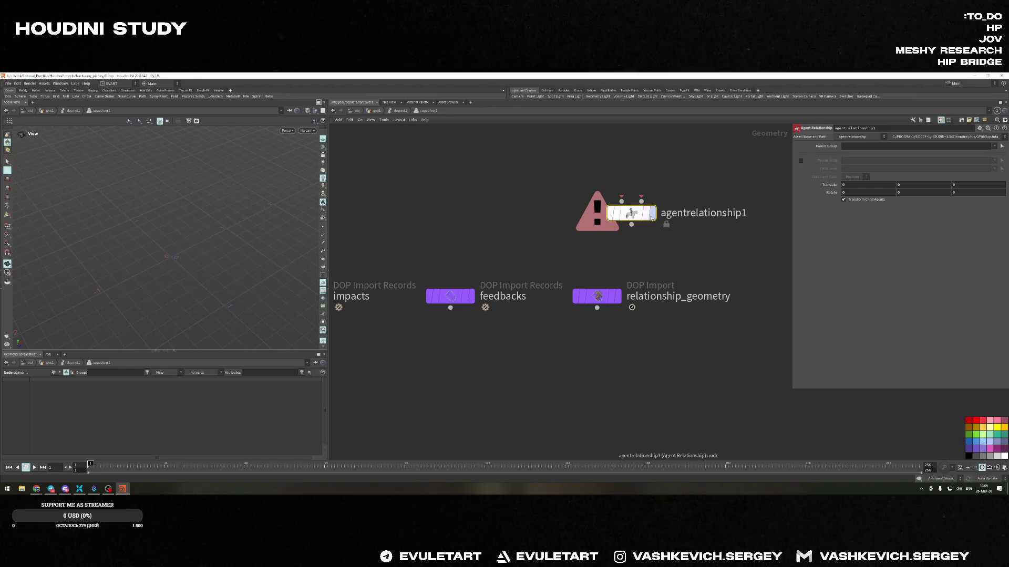
pyautogui.press('Delete')
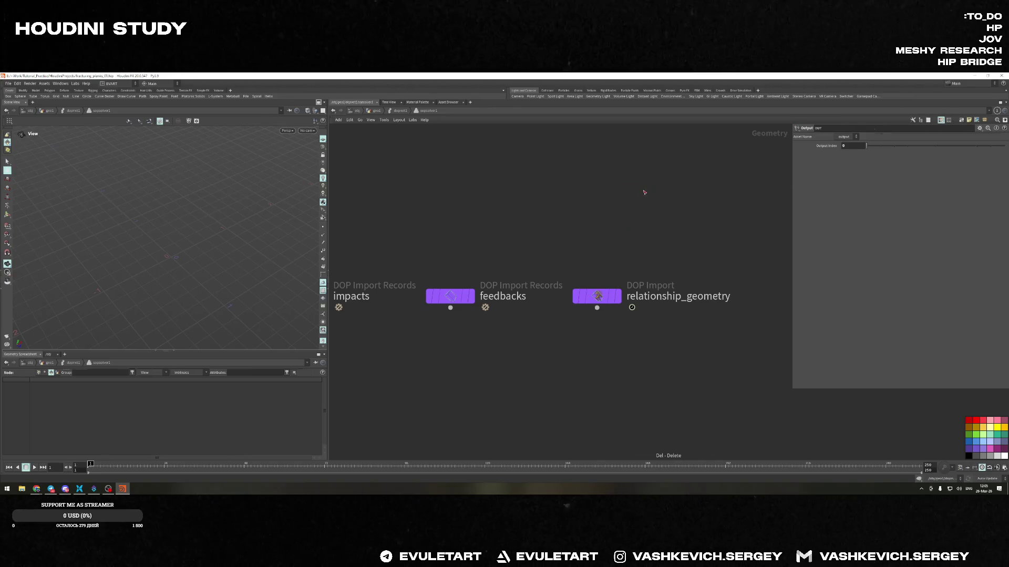
pyautogui.click(596, 296)
pyautogui.press('f')
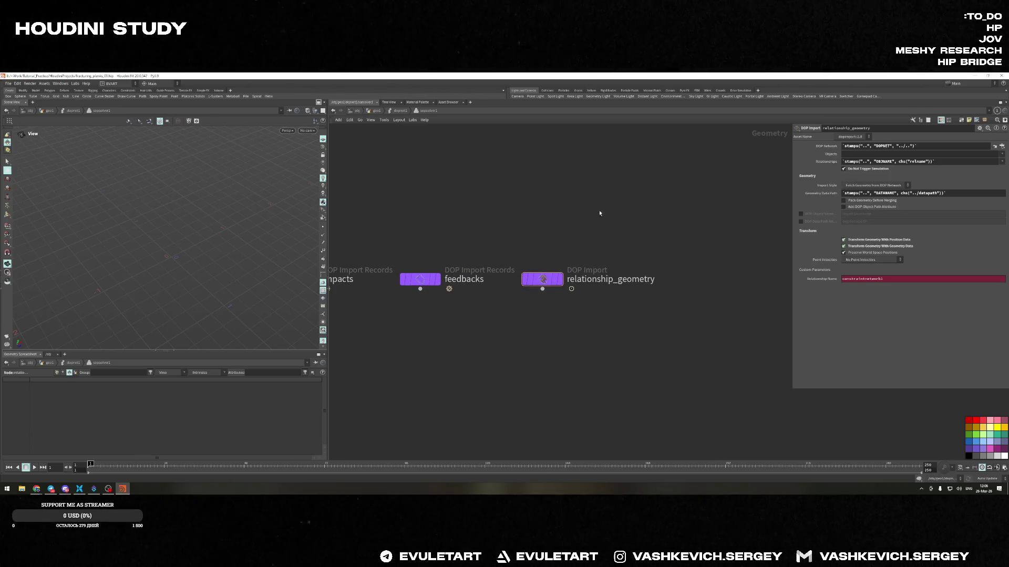
pyautogui.press('h')
# Add a new dopimport1 node and review the feedbacks, impacts and relationship_geometry import settings.
pyautogui.press('Tab')
pyautogui.write('o')
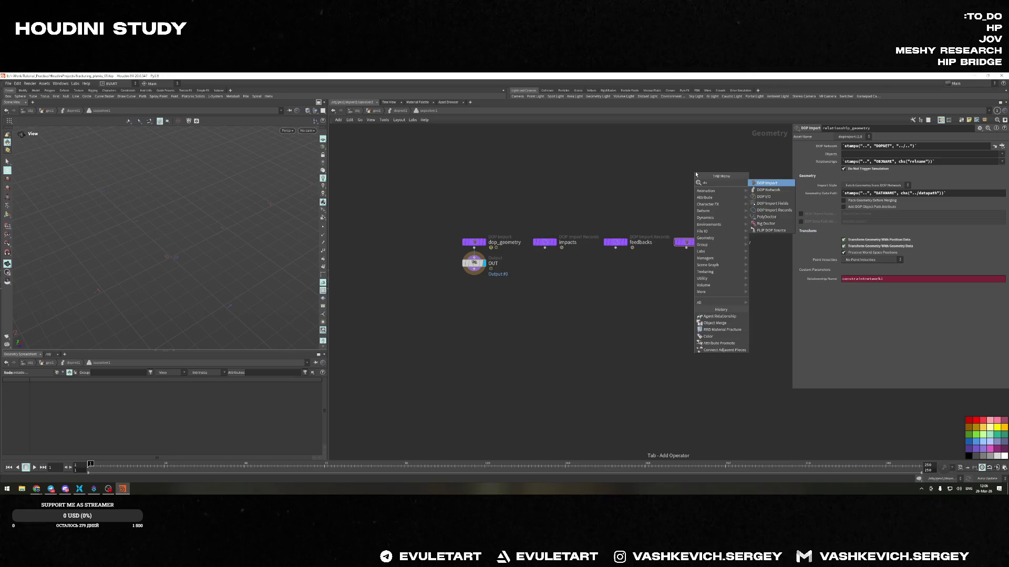
pyautogui.press('Return')
pyautogui.click(690, 181)
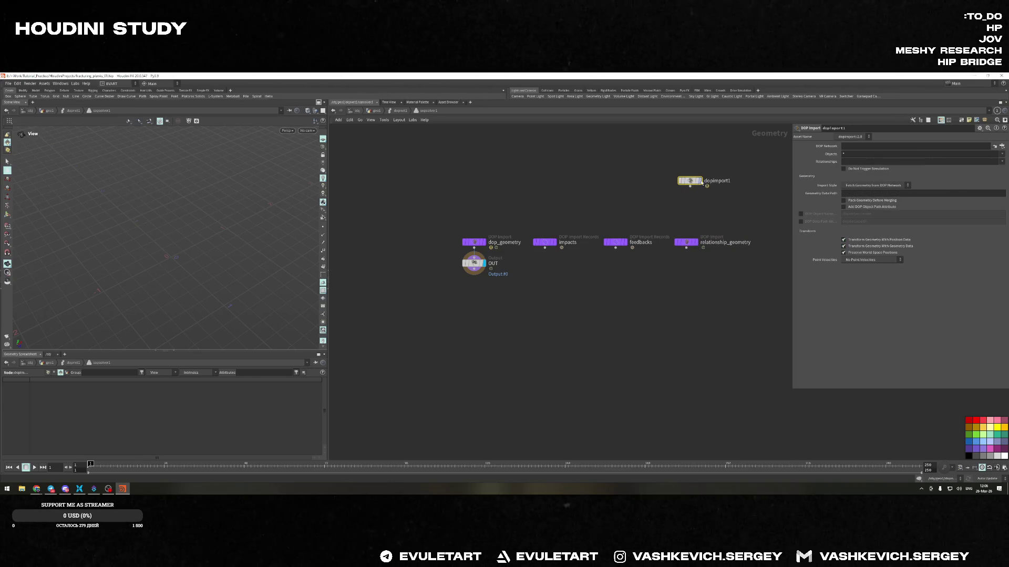
pyautogui.click(615, 242)
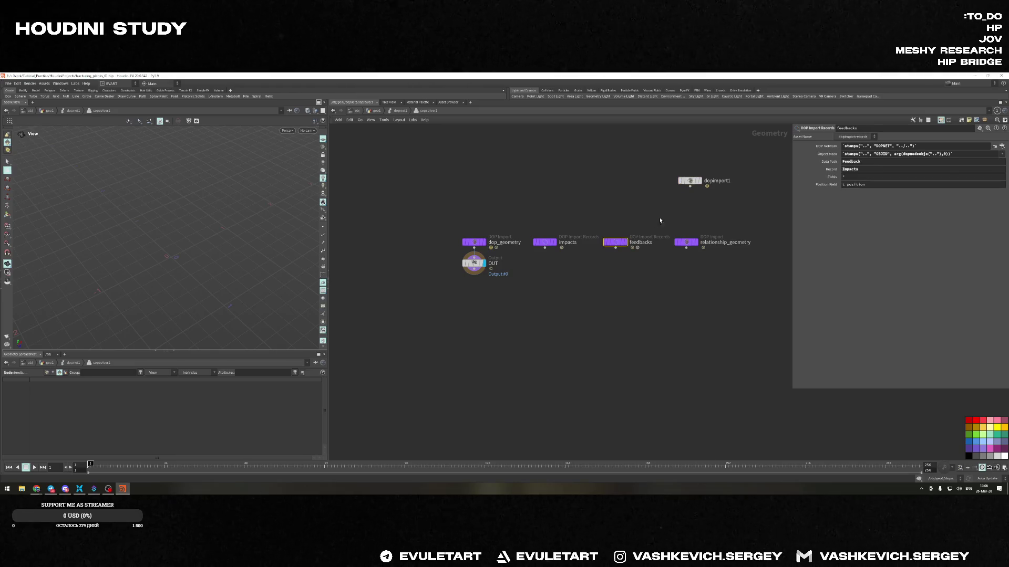
pyautogui.click(552, 245)
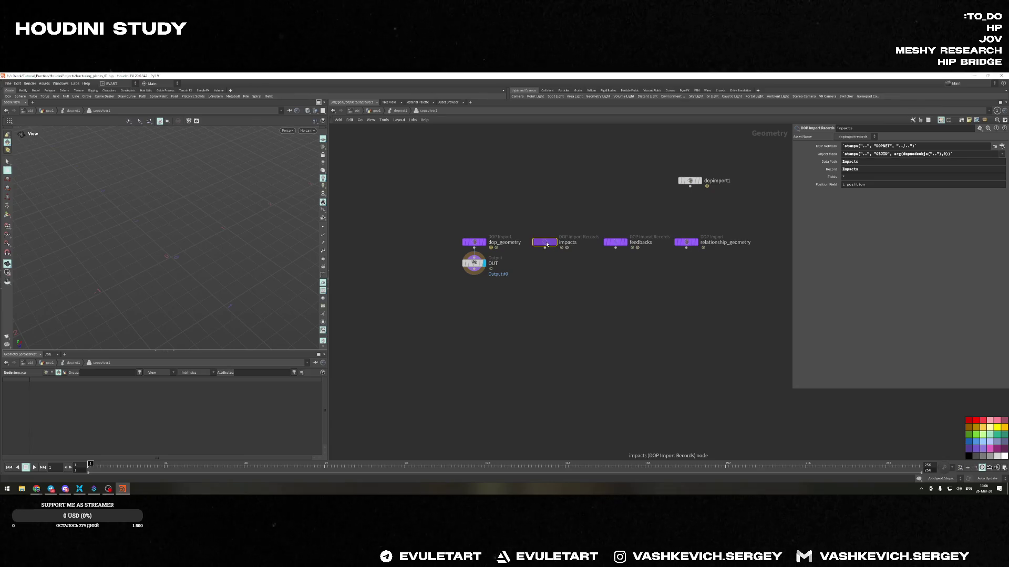
pyautogui.click(474, 242)
pyautogui.click(615, 242)
pyautogui.click(686, 243)
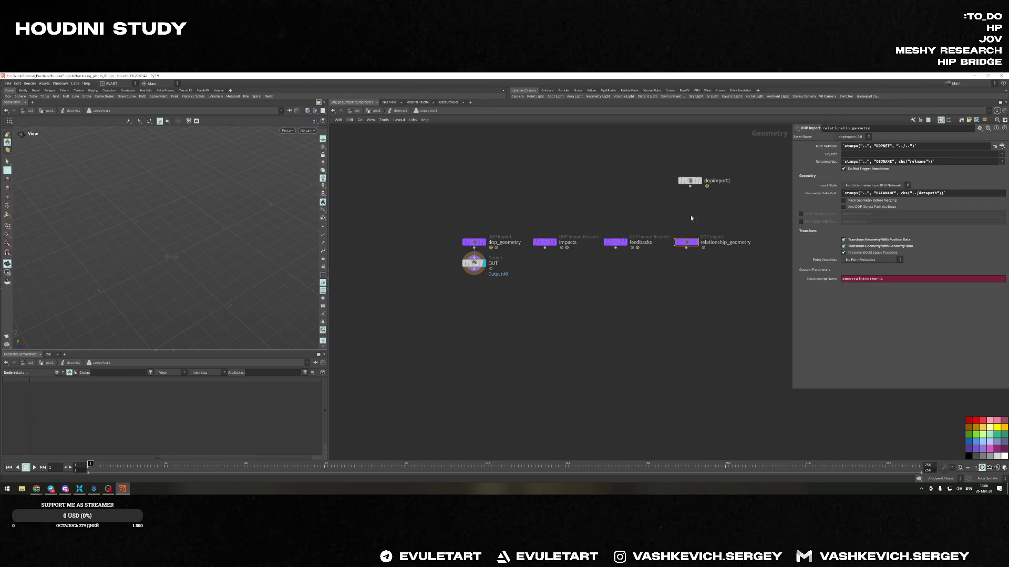
# Compare dopimport1 against relationship_geometry's import settings, then delete the unused dopimport1.
pyautogui.moveTo(709, 190); pyautogui.dragTo(650, 220, button='middle')
pyautogui.click(594, 264)
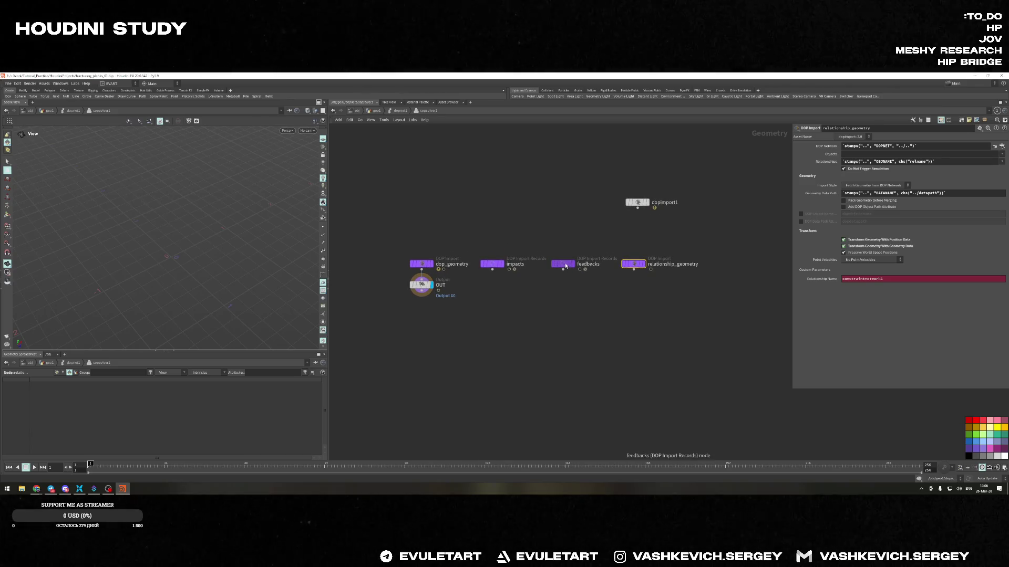
pyautogui.click(634, 263)
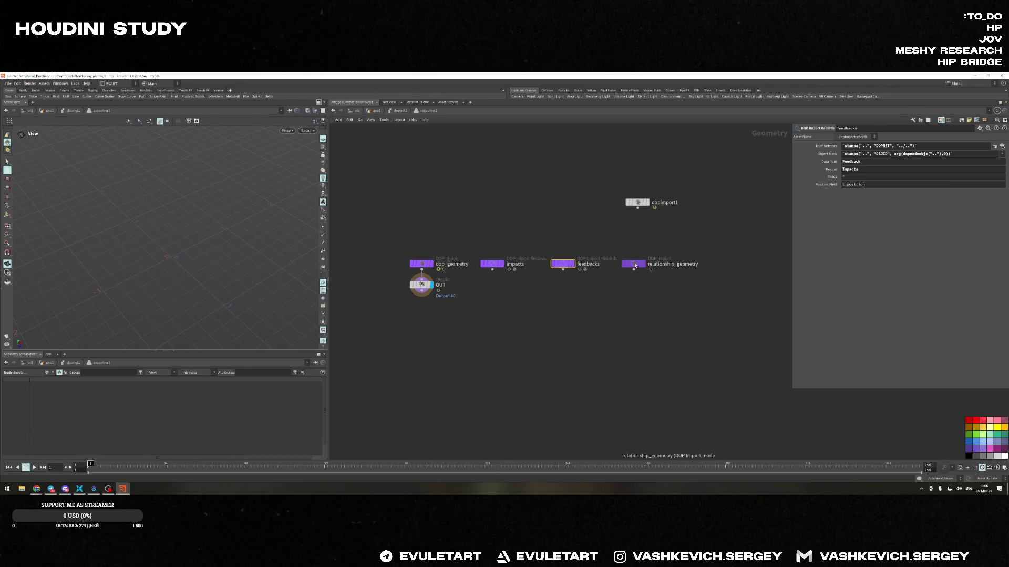
pyautogui.click(636, 203)
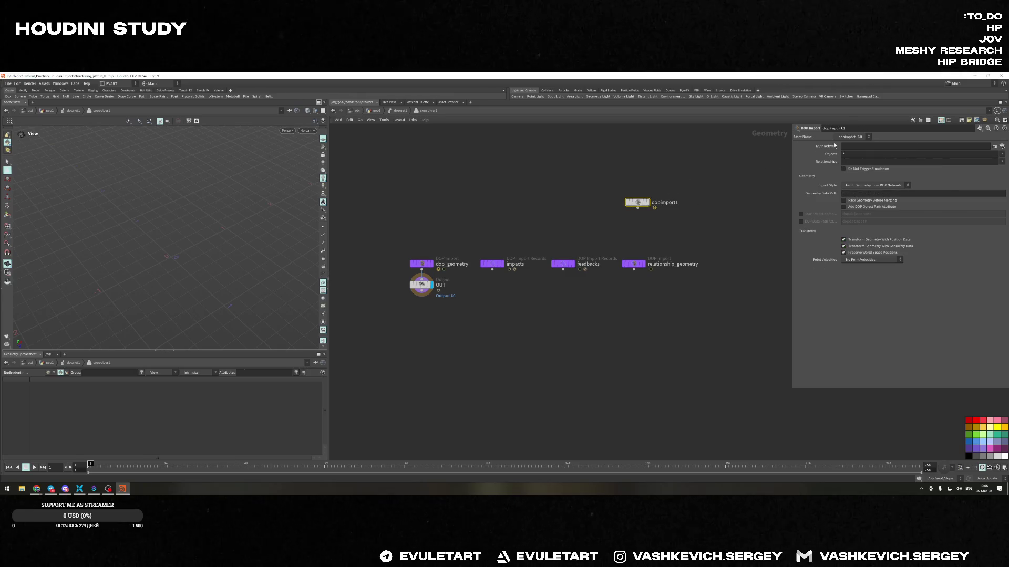
pyautogui.click(868, 137)
pyautogui.click(845, 150)
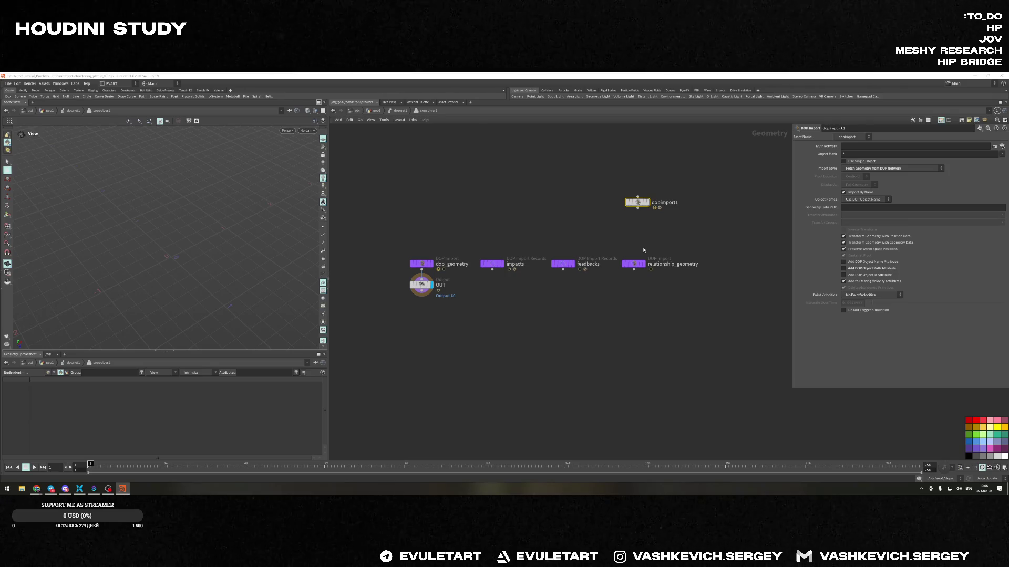
pyautogui.click(635, 265)
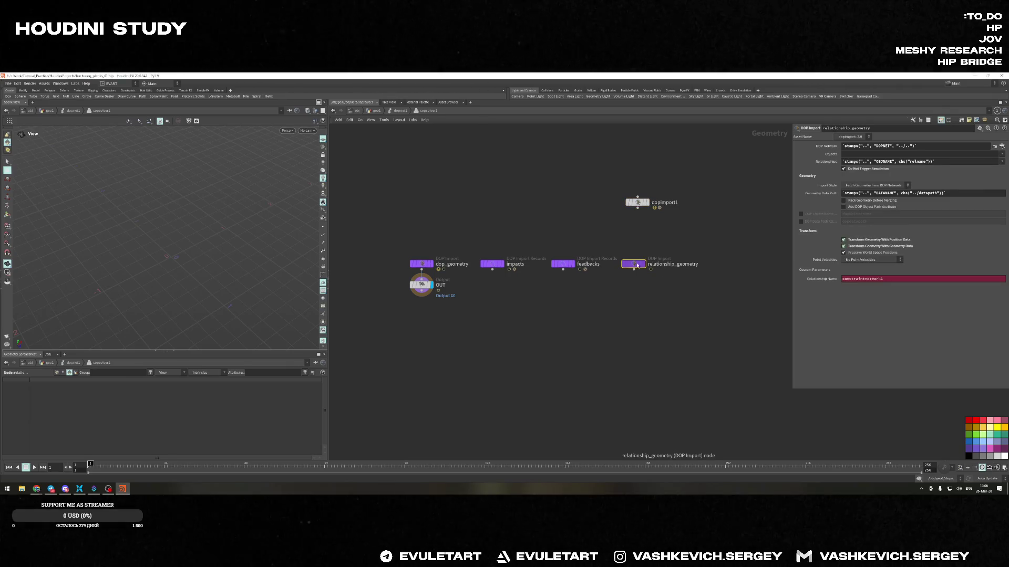
pyautogui.click(637, 203)
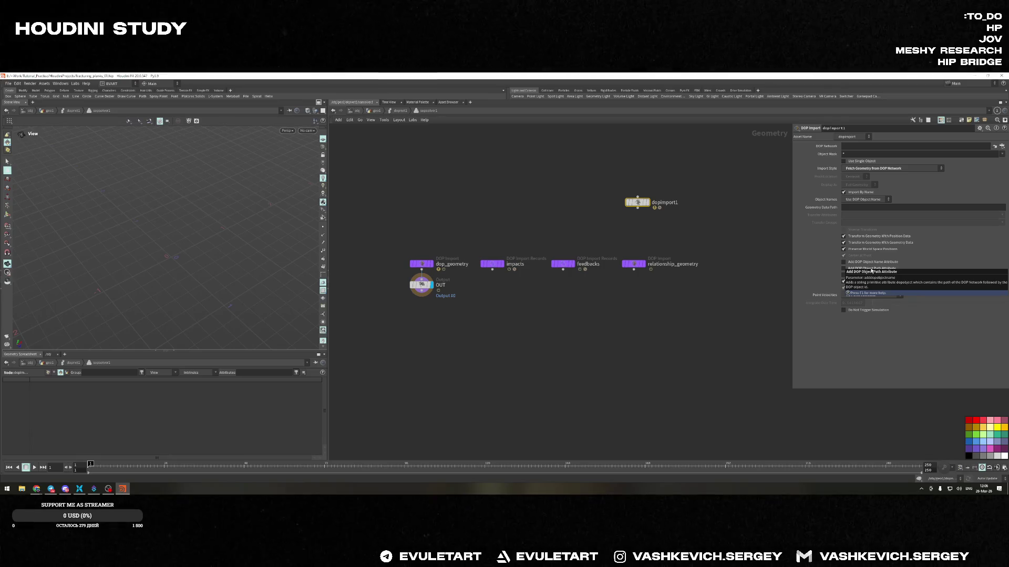
pyautogui.press('Delete')
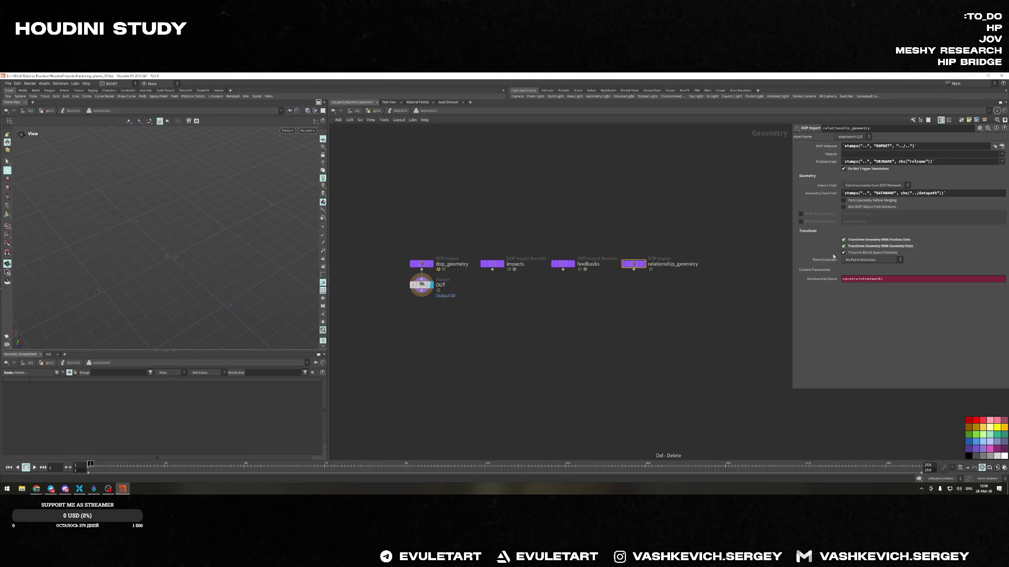
# Check the dop_geometry and relationship_geometry node info, then go up to the Dynamics network.
pyautogui.click(868, 261)
pyautogui.moveTo(589, 203); pyautogui.dragTo(618, 207, button='middle')
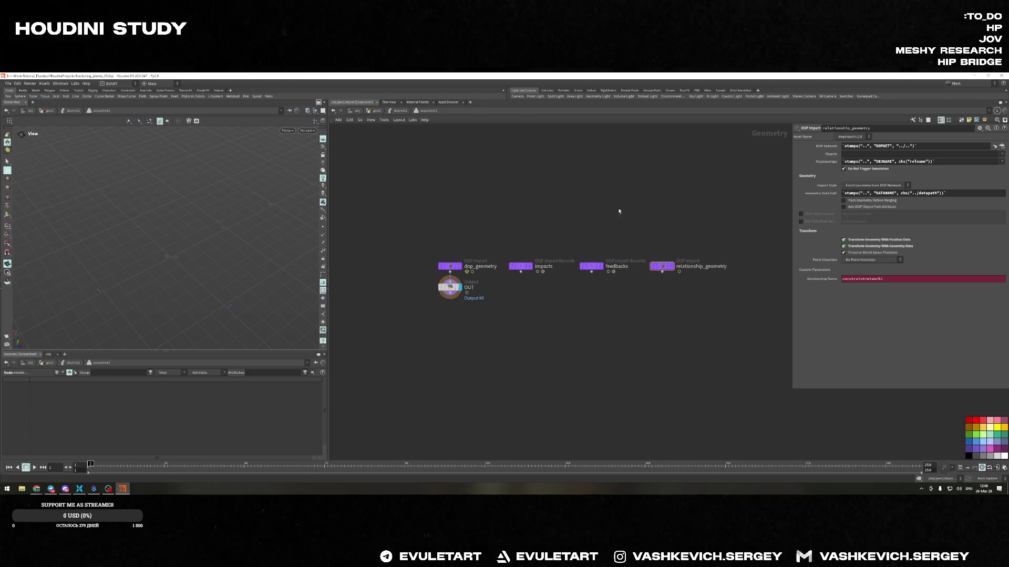
pyautogui.scroll(2, 457, 268)
pyautogui.middleClick(457, 268)
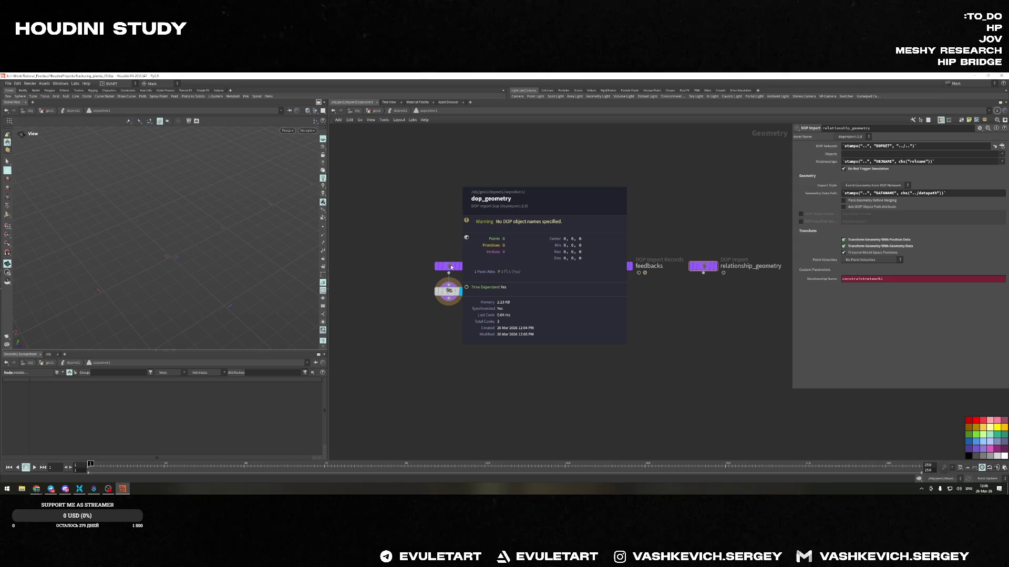
pyautogui.middleClick(704, 268)
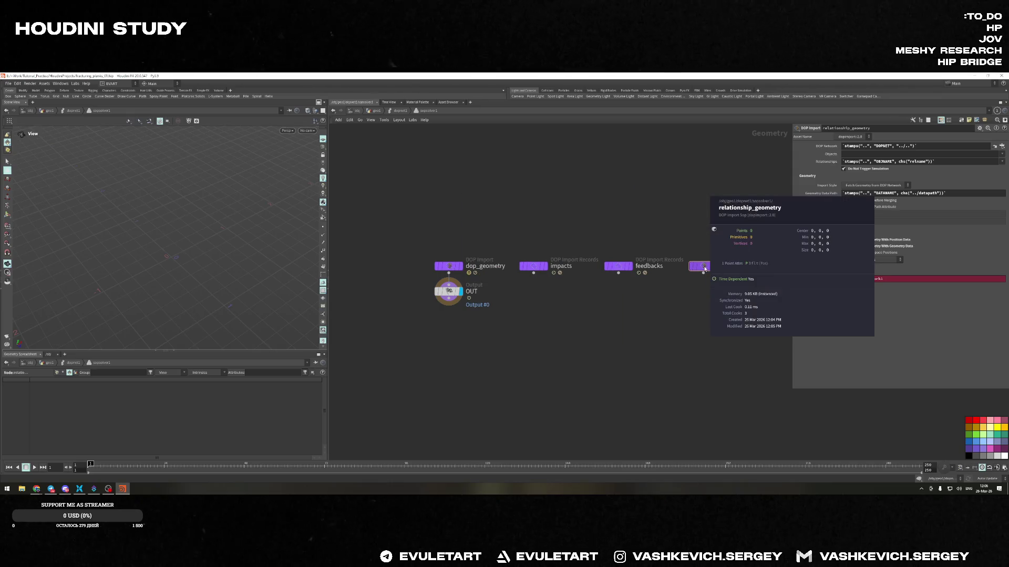
pyautogui.moveTo(703, 269); pyautogui.dragTo(673, 270, button='middle')
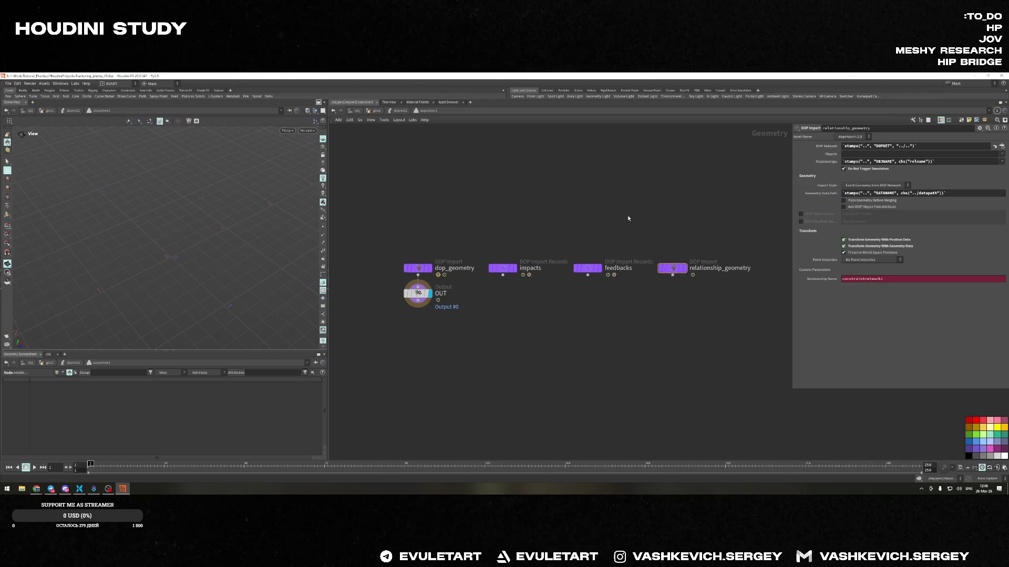
pyautogui.press('u')
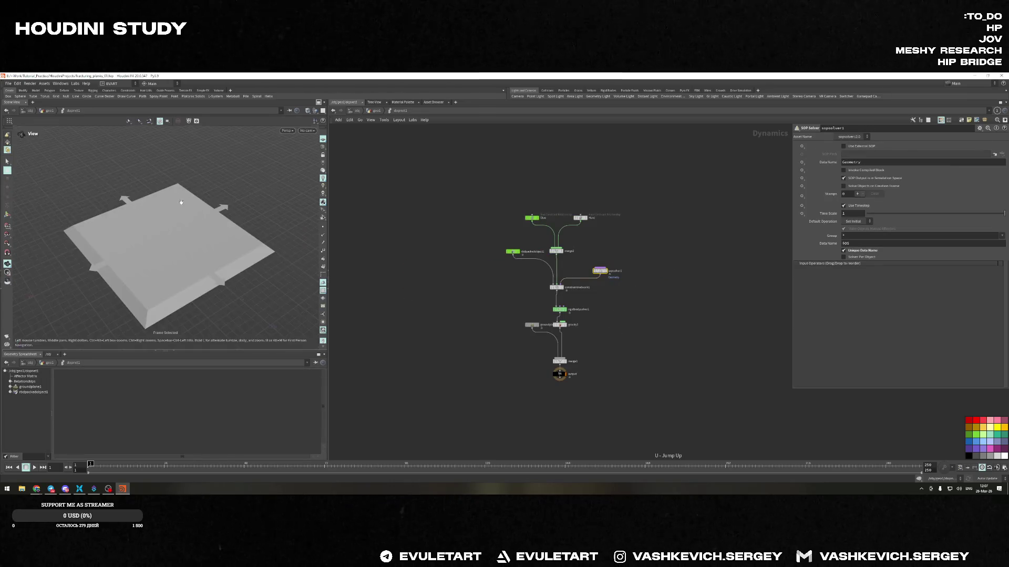
pyautogui.moveTo(180, 202); pyautogui.dragTo(209, 225)
pyautogui.moveTo(615, 357)
pyautogui.mouseDown(button='middle')
pyautogui.moveTo(581, 226)
pyautogui.moveTo(636, 273)
pyautogui.mouseUp(button='middle')
pyautogui.click(548, 196)
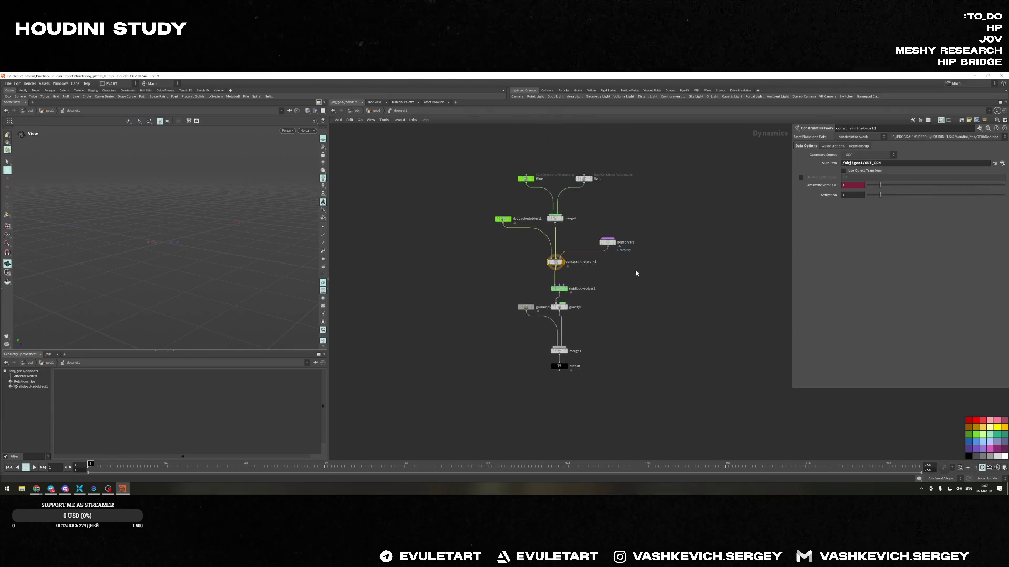
pyautogui.click(559, 366)
pyautogui.moveTo(265, 234); pyautogui.dragTo(193, 213)
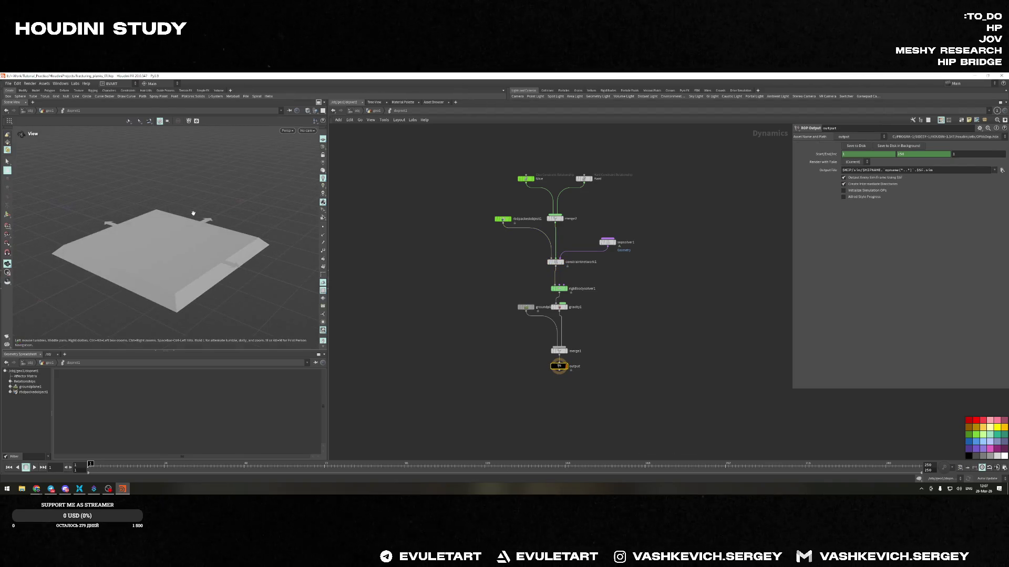
pyautogui.click(607, 242)
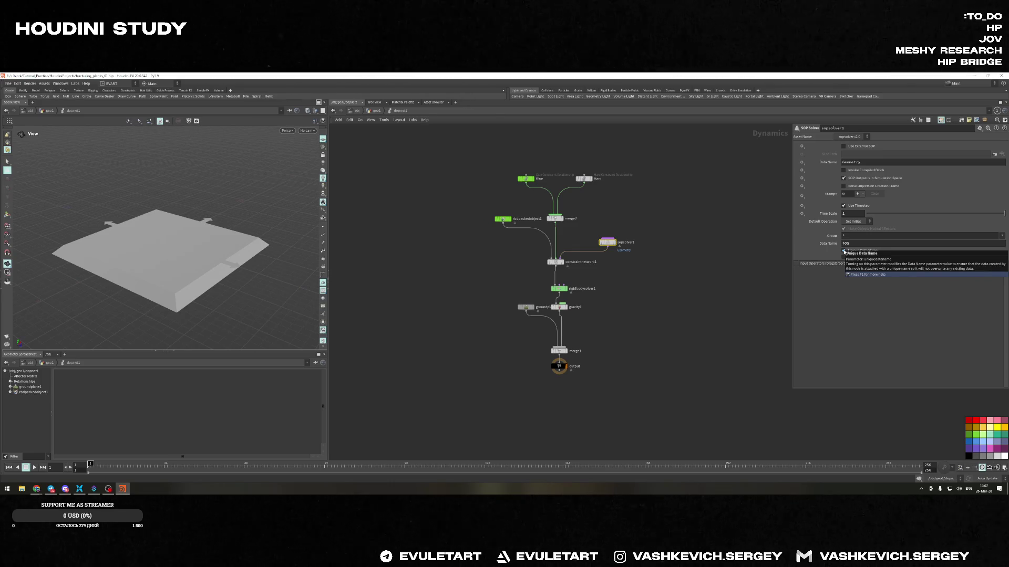
pyautogui.click(845, 251)
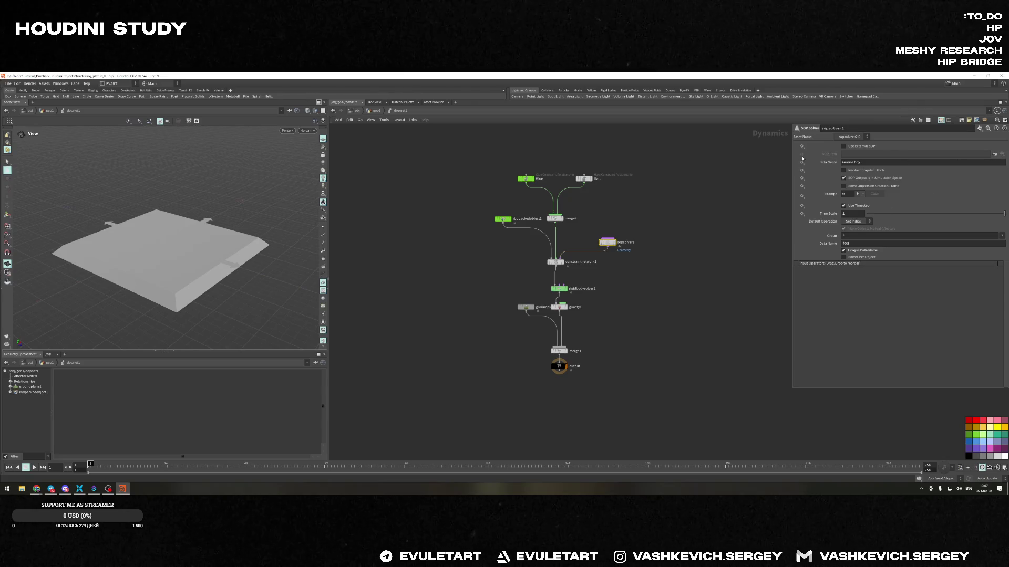
pyautogui.click(843, 146)
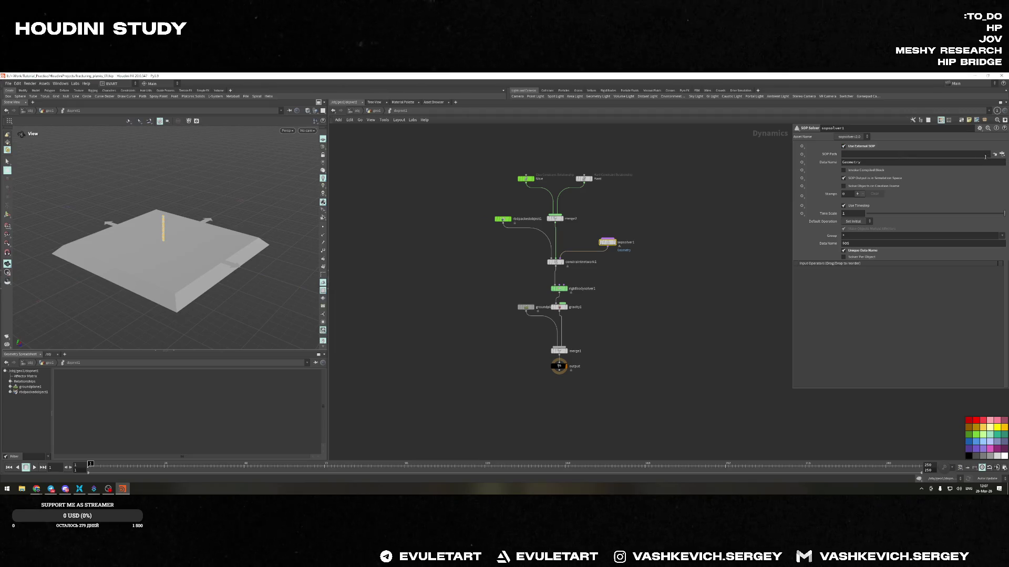
pyautogui.click(844, 147)
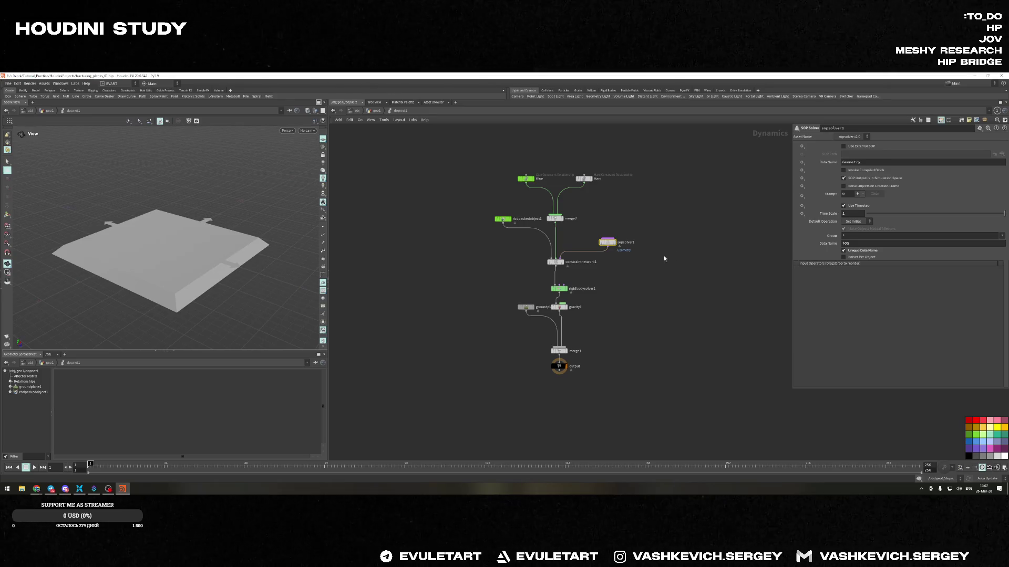
pyautogui.hotkey('alt', 'Tab')
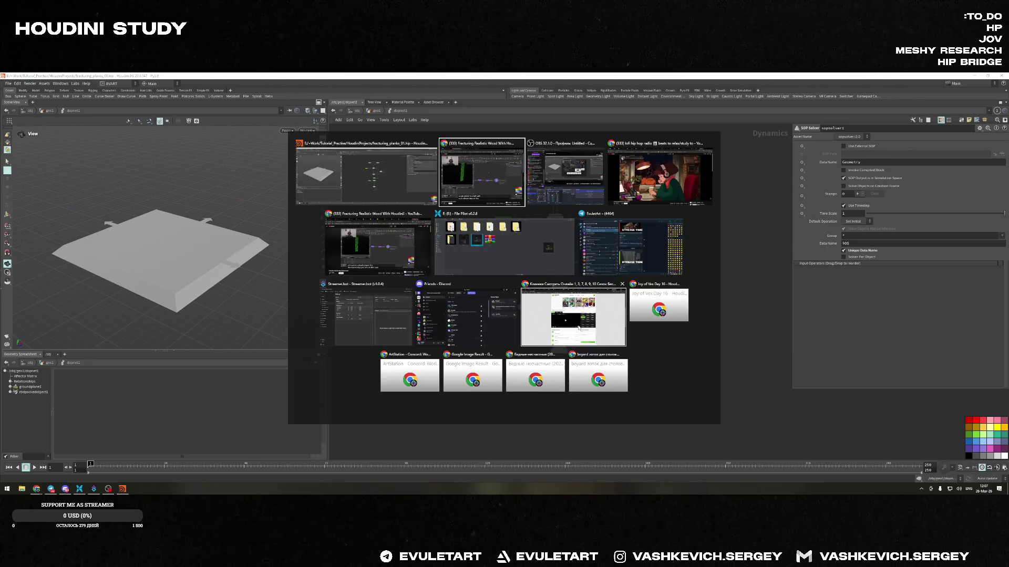
# Pause the tutorial, expand replies under the vanishing-object comment, and return to Houdini.
pyautogui.press('space')
pyautogui.scroll(-5, 632, 246)
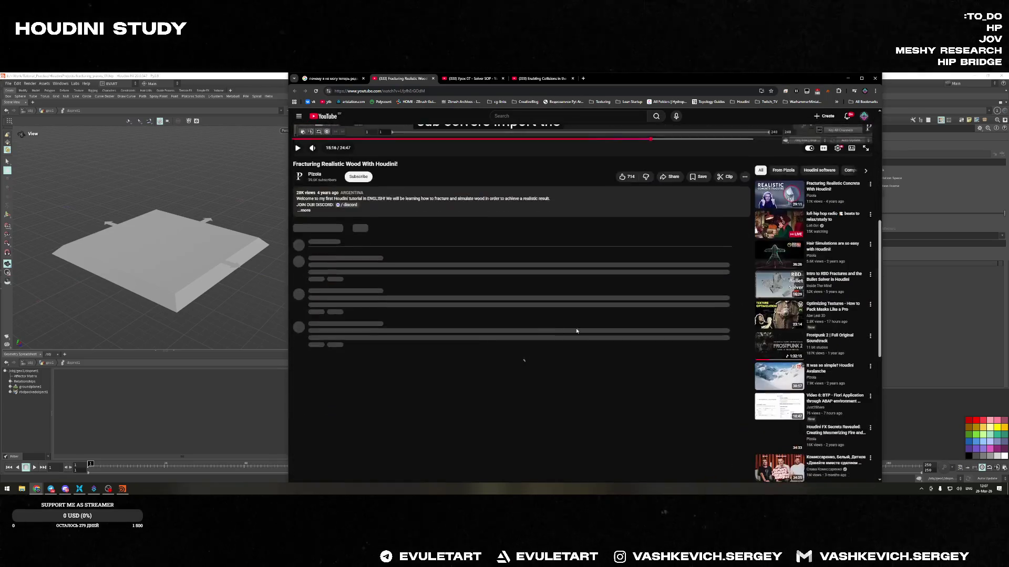
pyautogui.scroll(-10, 633, 247)
pyautogui.scroll(-2, 390, 383)
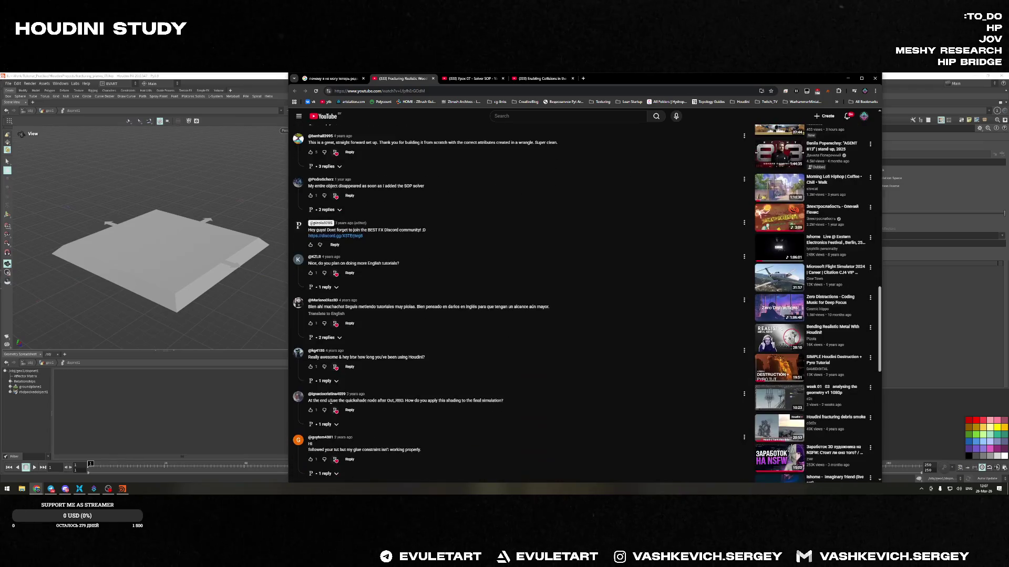
pyautogui.scroll(-2, 347, 274)
pyautogui.scroll(2, 347, 275)
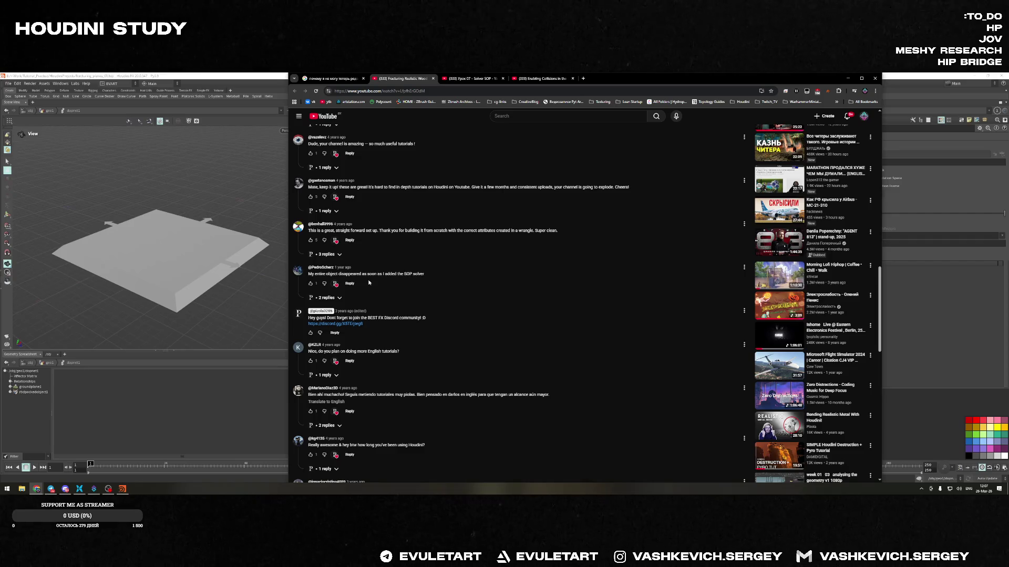
pyautogui.click(326, 298)
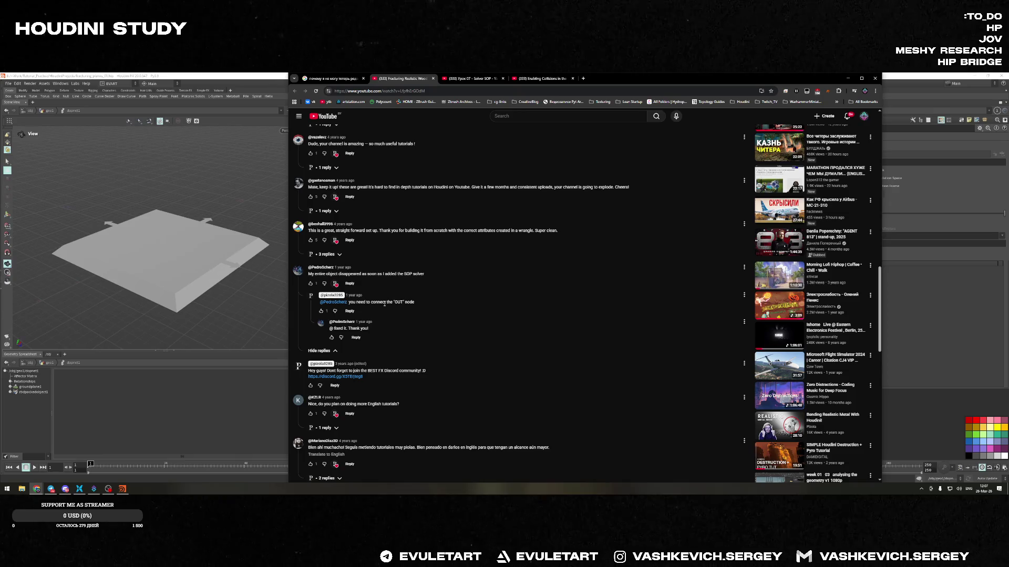
pyautogui.hotkey('alt', 'Tab')
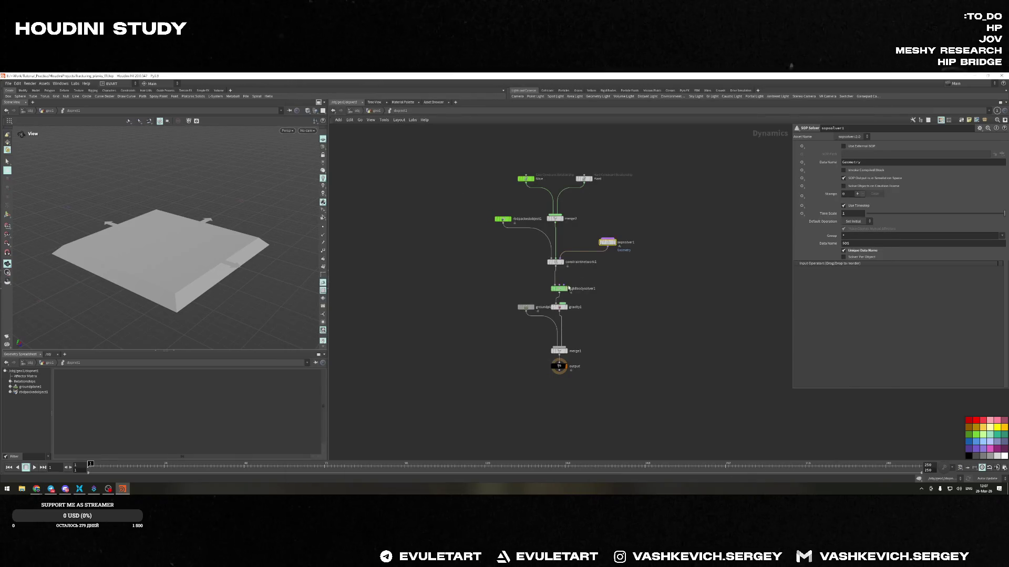
# Wire OUT_CON into dopnet1 in the geometry network and check the DOP output node.
pyautogui.press('u')
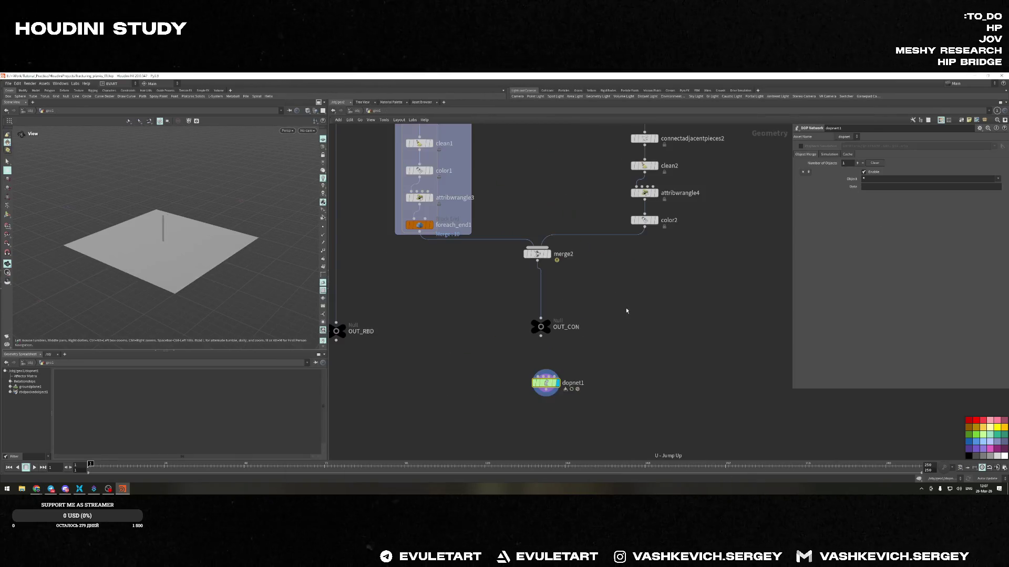
pyautogui.moveTo(540, 334); pyautogui.dragTo(533, 390)
pyautogui.press('u')
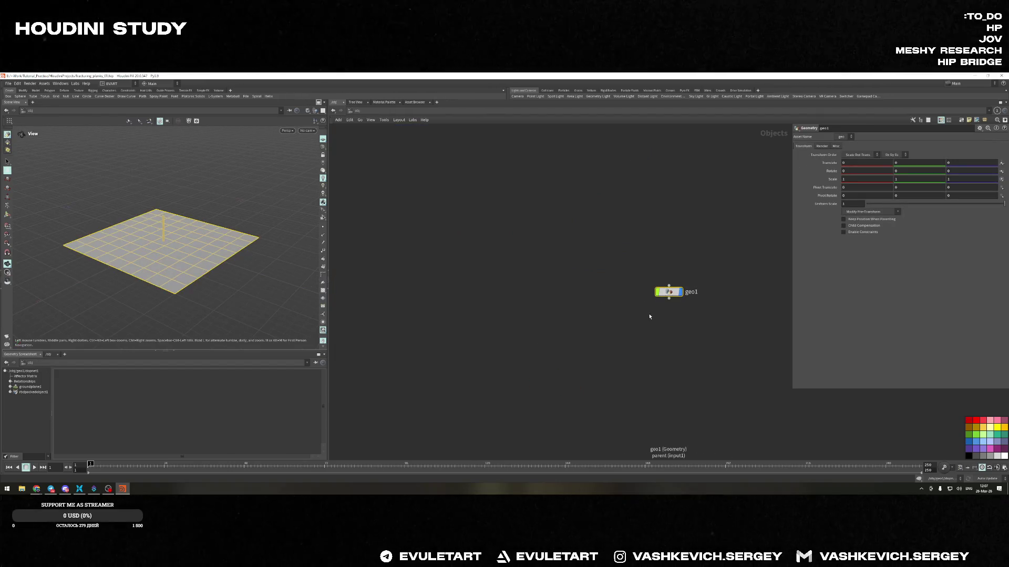
pyautogui.press('i')
pyautogui.press('i')
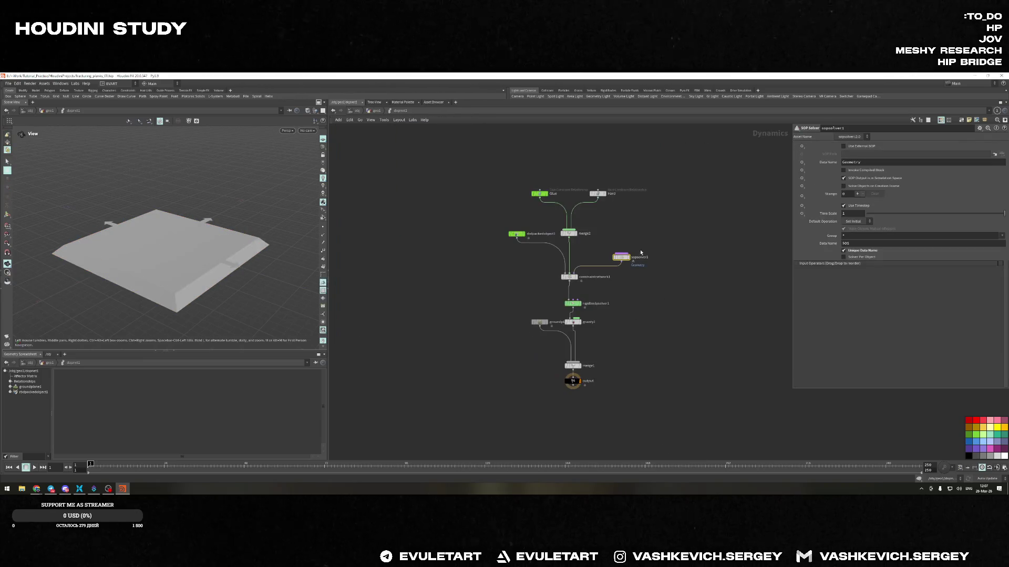
pyautogui.press('u')
pyautogui.press('u')
pyautogui.click(569, 370)
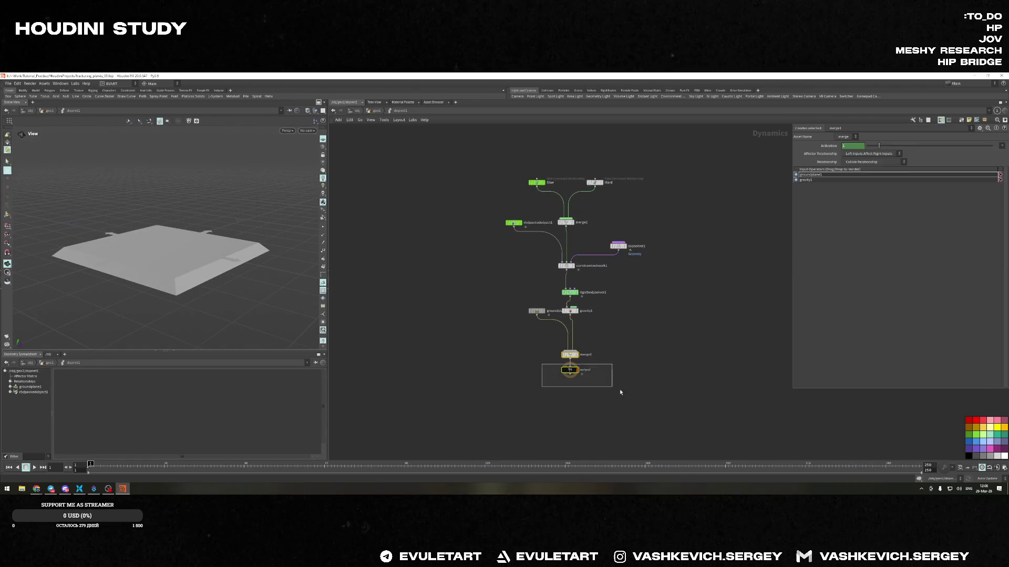
pyautogui.moveTo(541, 347); pyautogui.dragTo(622, 388)
pyautogui.press('u')
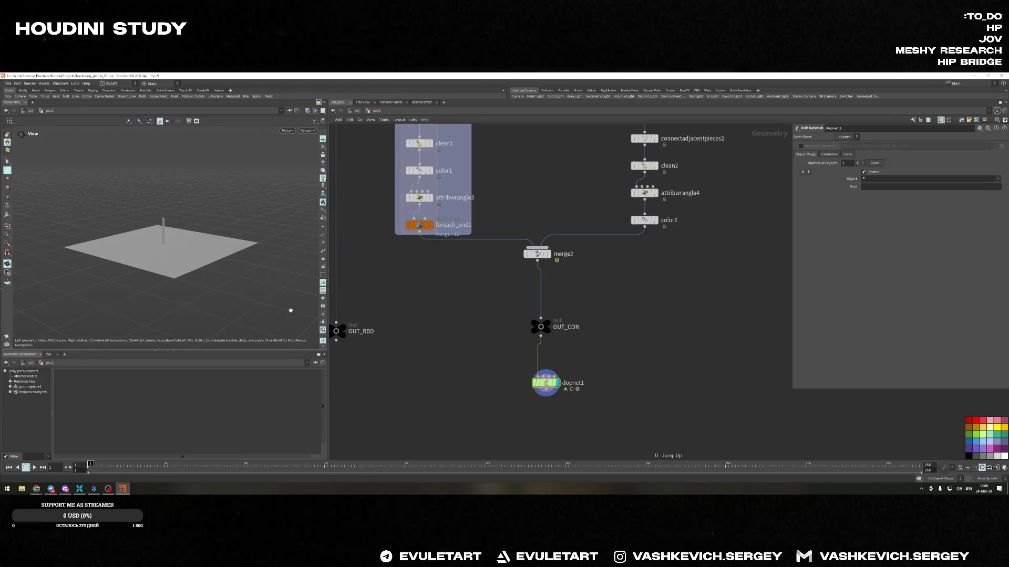
pyautogui.scroll(3, 148, 340)
# Test-play and reset the simulation, then go inside dopnet1 to view constraintnetwork1's settings.
pyautogui.click(34, 467)
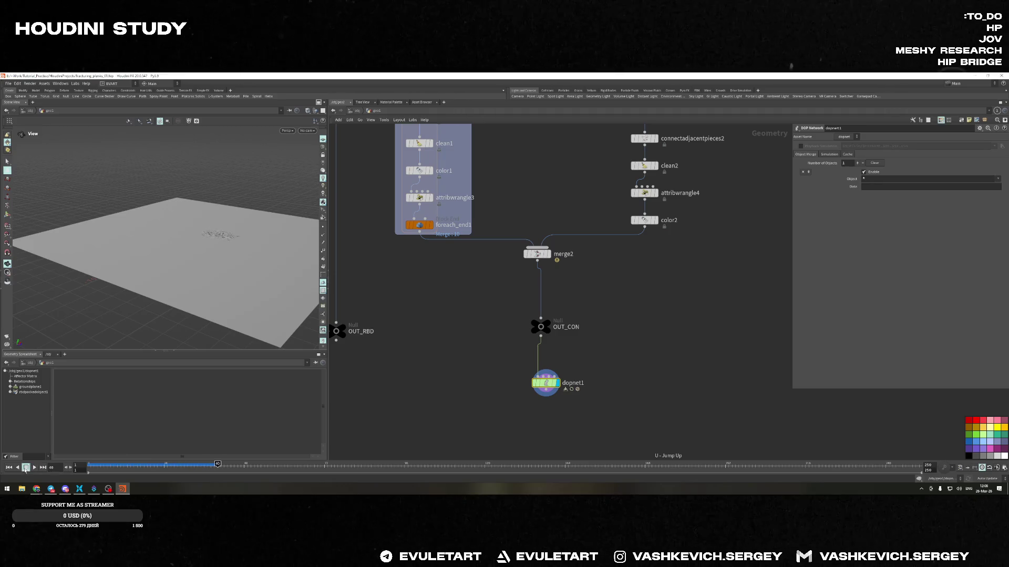
pyautogui.click(26, 467)
pyautogui.moveTo(191, 214)
pyautogui.mouseDown()
pyautogui.moveTo(266, 298)
pyautogui.moveTo(236, 255)
pyautogui.mouseUp()
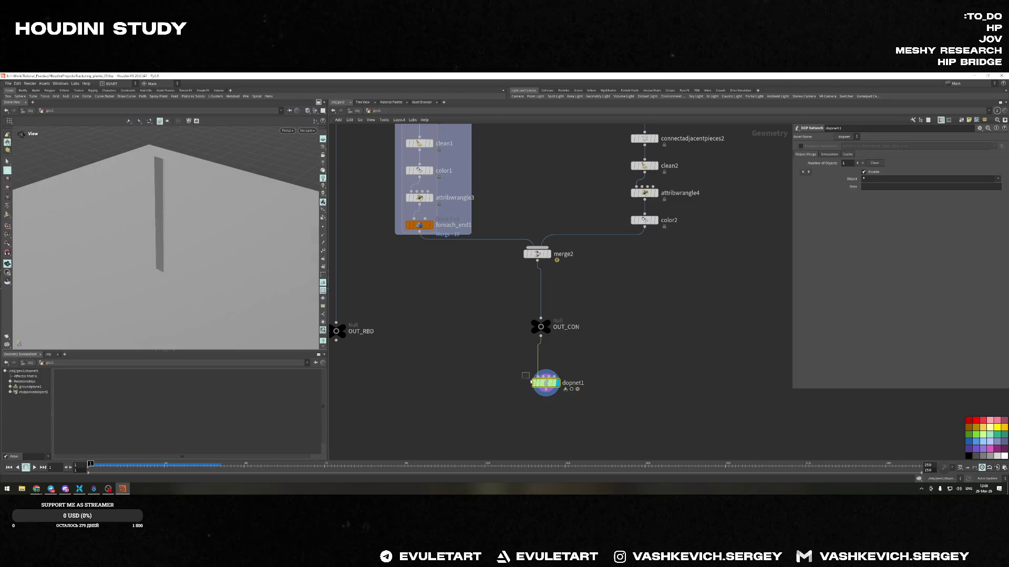
pyautogui.click(829, 154)
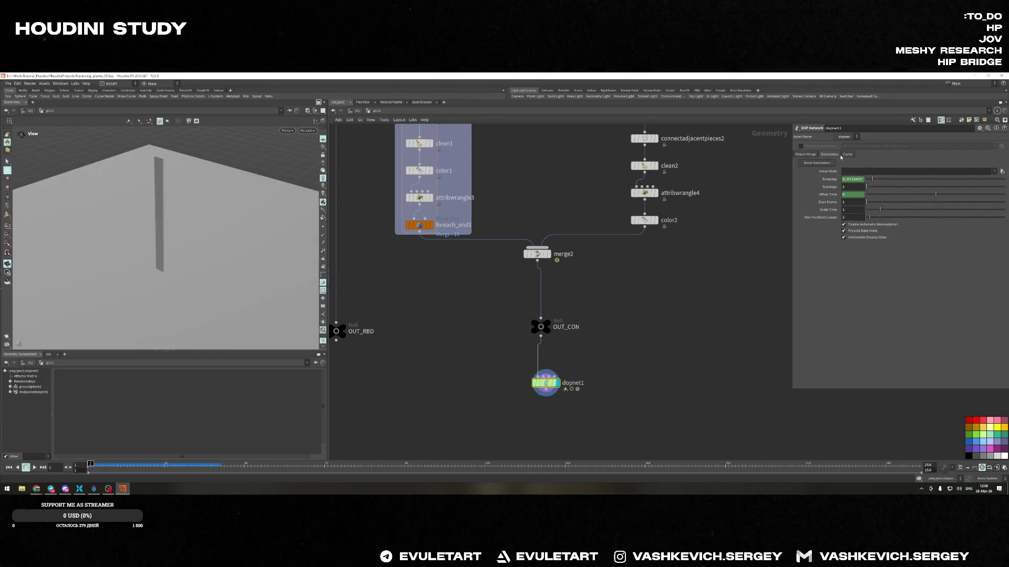
pyautogui.click(823, 164)
pyautogui.doubleClick(545, 384)
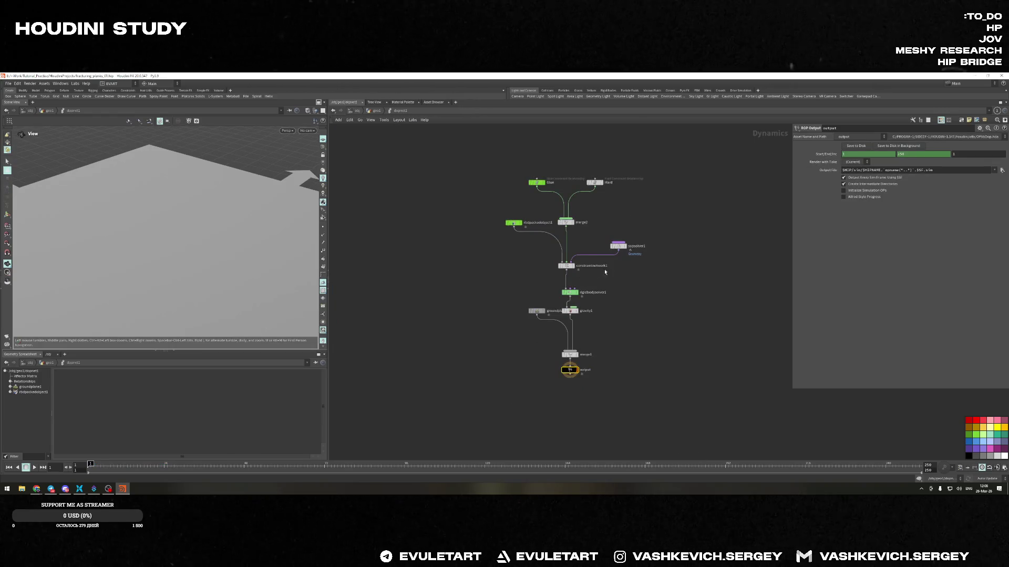
pyautogui.click(618, 245)
pyautogui.press('Down')
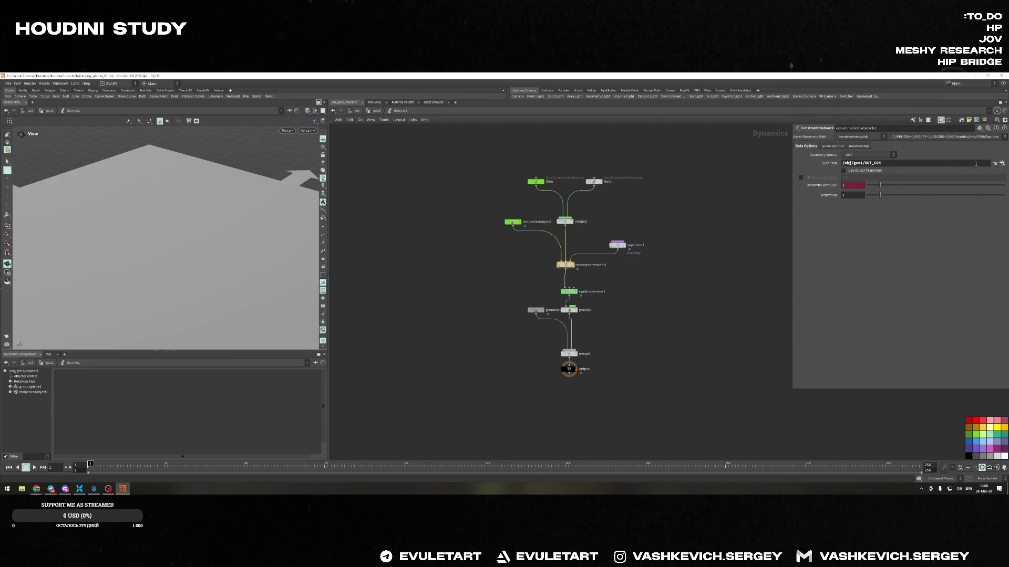
# Clear the constraint network's SOP Path and re-pick /obj/geo1/OUT_CON as its source.
pyautogui.click(995, 163)
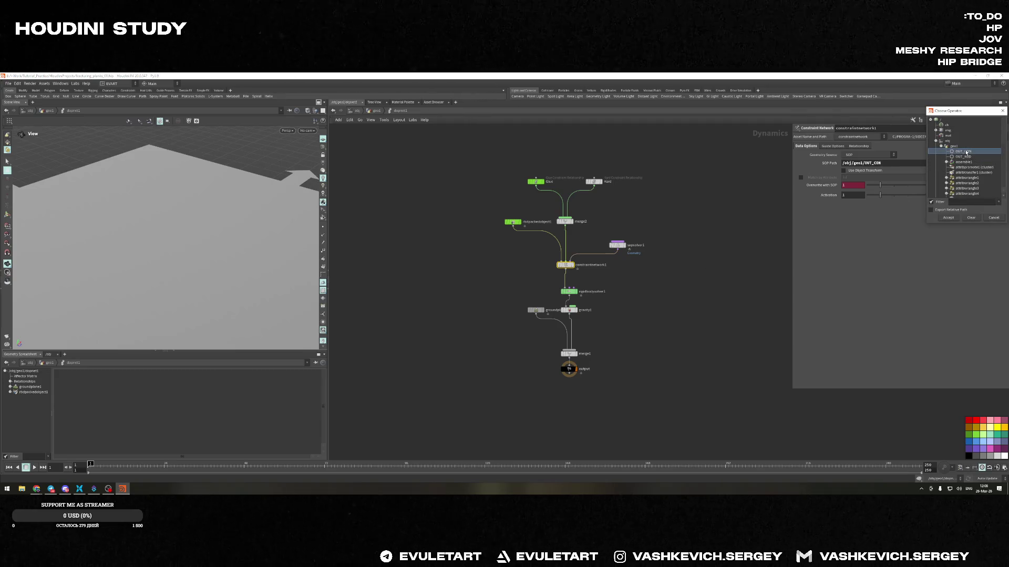
pyautogui.click(948, 217)
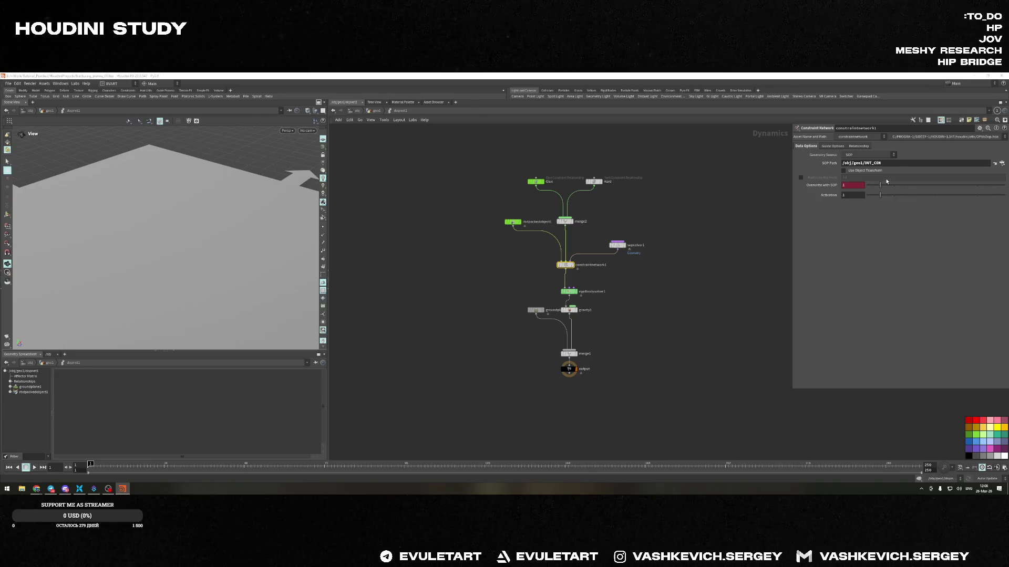
pyautogui.click(867, 163)
pyautogui.press('BackSpace')
pyautogui.press('Return')
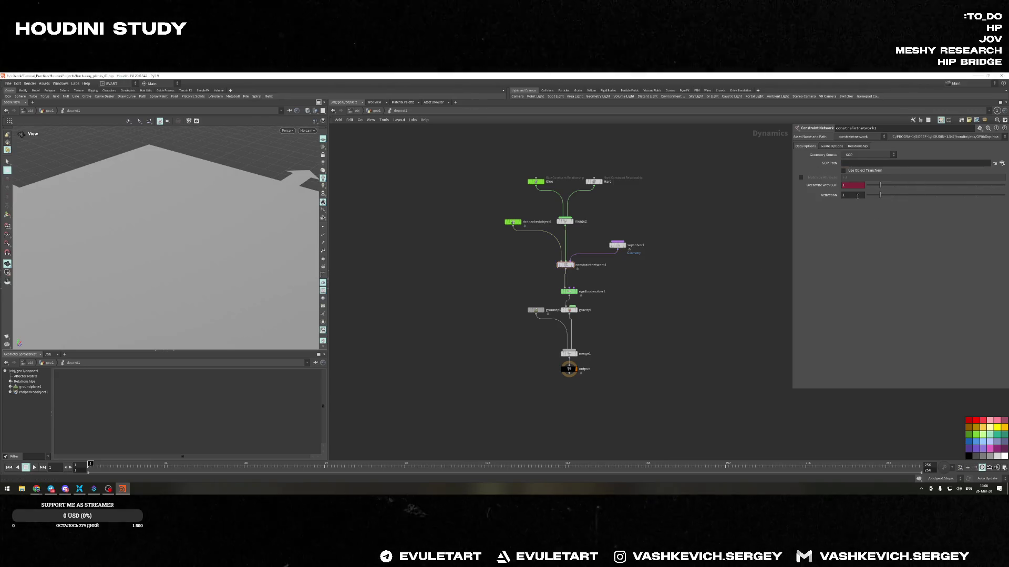
pyautogui.click(995, 163)
pyautogui.doubleClick(961, 151)
# Enable object transforms, review the constraint network's other tabs, sopsolver1 and output, then reread the tutorial replies.
pyautogui.click(843, 170)
pyautogui.click(833, 147)
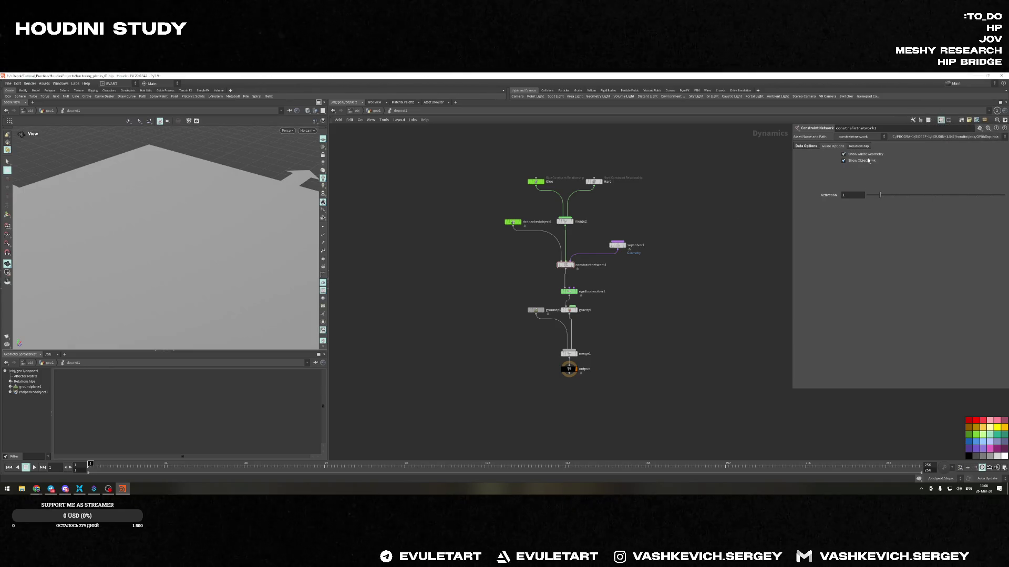
pyautogui.click(858, 147)
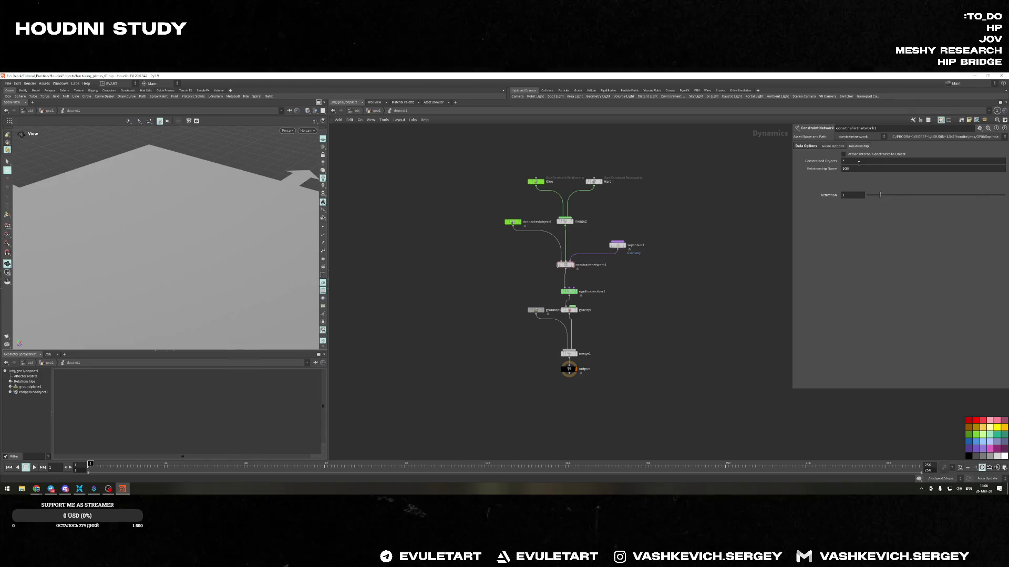
pyautogui.click(618, 246)
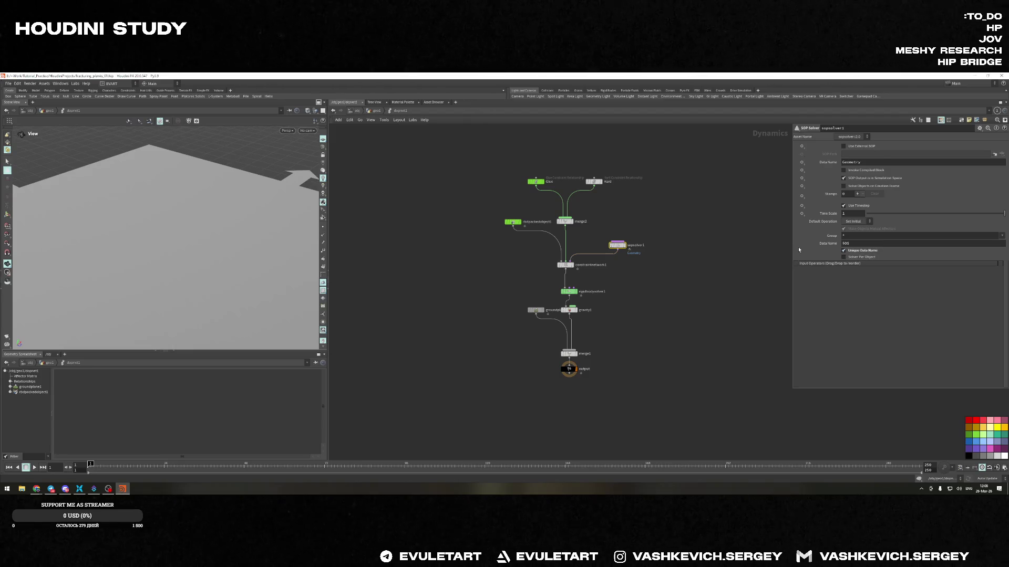
pyautogui.click(671, 232)
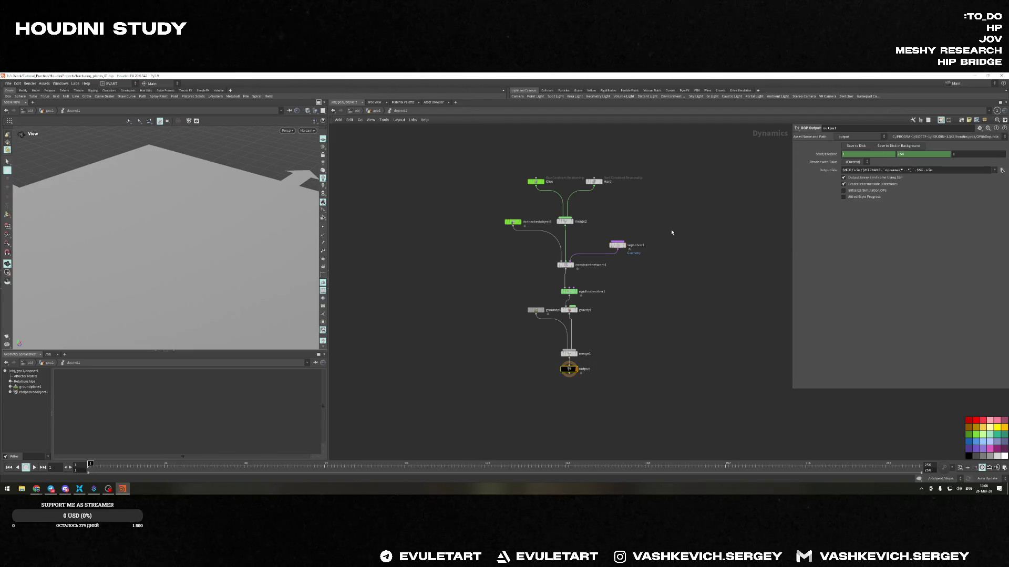
pyautogui.hotkey('alt', 'Tab')
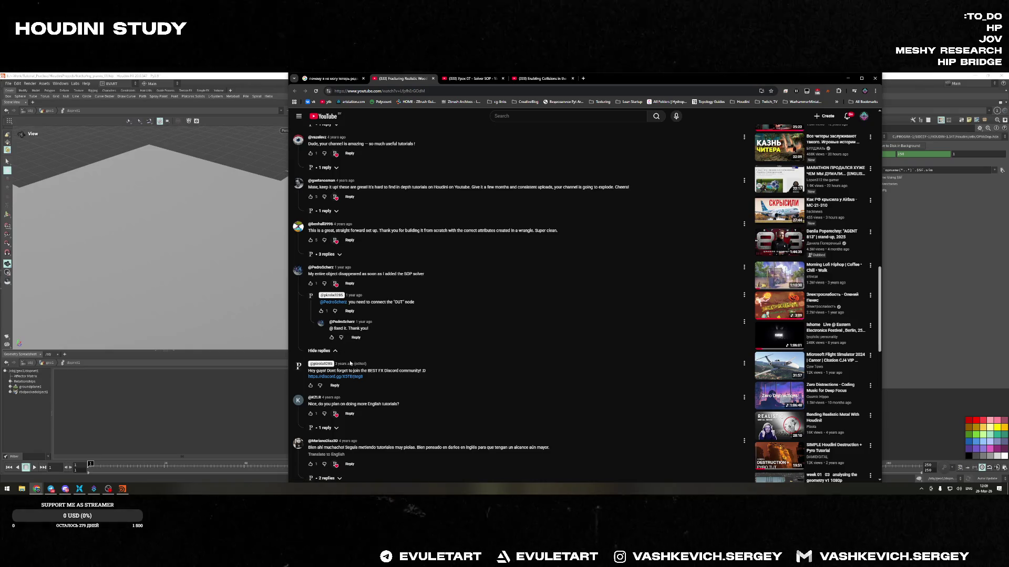
pyautogui.hotkey('alt', 'Tab')
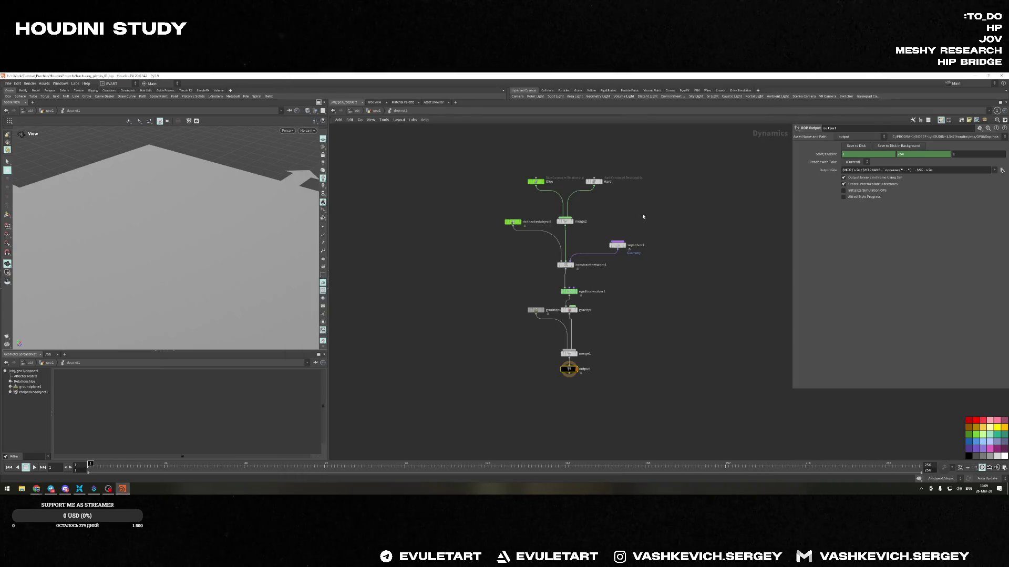
pyautogui.scroll(3, 584, 268)
# Inspect constraintnetwork1, its Glue settings, rbdpackedobject1 and sopsolver1 in the DOP network.
pyautogui.moveTo(565, 278); pyautogui.dragTo(635, 230)
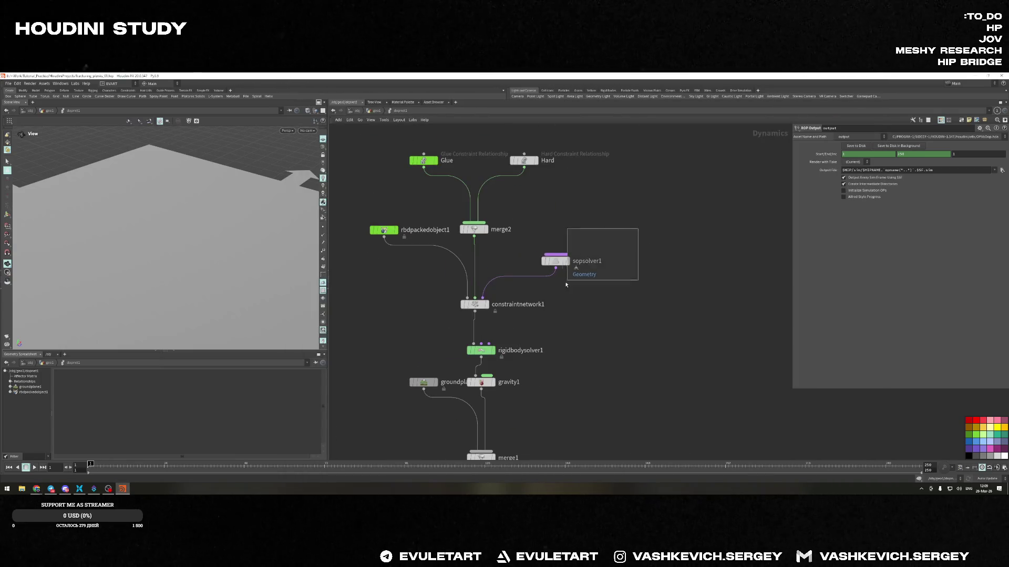
pyautogui.moveTo(568, 314); pyautogui.dragTo(608, 318, button='middle')
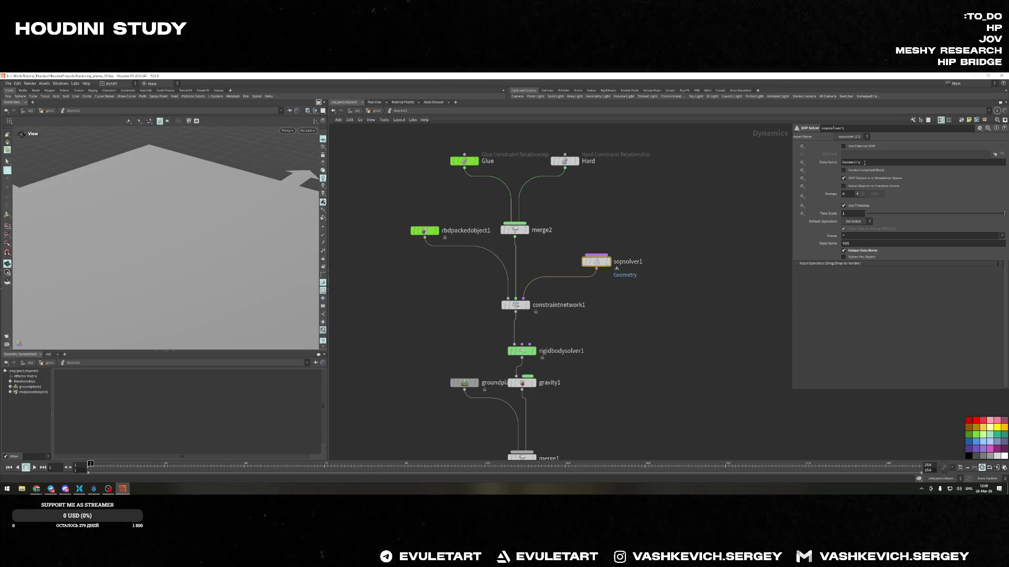
pyautogui.click(515, 305)
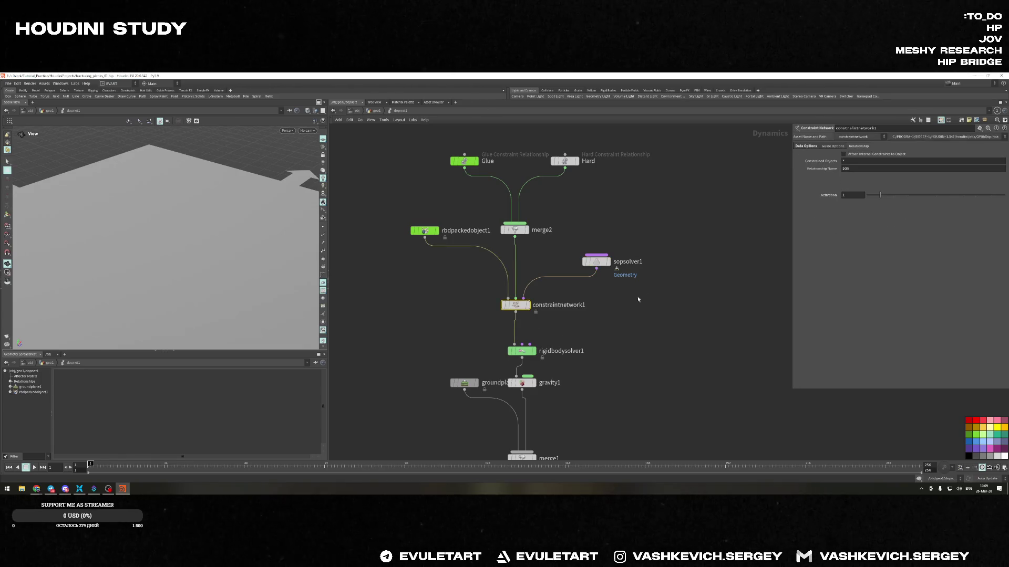
pyautogui.click(463, 161)
pyautogui.click(424, 231)
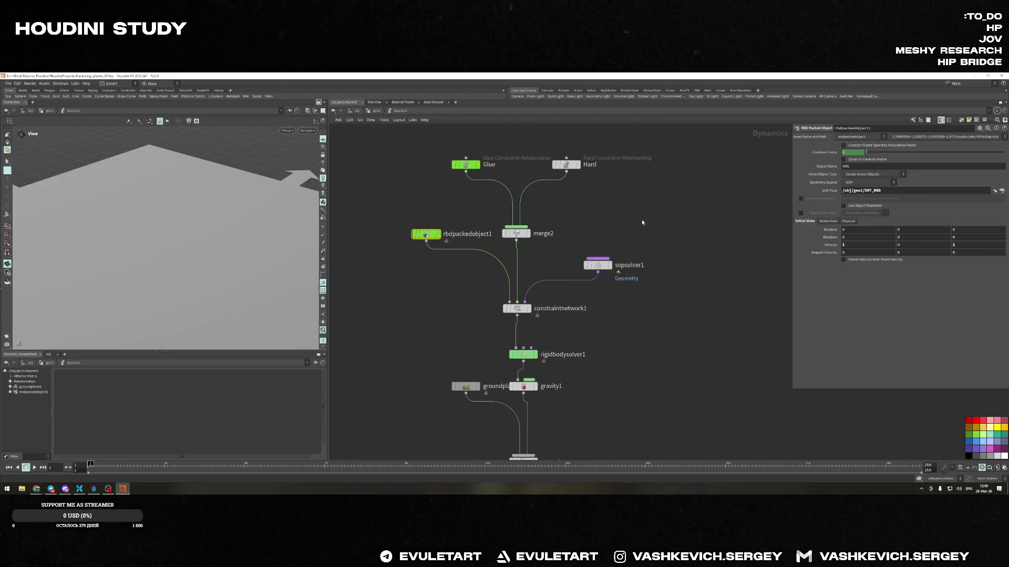
pyautogui.click(596, 266)
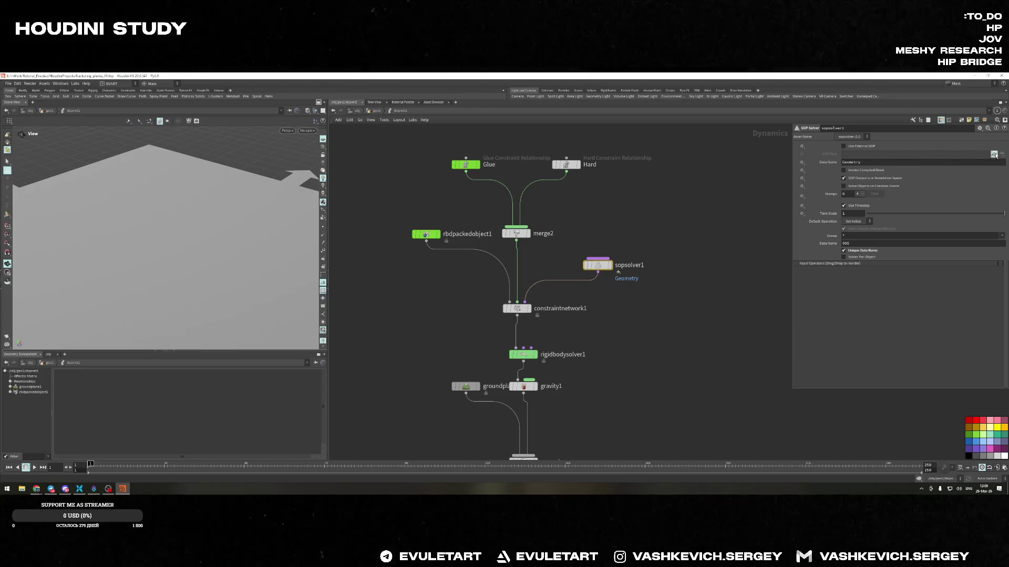
# Switch sopsolver1 to Use External SOP, look inside it, and return to dopnet1.
pyautogui.click(844, 146)
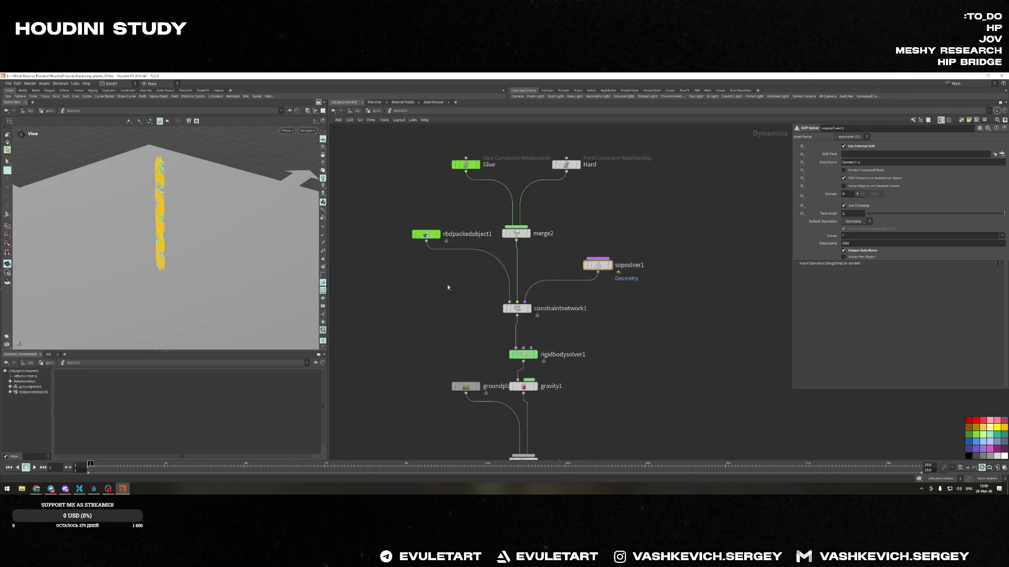
pyautogui.doubleClick(597, 265)
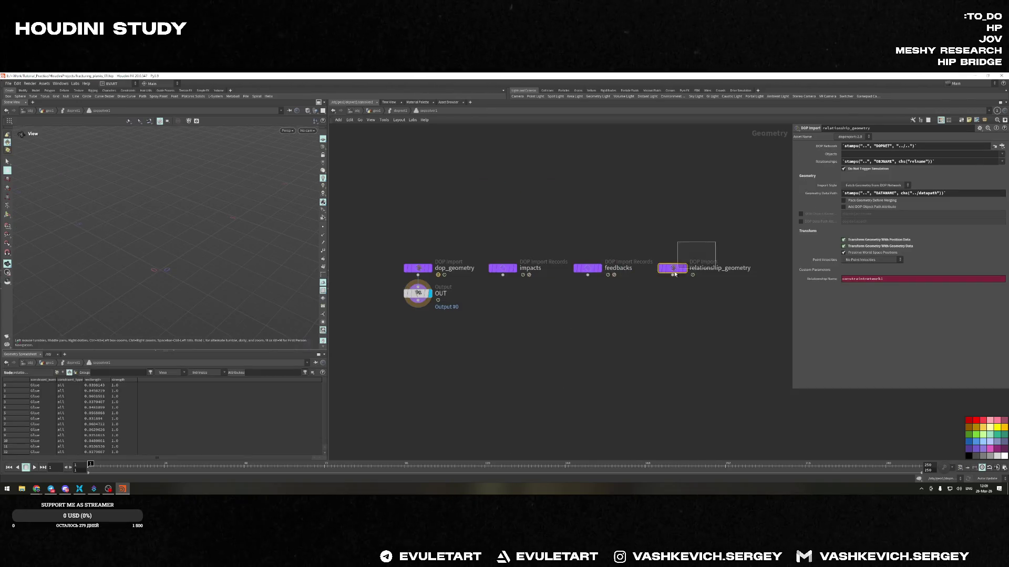
pyautogui.click(591, 207)
pyautogui.press('u')
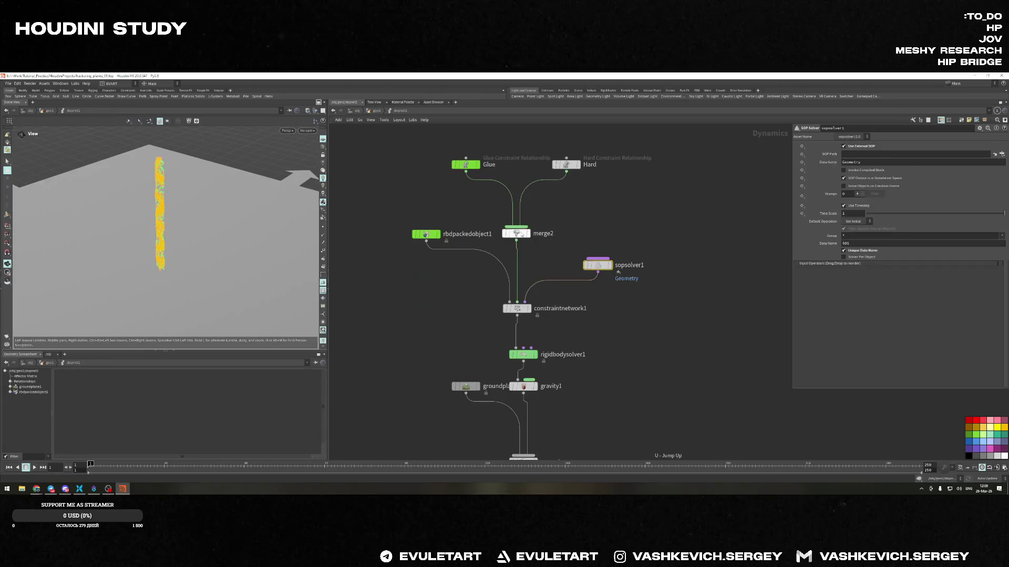
pyautogui.click(515, 420)
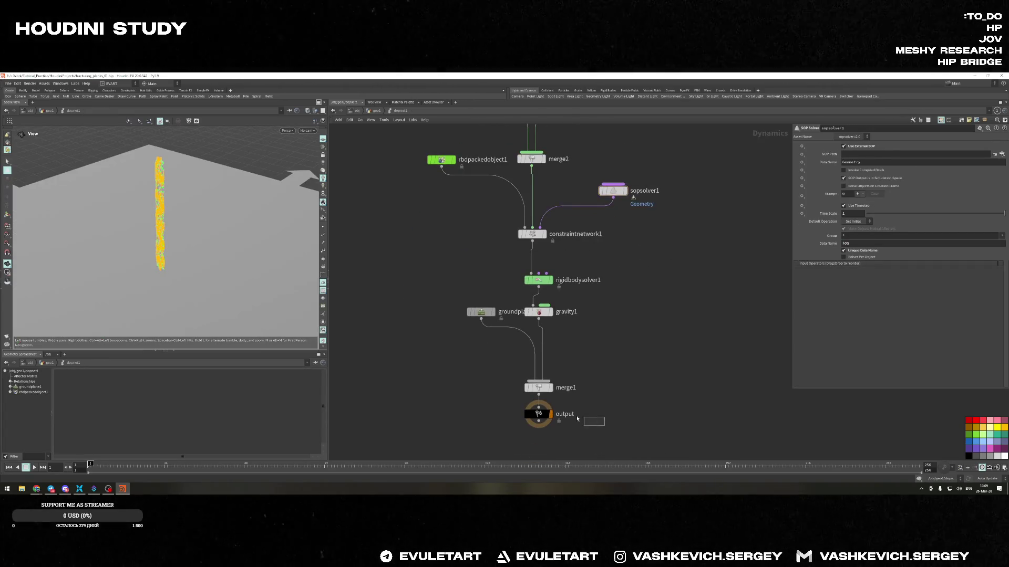
# Run a quick test playback, then set sopsolver1's SOP Path to /obj/geo1/OUT_CON.
pyautogui.click(536, 415)
pyautogui.click(34, 468)
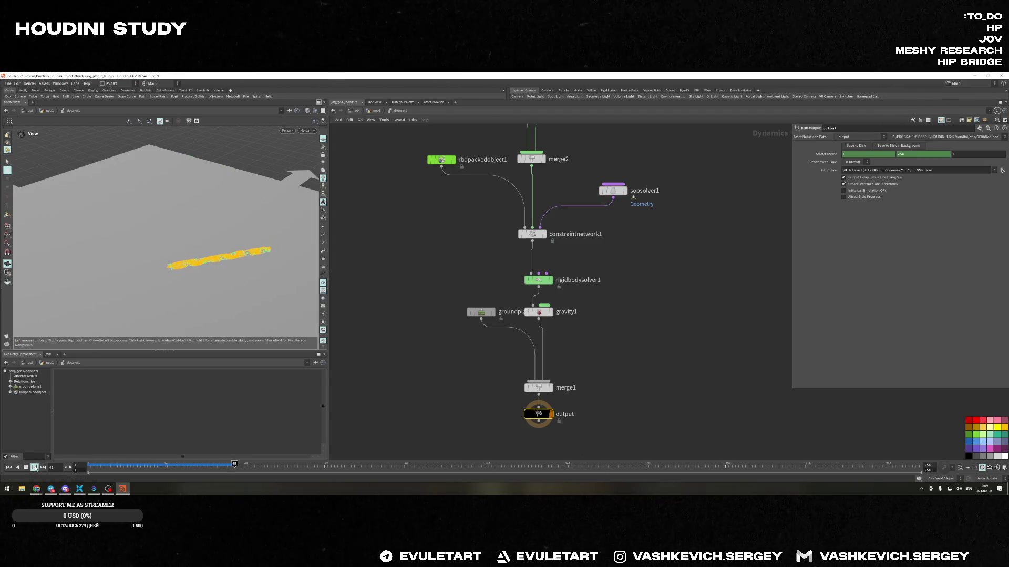
pyautogui.click(26, 467)
pyautogui.click(8, 467)
pyautogui.click(614, 191)
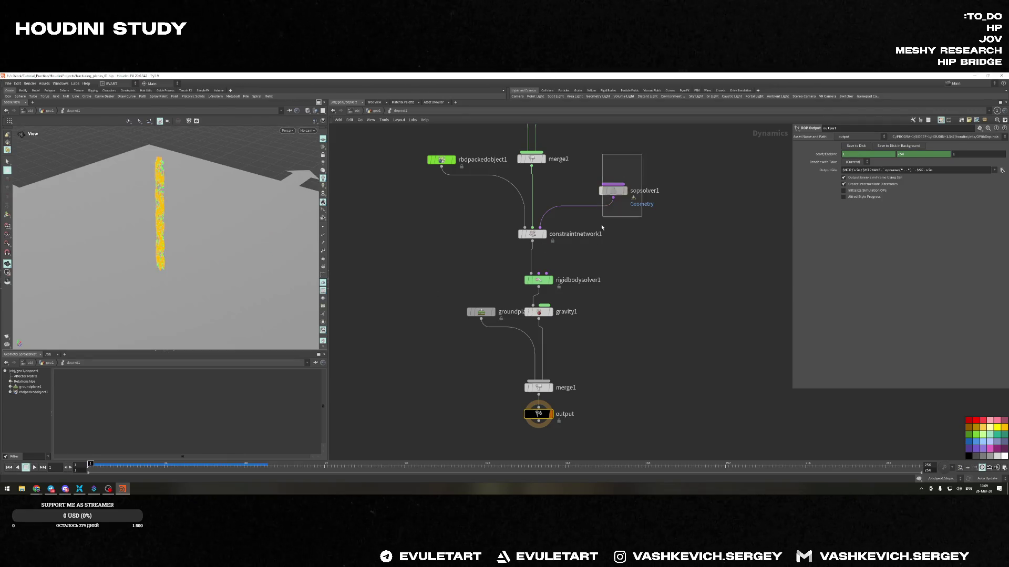
pyautogui.click(1001, 155)
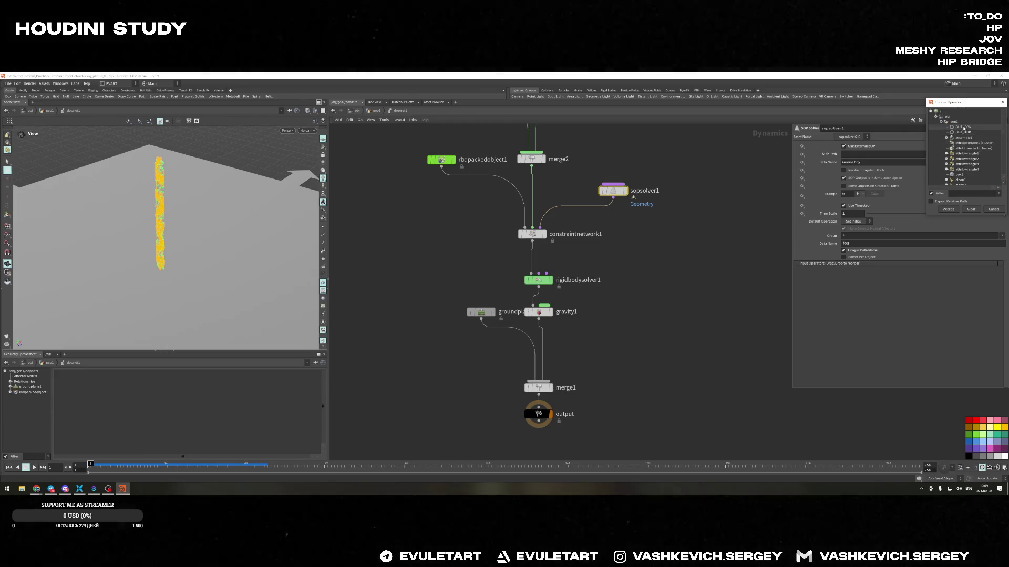
pyautogui.click(963, 127)
pyautogui.click(947, 209)
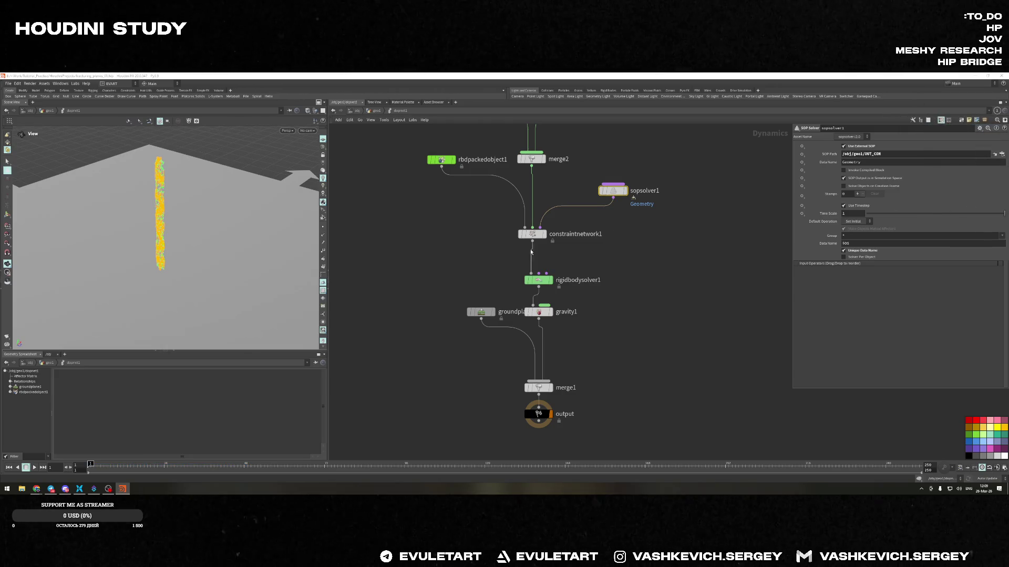
# Play the simulation to see the plank topple flat, then rewind to frame 1.
pyautogui.click(34, 468)
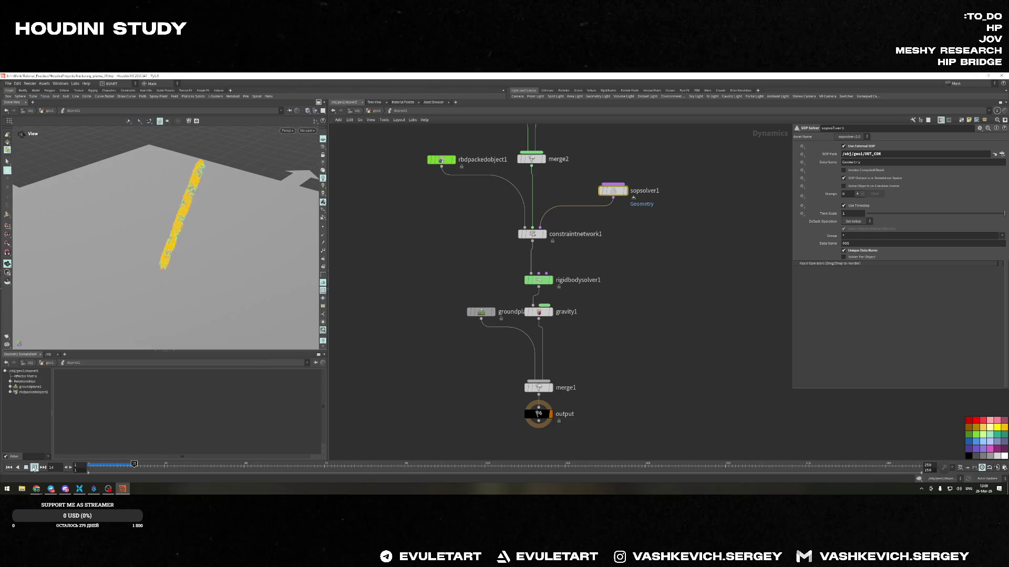
pyautogui.click(26, 467)
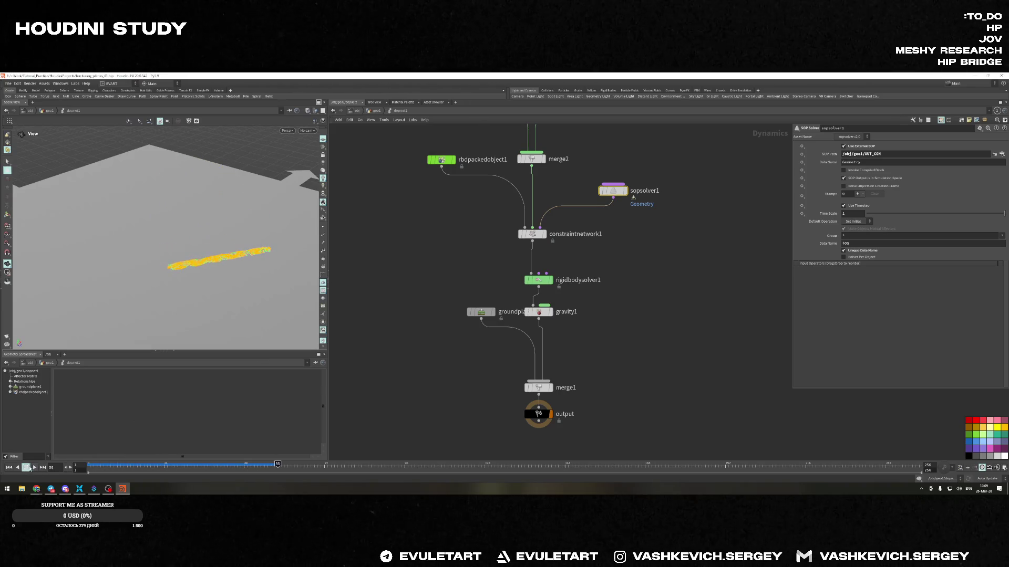
pyautogui.click(8, 467)
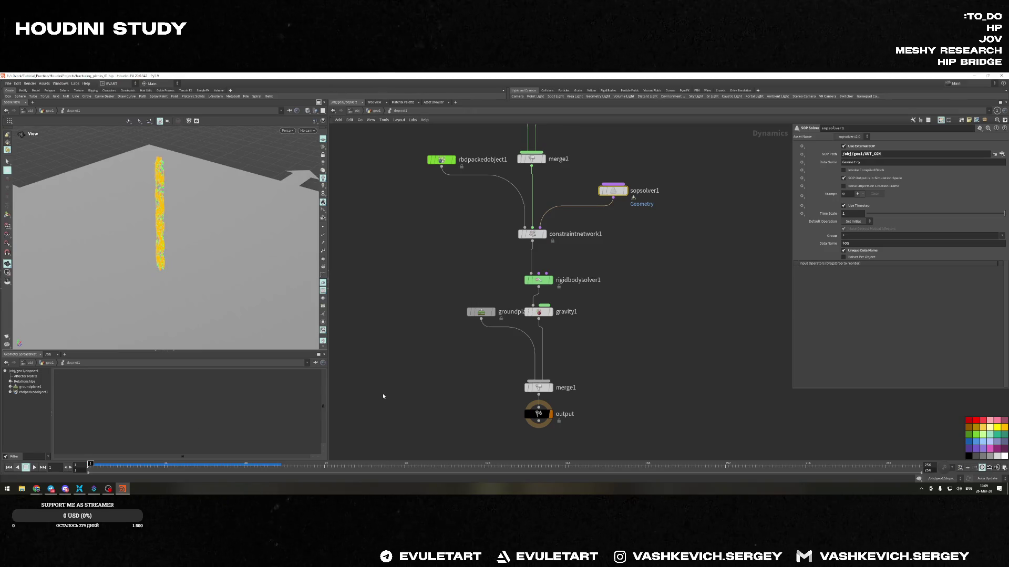
pyautogui.moveTo(698, 234); pyautogui.dragTo(677, 290, button='middle')
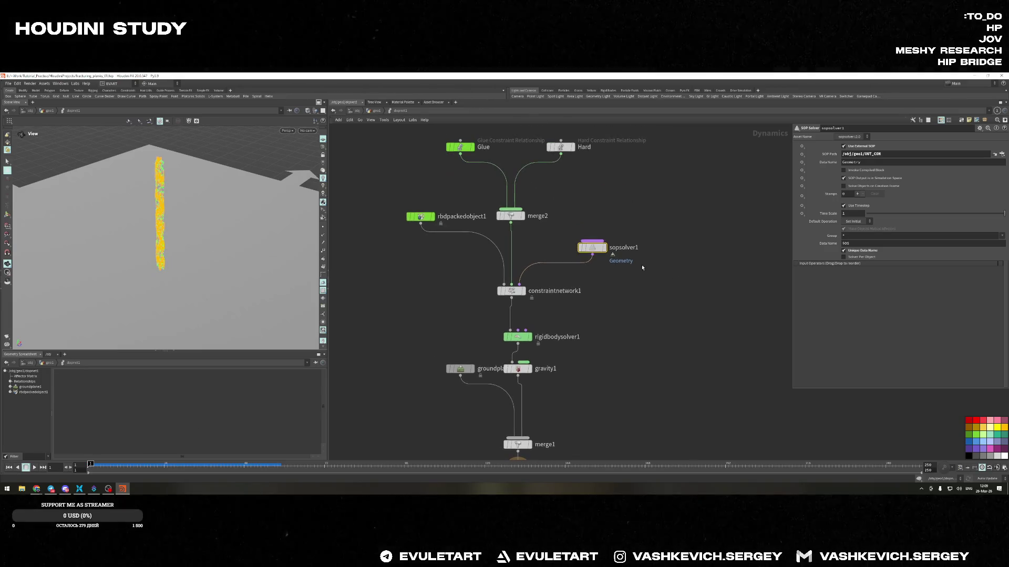
# Duplicate sopsolver1 as sopsolver2 with Use External SOP off, and reposition both solver nodes.
pyautogui.hotkey('ctrl', 'c')
pyautogui.hotkey('ctrl', 'v')
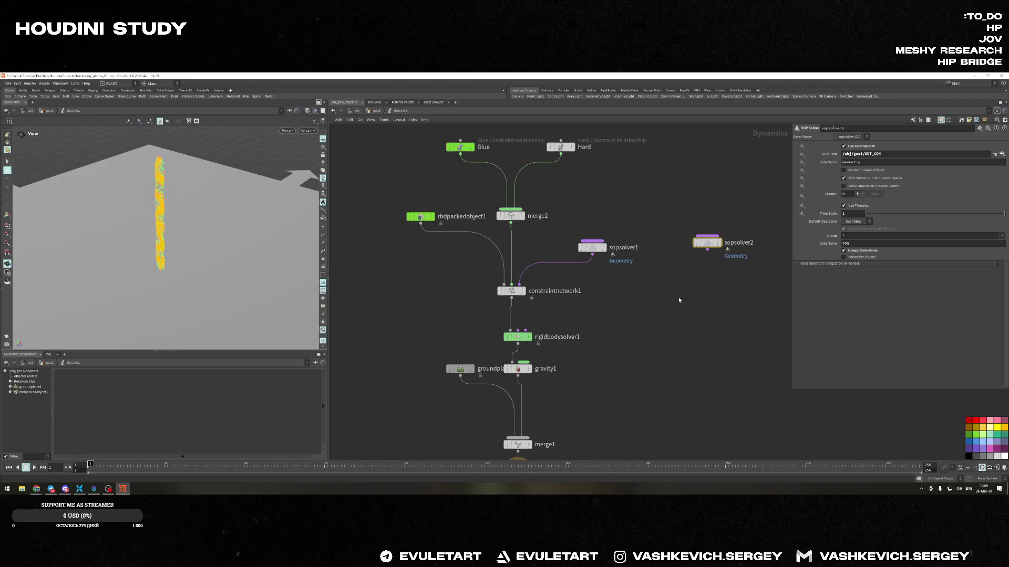
pyautogui.click(844, 145)
pyautogui.moveTo(710, 245); pyautogui.dragTo(651, 213)
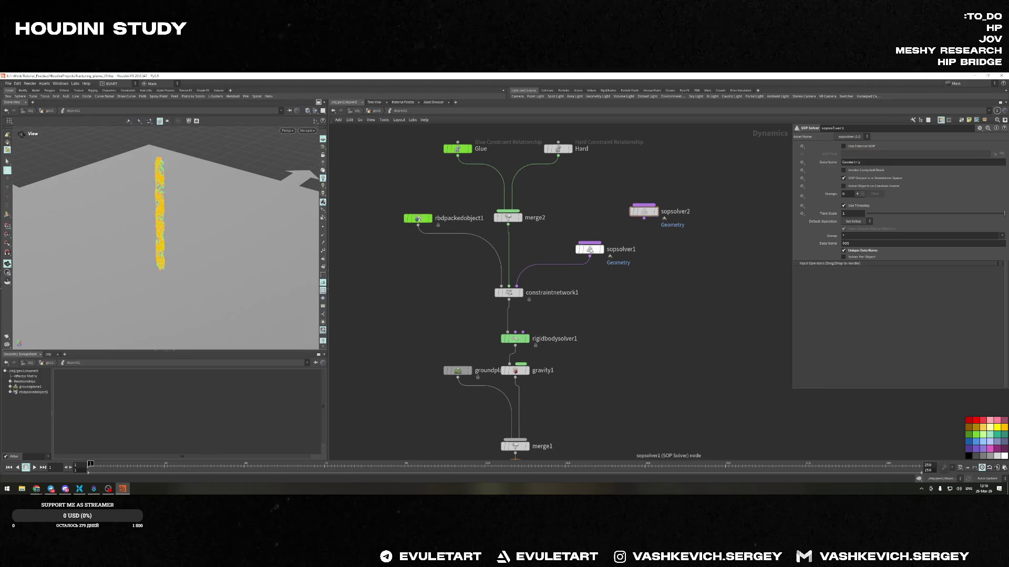
pyautogui.moveTo(589, 249); pyautogui.dragTo(698, 260)
pyautogui.moveTo(650, 209); pyautogui.dragTo(627, 219)
pyautogui.click(698, 260)
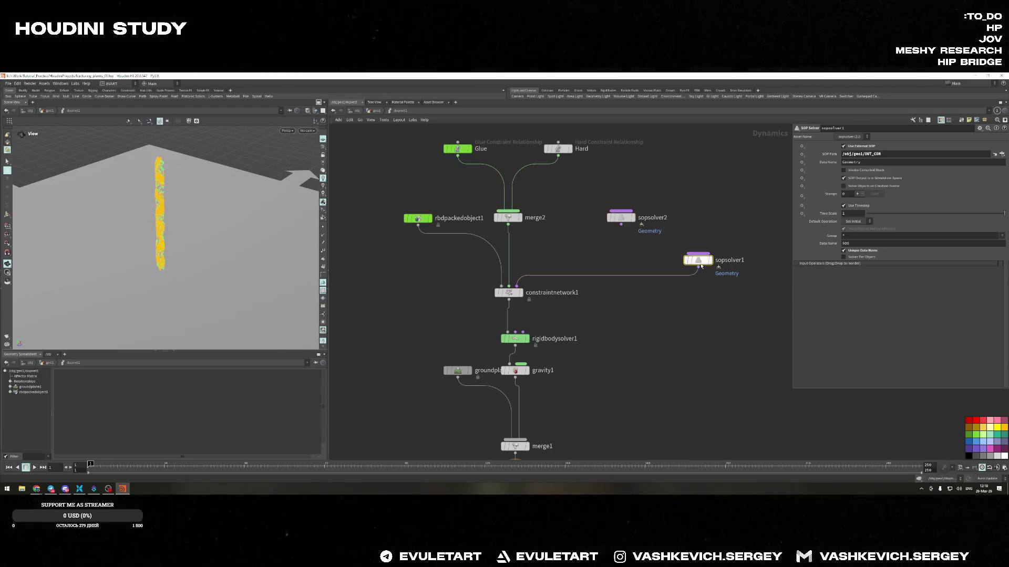
pyautogui.moveTo(590, 325); pyautogui.dragTo(589, 324)
# Read the YouTube tutorial's comments and follow the Discord community invite link.
pyautogui.hotkey('alt', 'Tab')
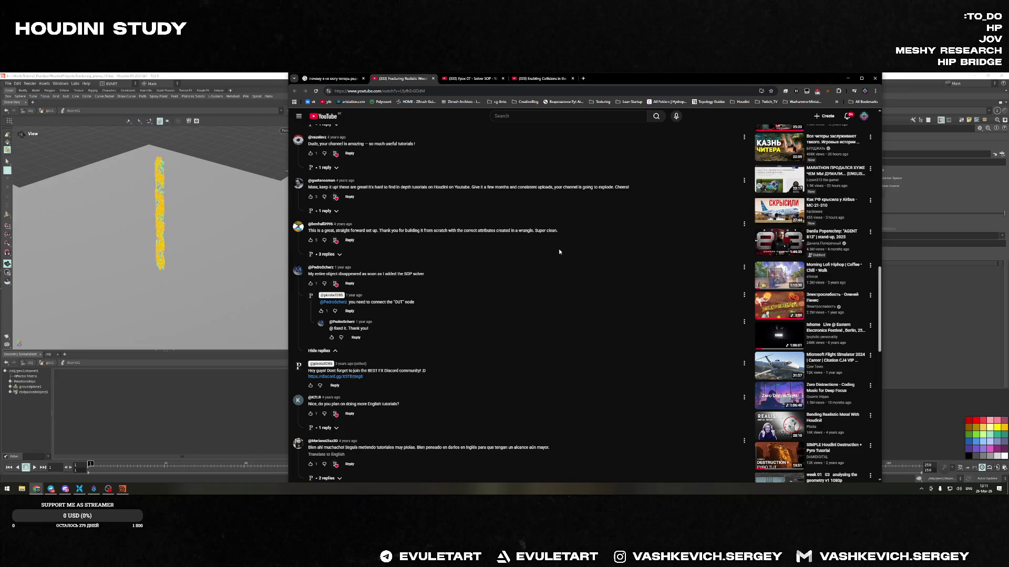
pyautogui.click(351, 377)
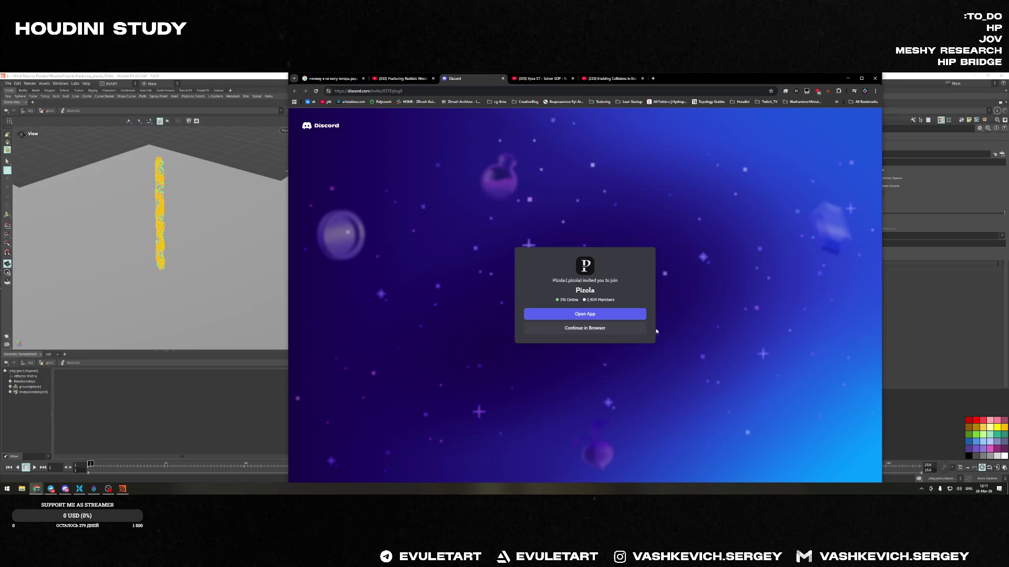
# Open the Pizola server invite in the Discord app.
pyautogui.click(595, 315)
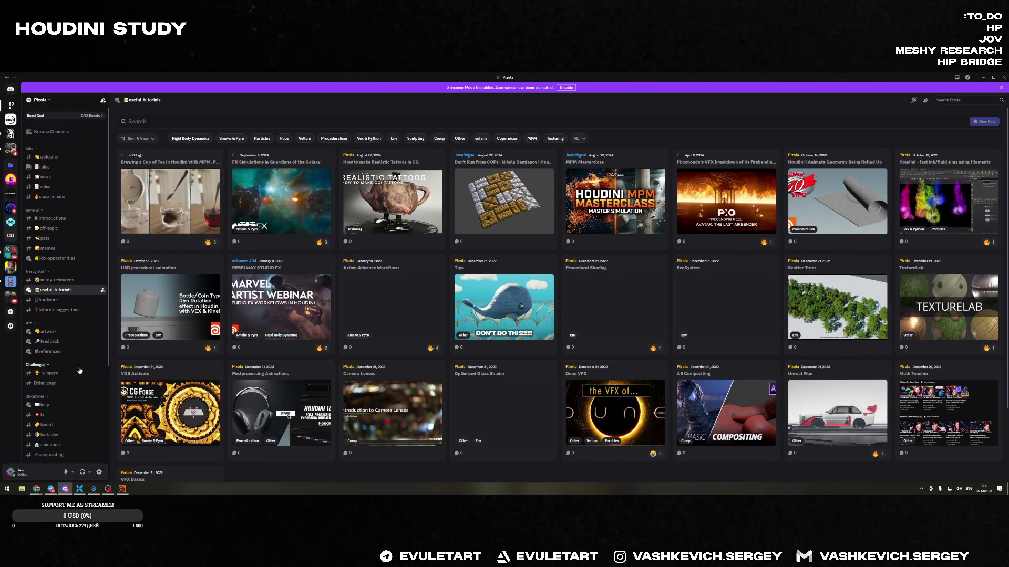
# In the Pizola help forum, open the 'DOP in SOP 19.5' thread and enlarge its network screenshot.
pyautogui.click(45, 404)
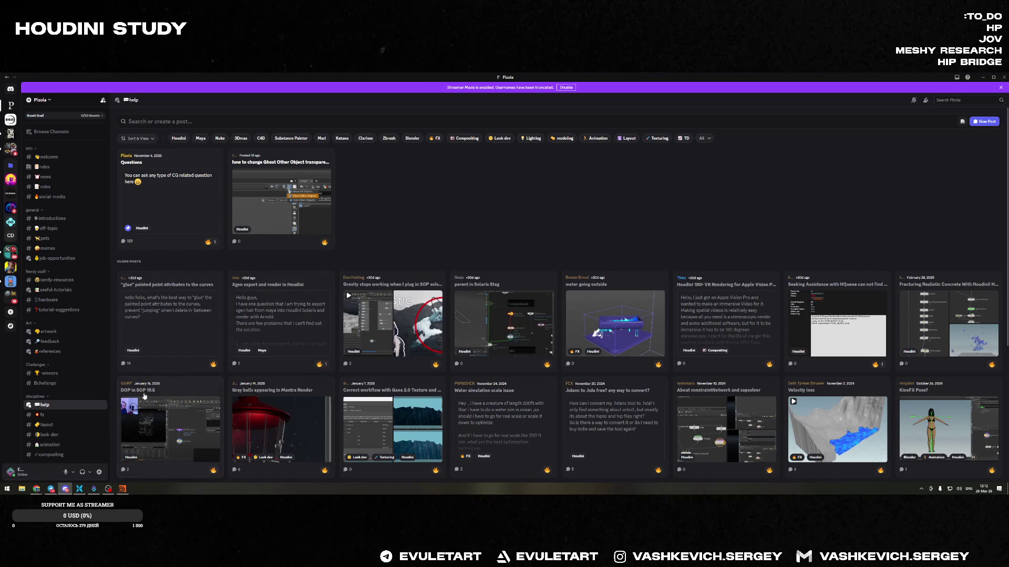
pyautogui.click(146, 426)
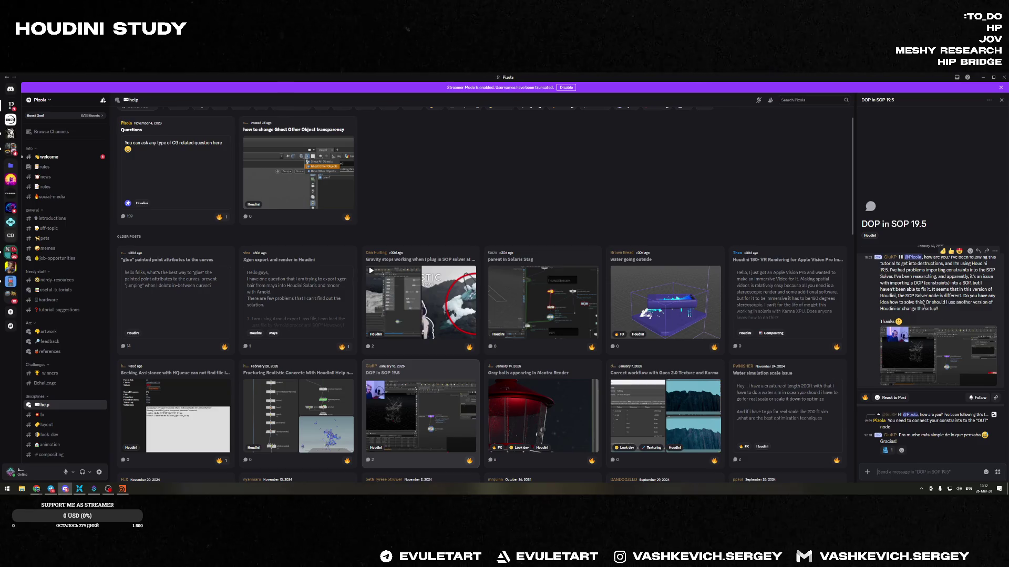
pyautogui.click(932, 328)
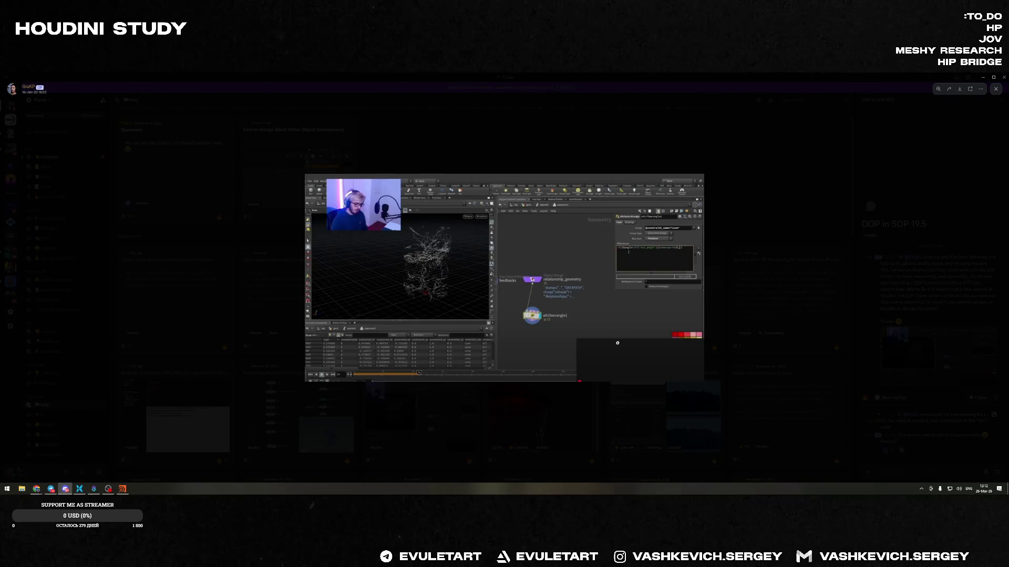
# Reread the thread's reply, viewing its attached Houdini network screenshot enlarged a few times.
pyautogui.press('Escape')
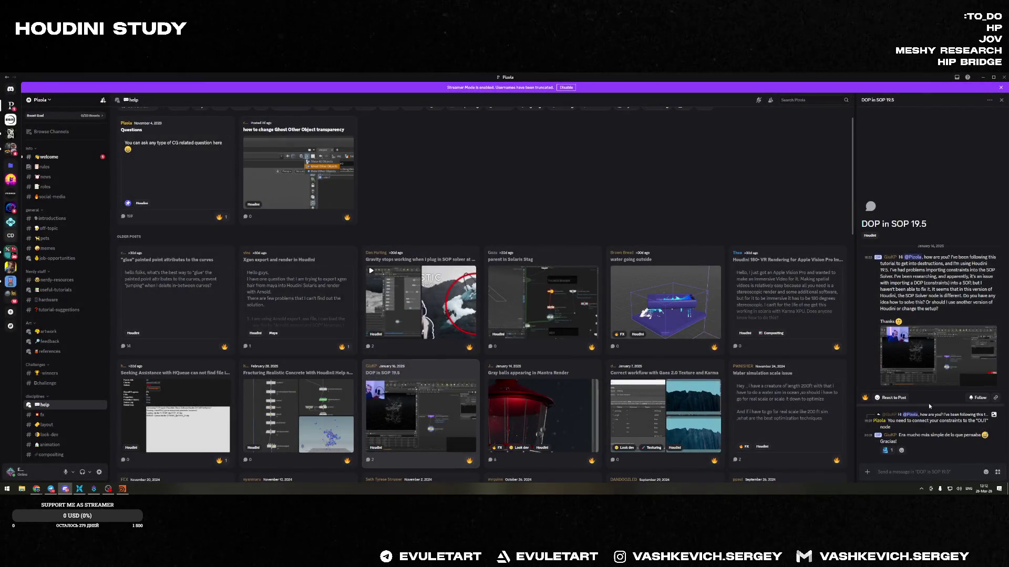
pyautogui.moveTo(930, 420)
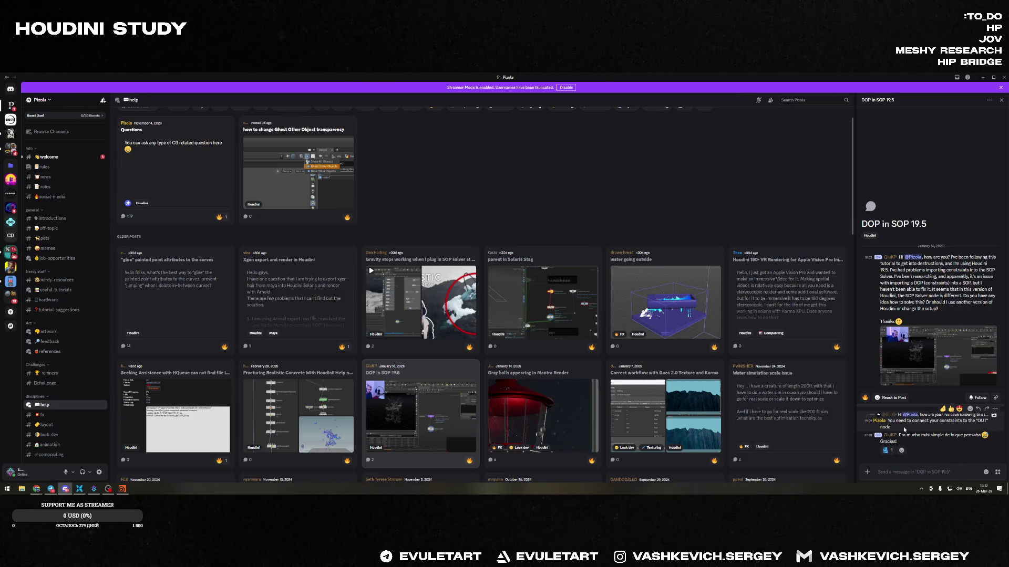
pyautogui.click(906, 355)
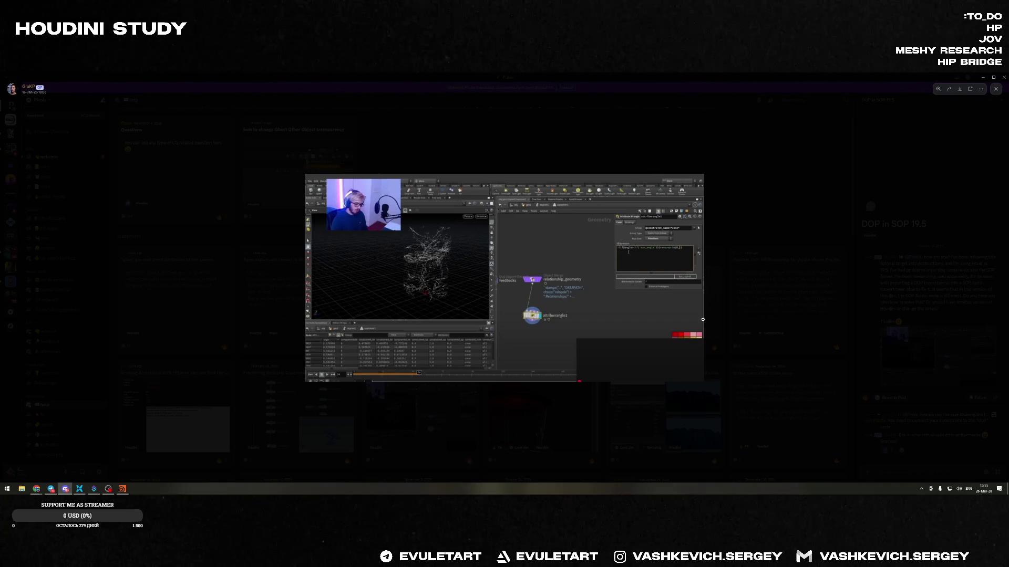
pyautogui.click(917, 379)
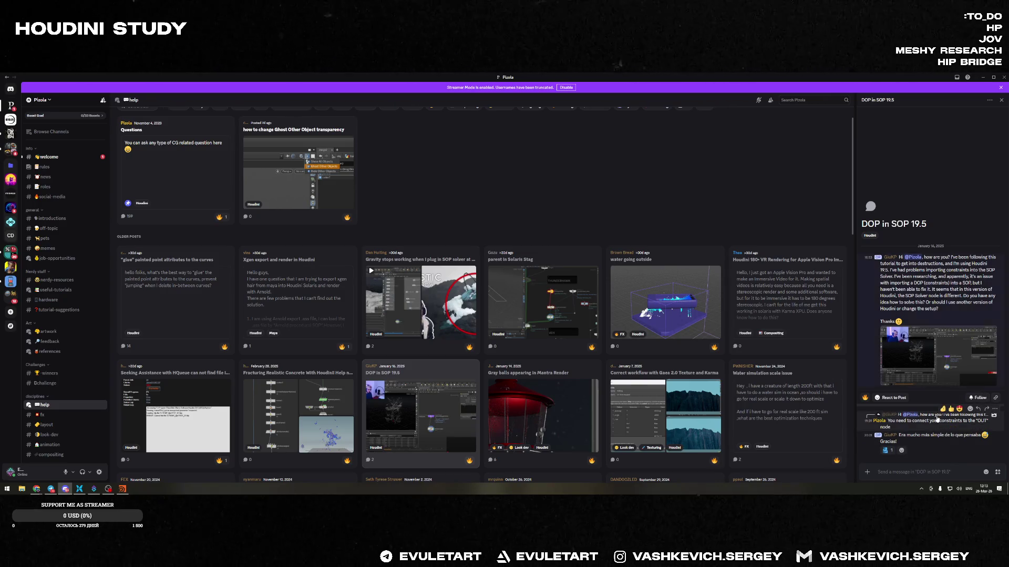
pyautogui.moveTo(938, 315)
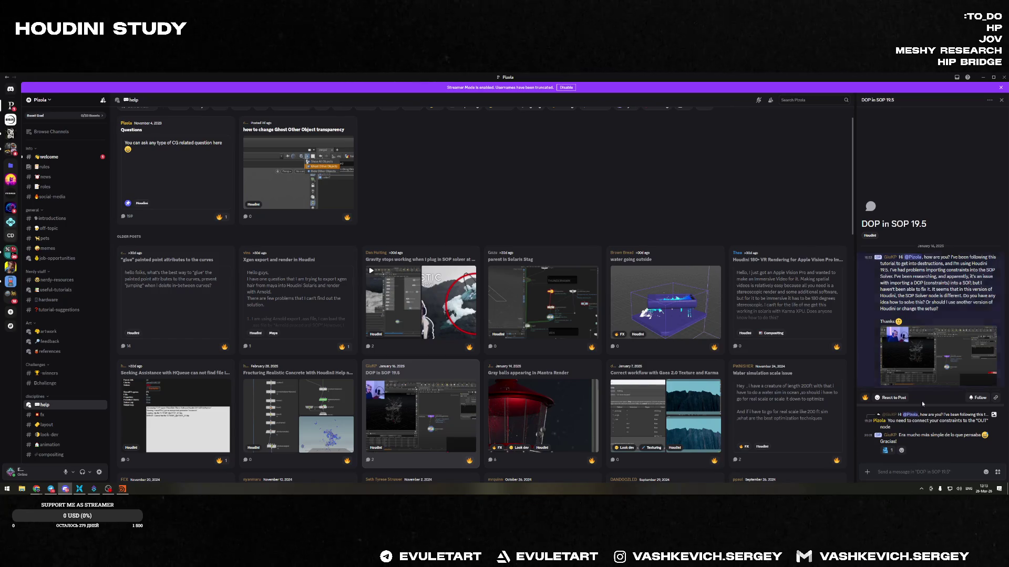
pyautogui.click(936, 369)
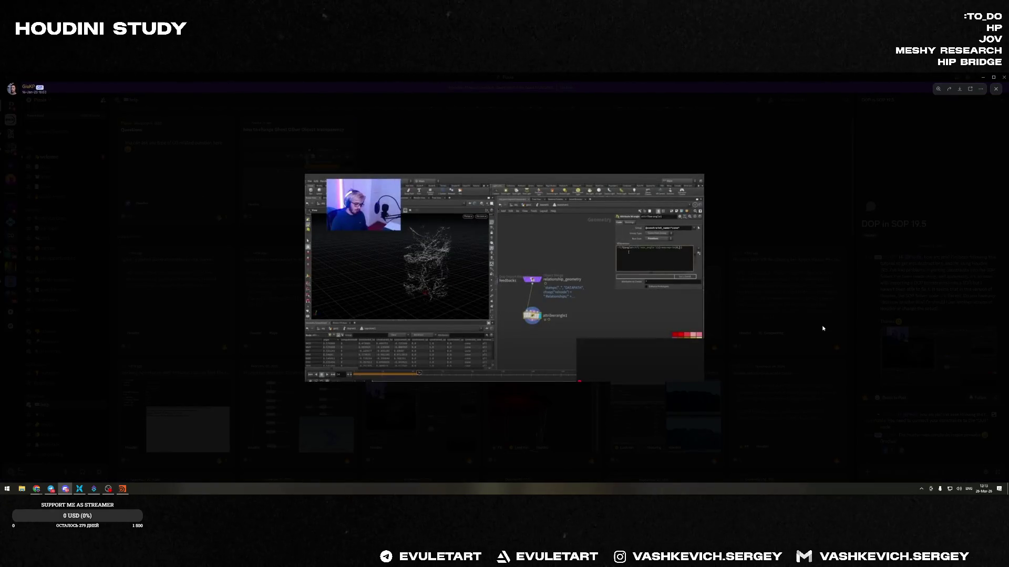
pyautogui.click(822, 329)
# Close the browser's Discord invite tab and return to Houdini's DOP network.
pyautogui.hotkey('alt', 'Tab')
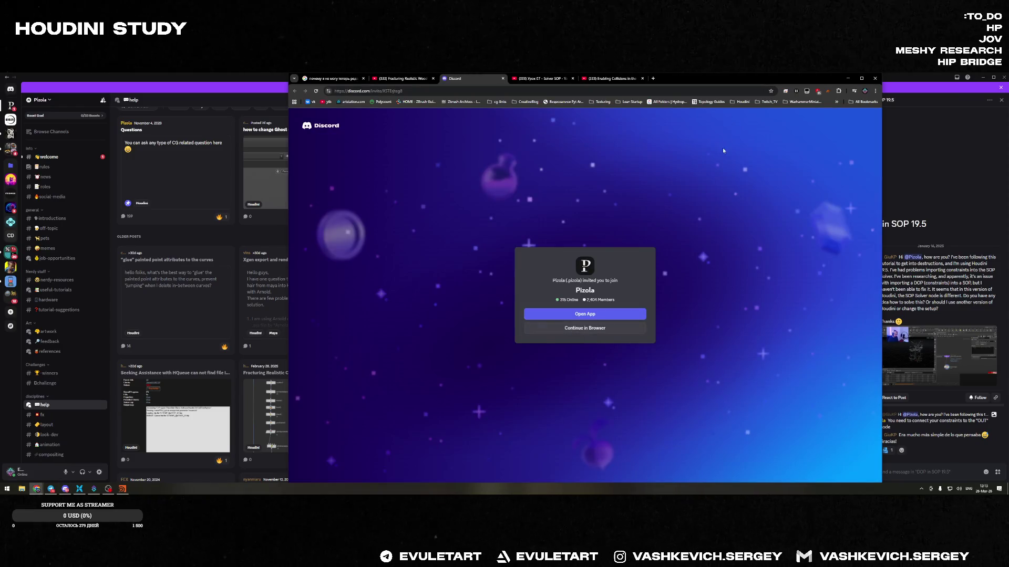
pyautogui.hotkey('ctrl', 'w')
pyautogui.scroll(10, 634, 249)
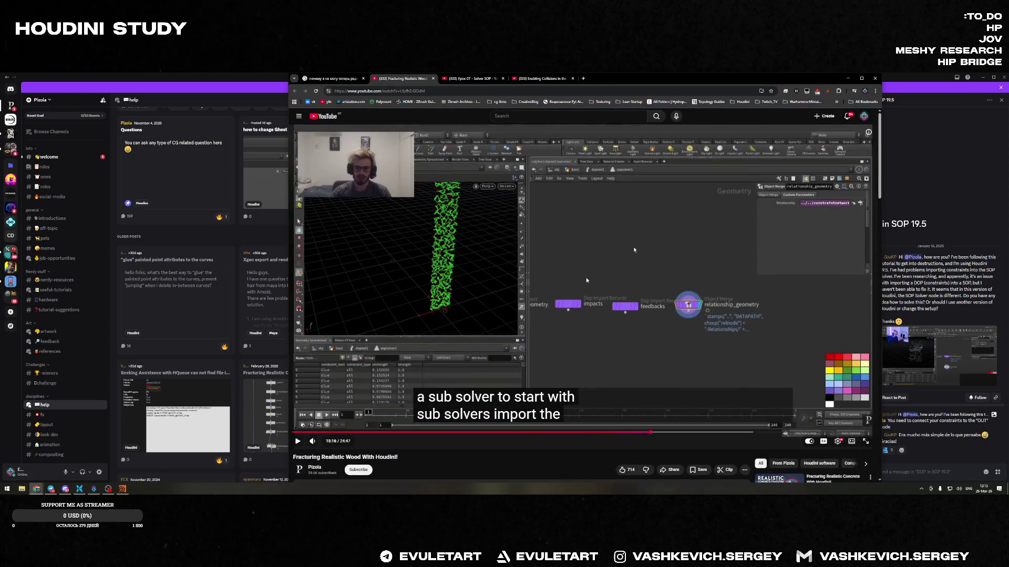
pyautogui.hotkey('alt', 'Tab')
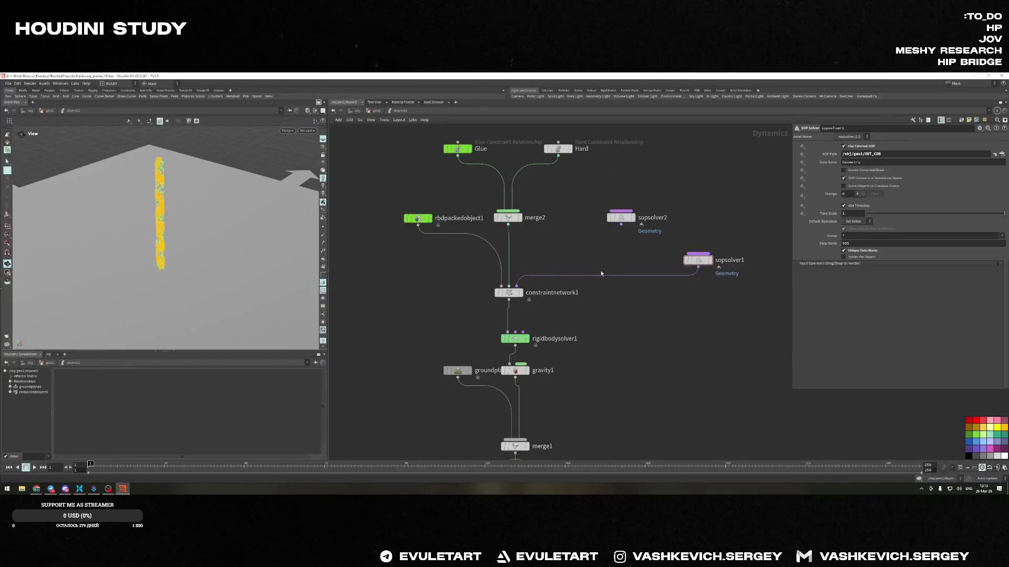
pyautogui.scroll(-3, 699, 345)
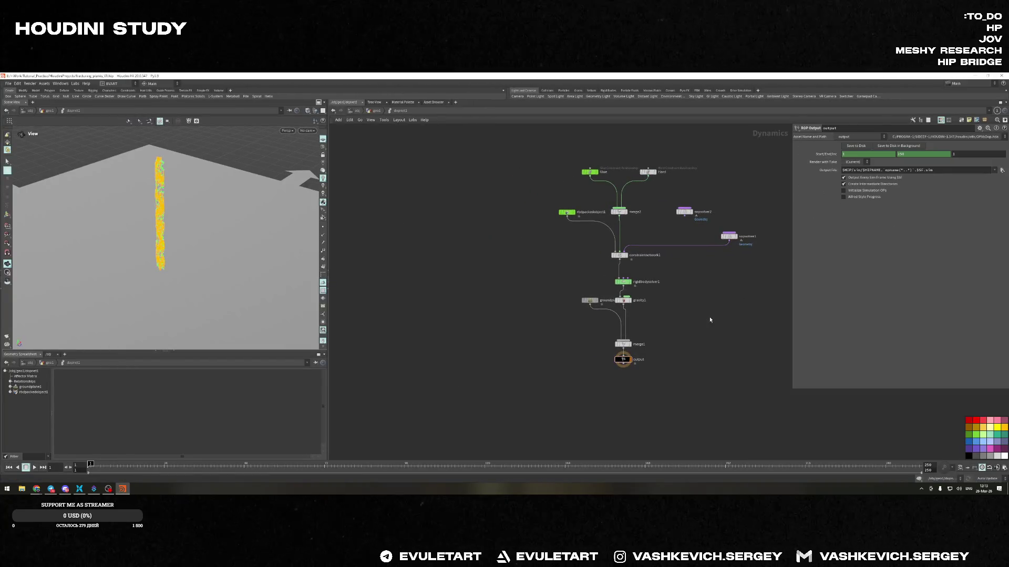
# At geo1 level, cut the OUT_CON wire into dopnet1, then go back inside dopnet1.
pyautogui.press('u')
pyautogui.moveTo(539, 256); pyautogui.dragTo(552, 311, button='middle')
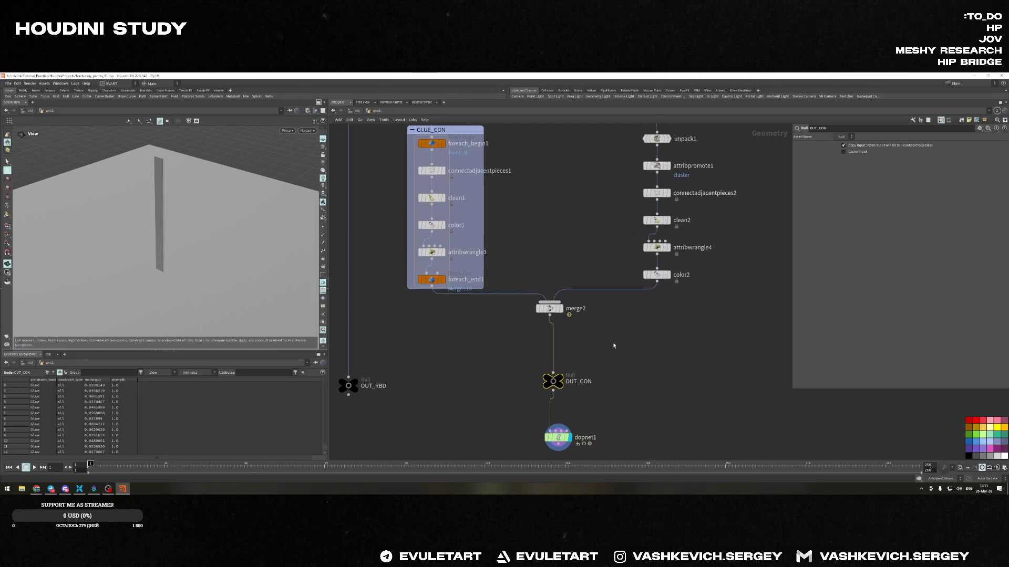
pyautogui.moveTo(552, 311); pyautogui.dragTo(554, 319)
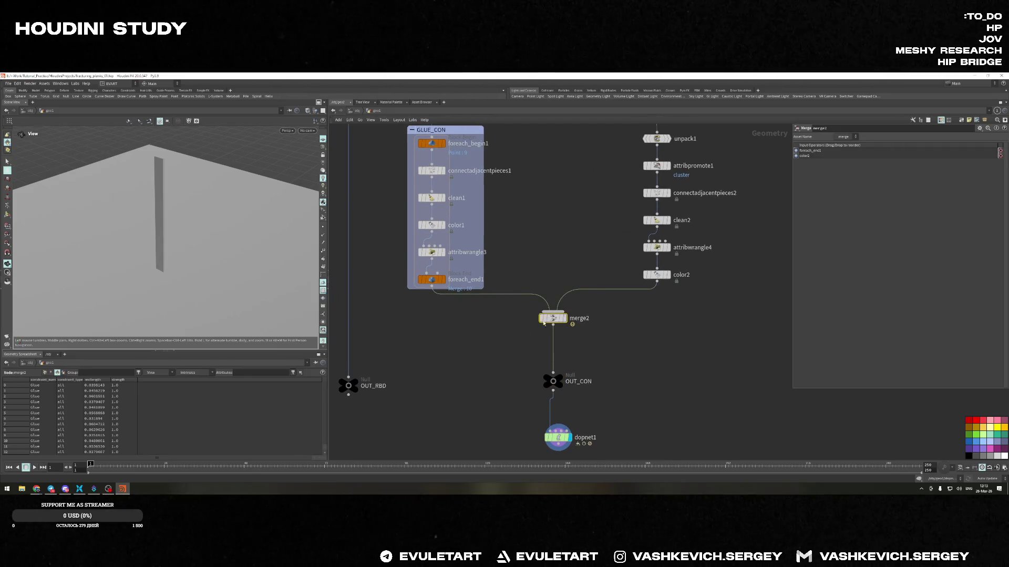
pyautogui.scroll(-2, 552, 351)
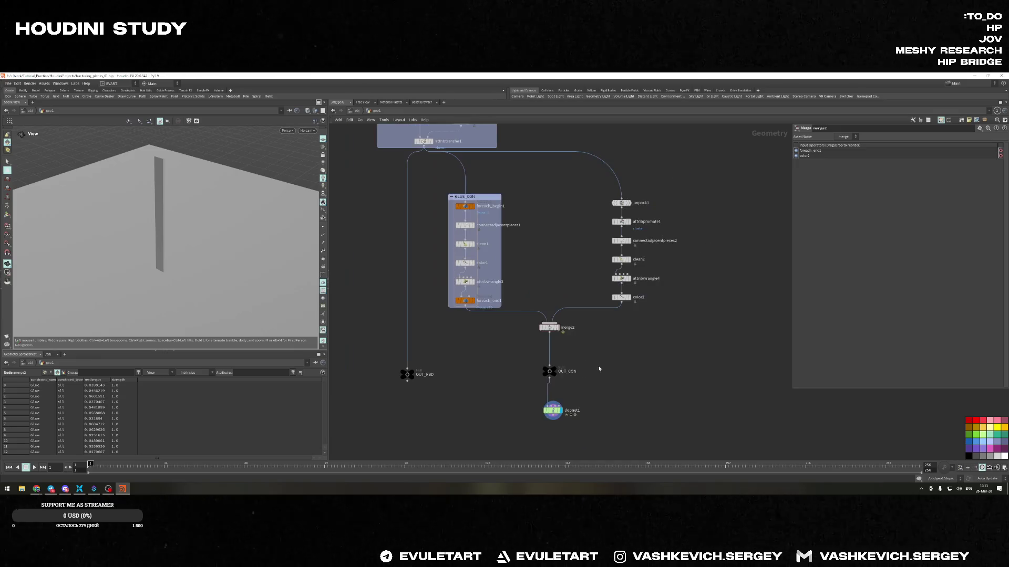
pyautogui.click(552, 410)
pyautogui.click(540, 412)
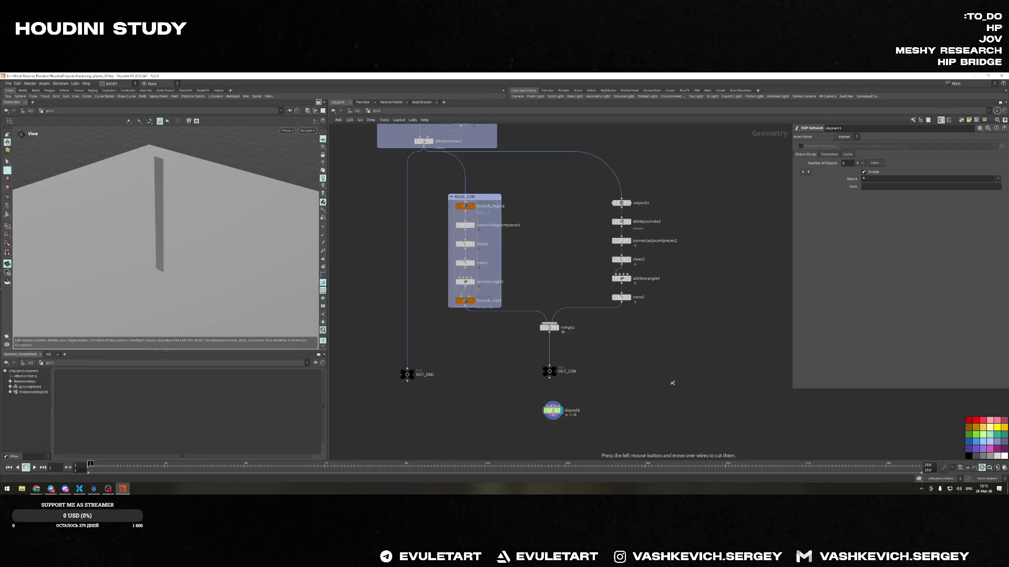
pyautogui.doubleClick(553, 410)
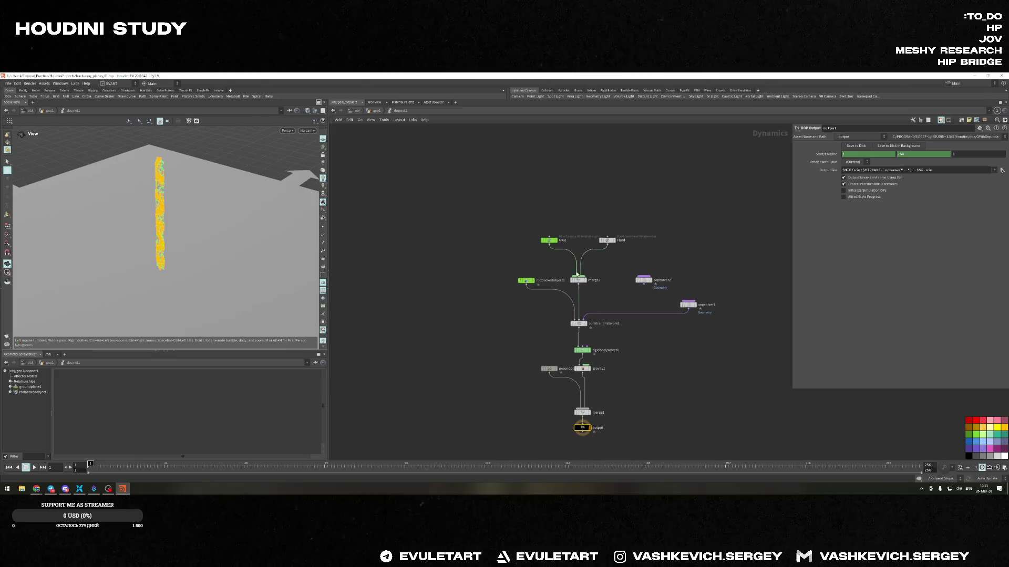
# Tidy the Glue/Hard nodes and review constraintnetwork1, output, groundplane1 and rigidbodysolver1 parameters.
pyautogui.moveTo(646, 161); pyautogui.dragTo(560, 276)
pyautogui.moveTo(608, 210)
pyautogui.mouseDown()
pyautogui.moveTo(547, 288)
pyautogui.moveTo(581, 234)
pyautogui.mouseUp()
pyautogui.scroll(5, 618, 285)
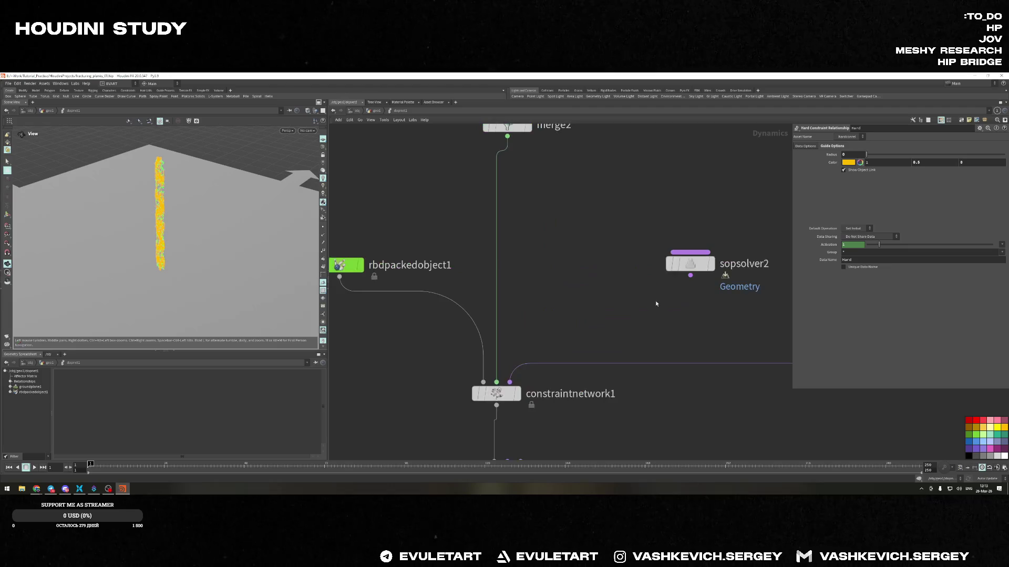
pyautogui.scroll(-2, 619, 285)
pyautogui.click(553, 355)
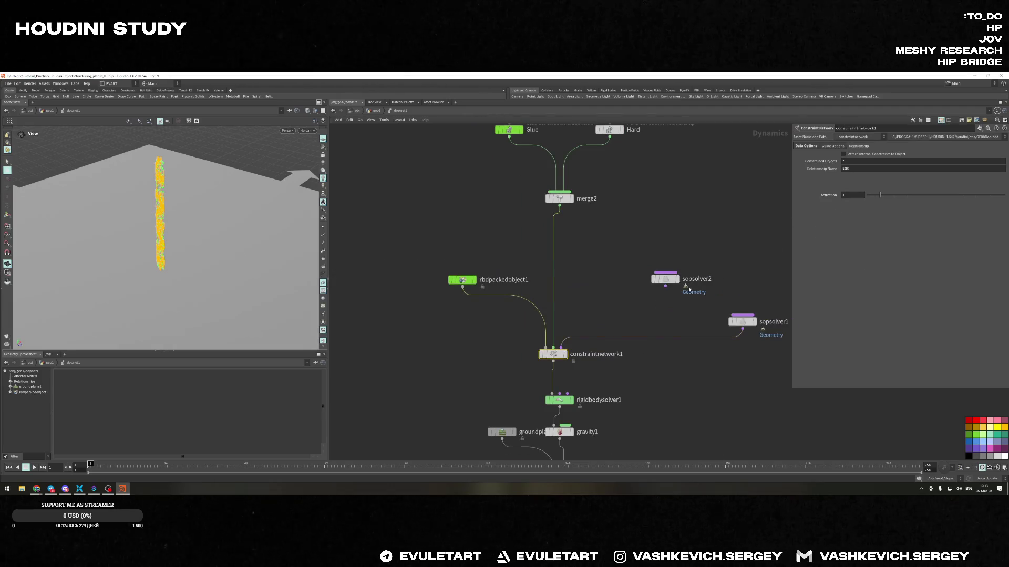
pyautogui.scroll(-3, 642, 177)
pyautogui.click(612, 337)
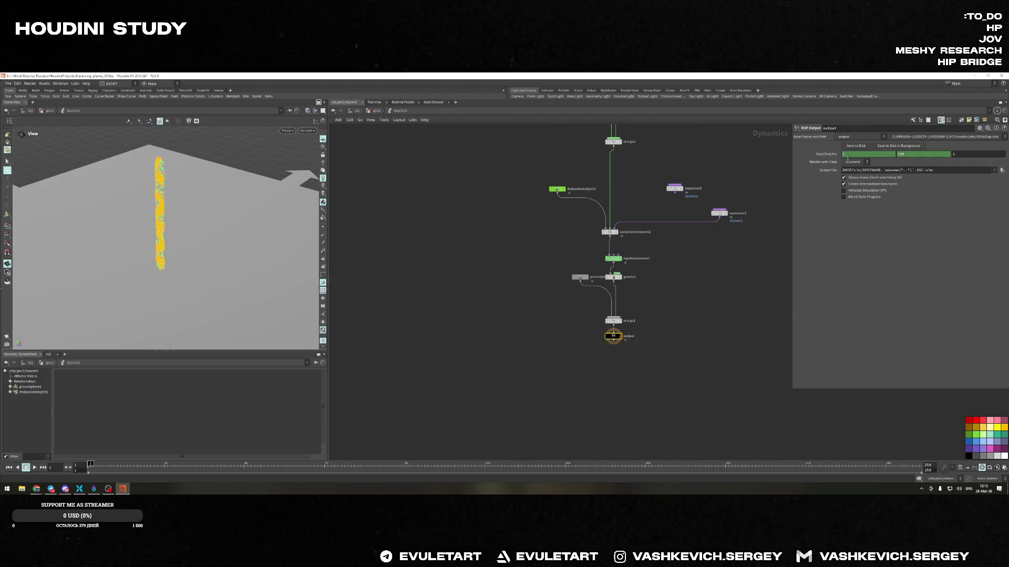
pyautogui.moveTo(551, 271); pyautogui.dragTo(528, 314, button='middle')
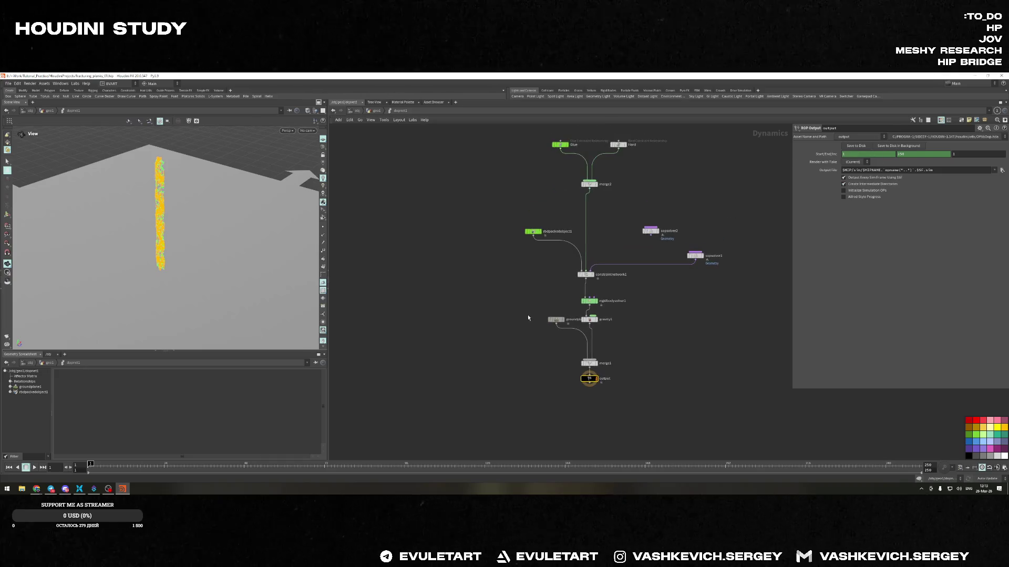
pyautogui.click(558, 320)
pyautogui.scroll(2, 544, 280)
pyautogui.click(598, 304)
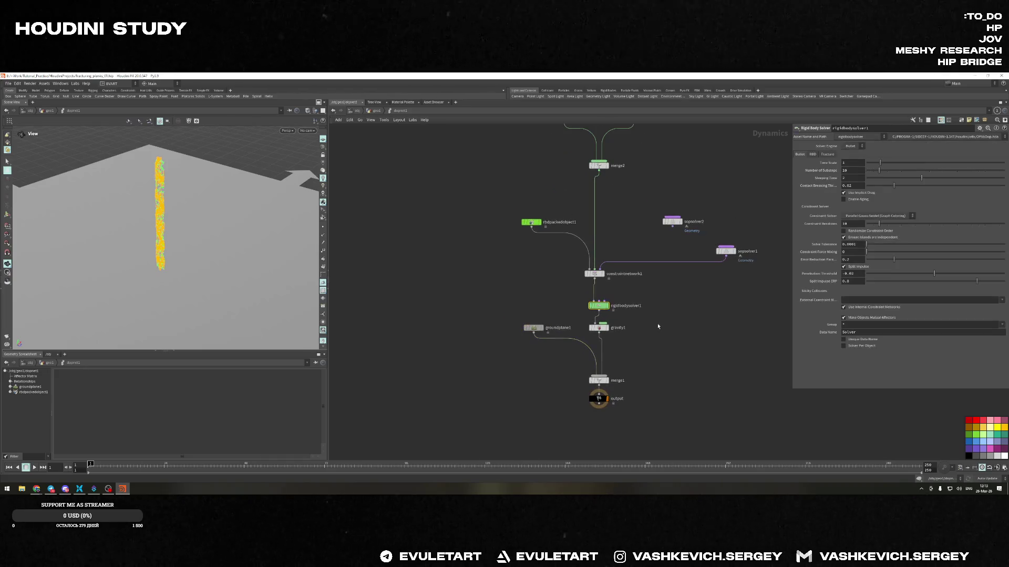
# Check sopsolver1's OUT_CON source and the Glue/Hard merge, then bring up the node list.
pyautogui.click(595, 273)
pyautogui.moveTo(641, 282); pyautogui.dragTo(643, 309, button='middle')
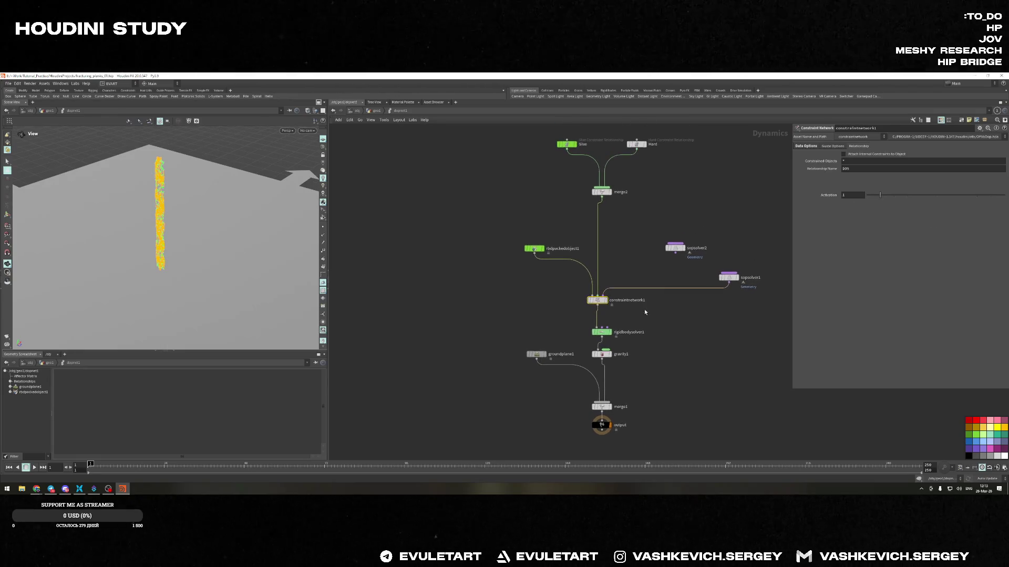
pyautogui.click(676, 248)
pyautogui.click(729, 277)
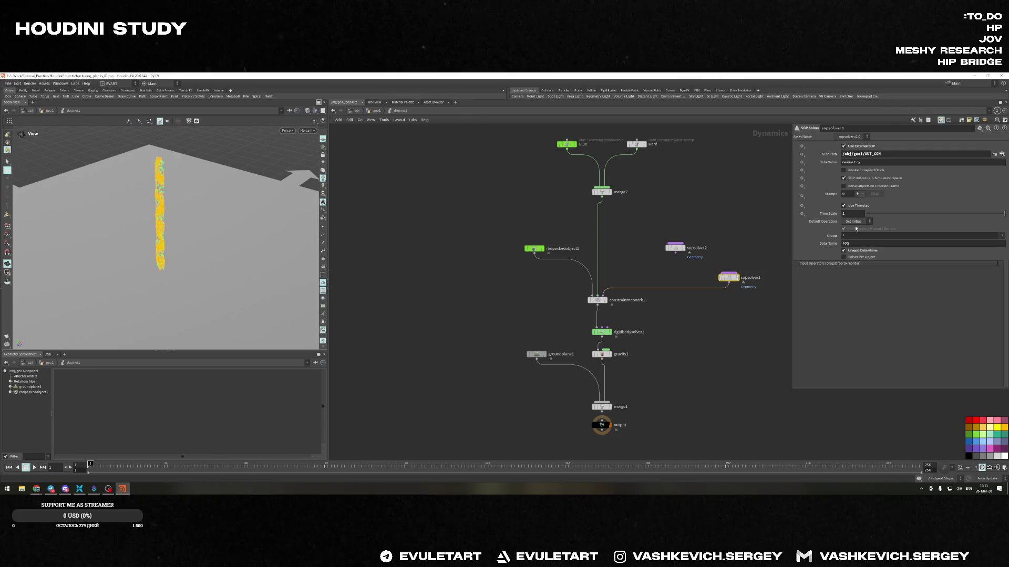
pyautogui.click(601, 191)
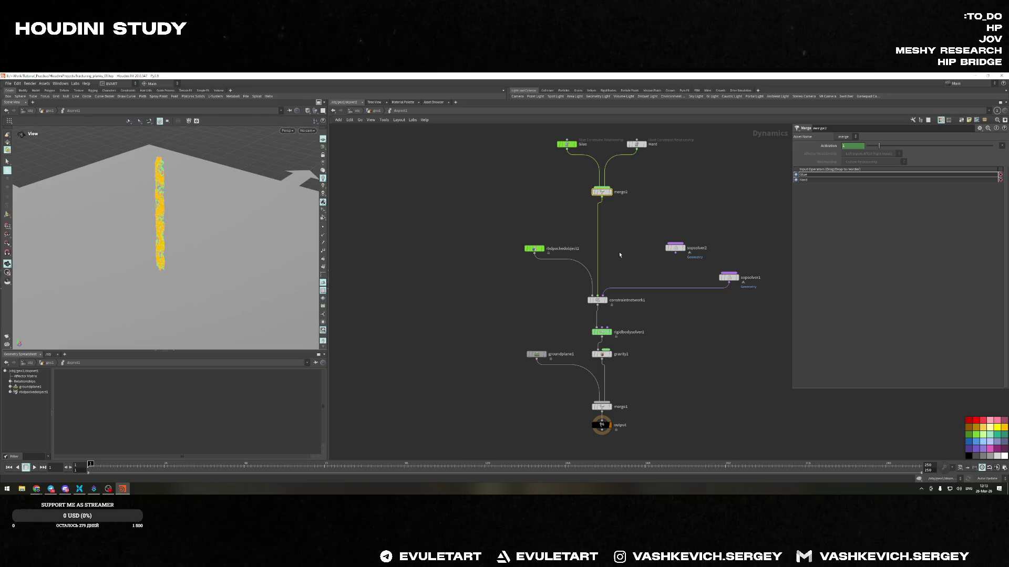
pyautogui.press('Tab')
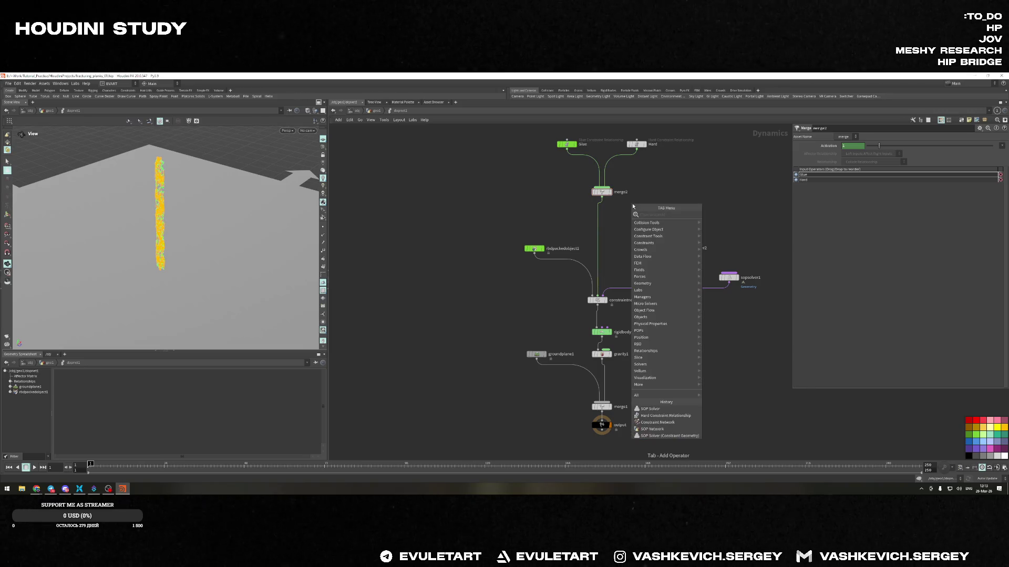
pyautogui.write('out')
# Place an Output node near merge2 (later removed), then switch to the wood-fracturing tutorial video.
pyautogui.press('Return')
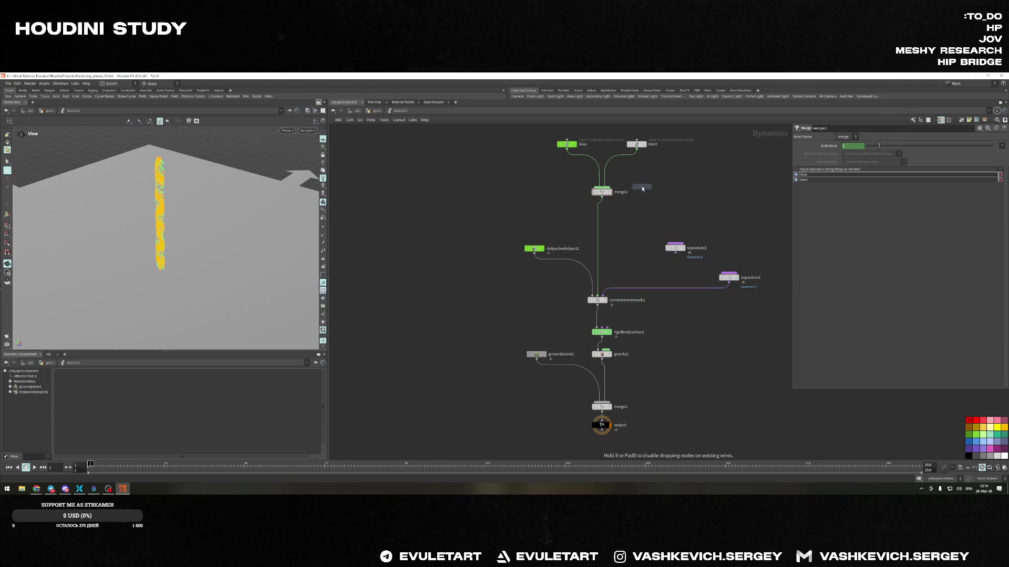
pyautogui.click(646, 192)
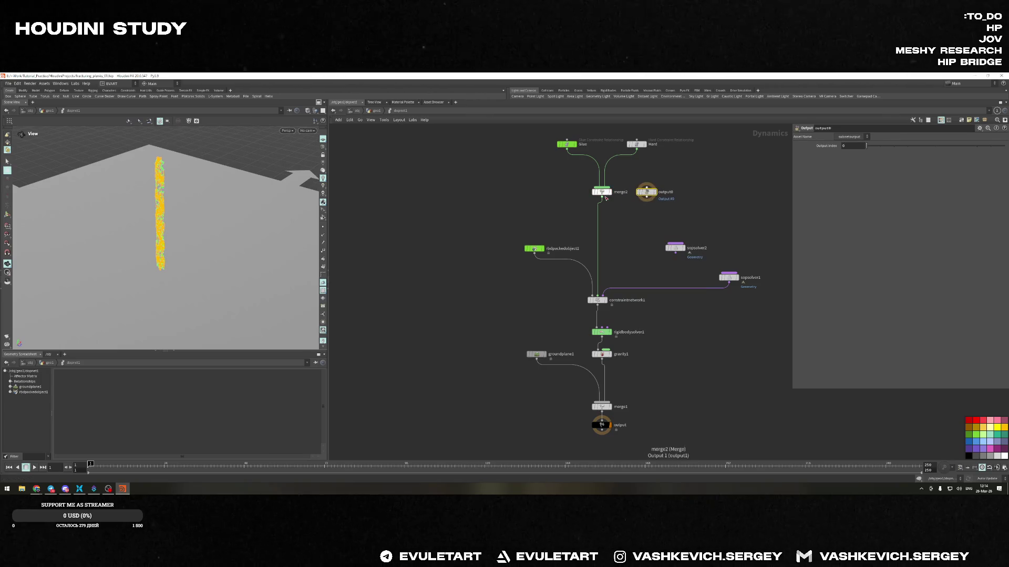
pyautogui.moveTo(647, 192); pyautogui.dragTo(615, 228)
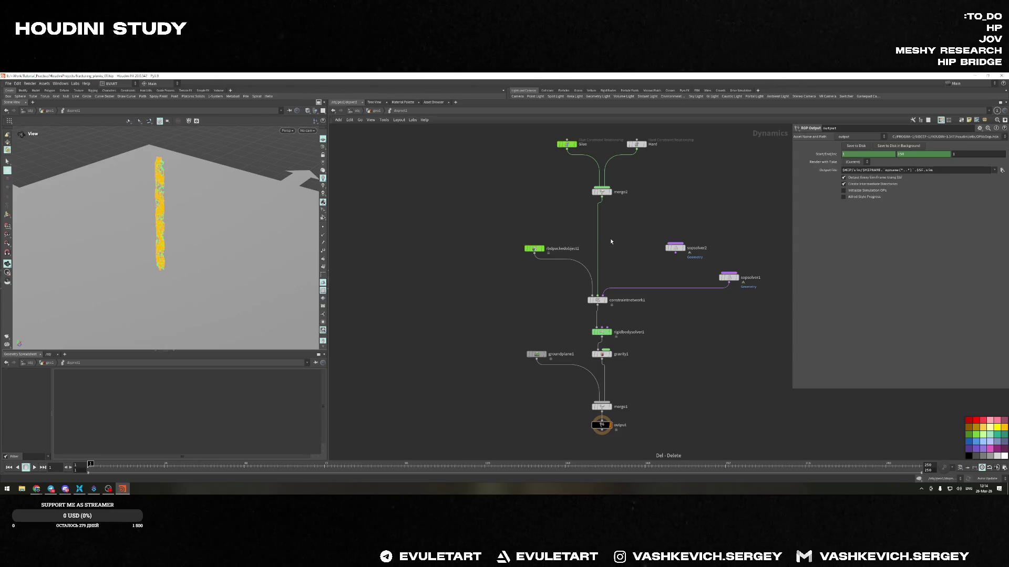
pyautogui.hotkey('alt', 'Tab')
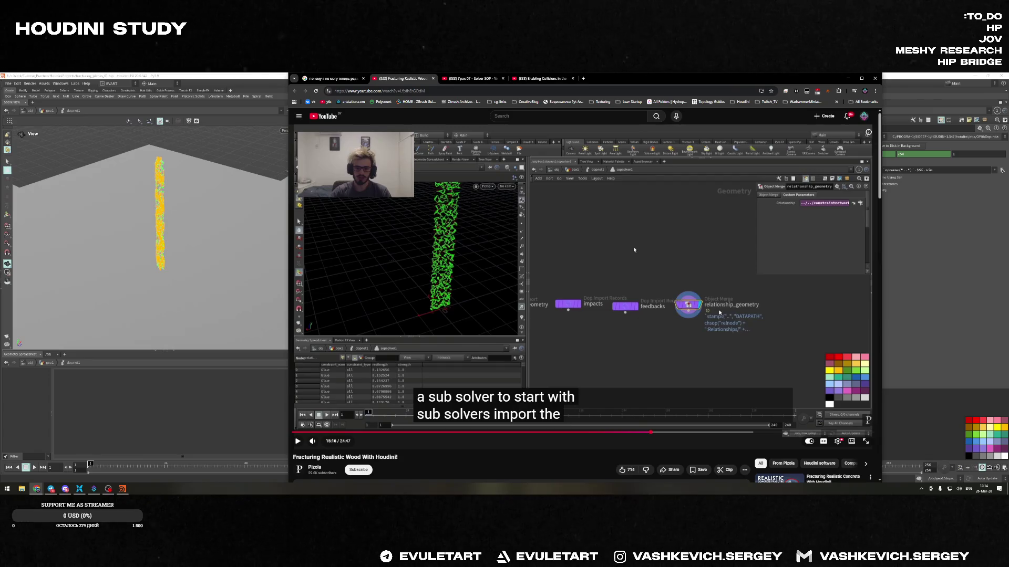
# Switch from the YouTube tutorial window to the Discord help forum.
pyautogui.hotkey('alt', 'Tab')
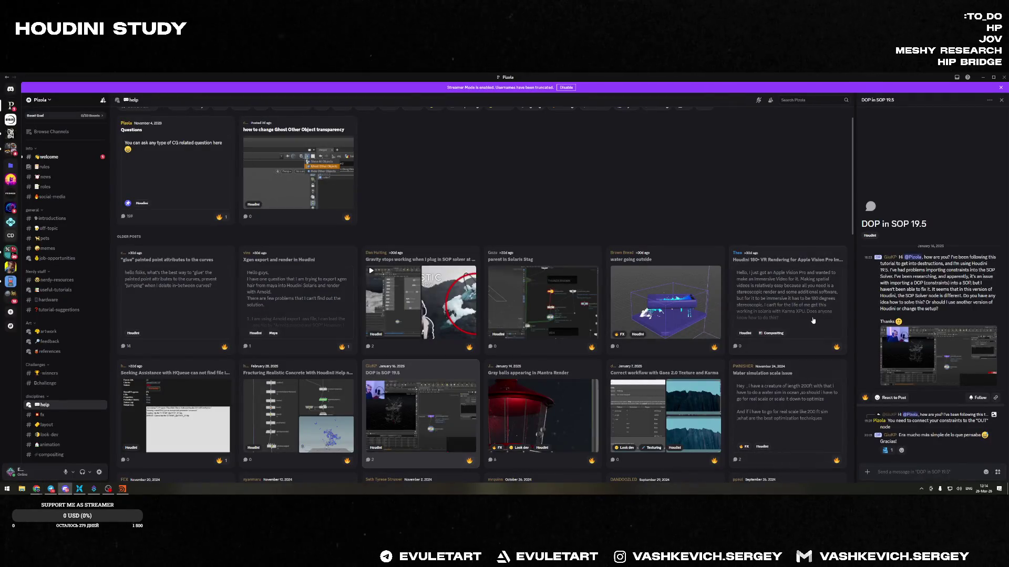
pyautogui.moveTo(930, 315)
pyautogui.scroll(-2, 406, 386)
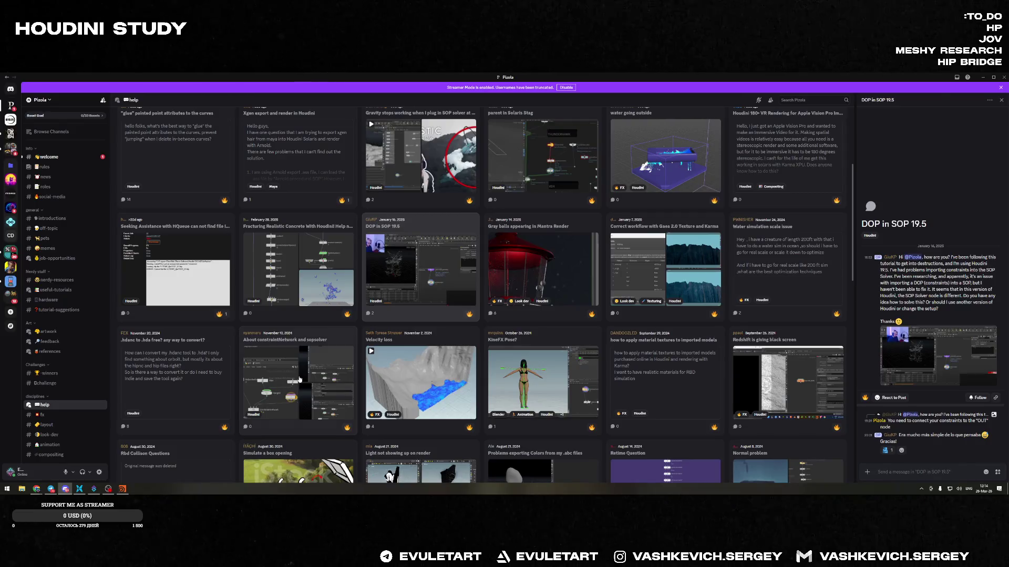
# Open the 'About constraintNetwork and sopsolver' thread and view its node-graph image enlarged.
pyautogui.click(300, 380)
pyautogui.click(938, 378)
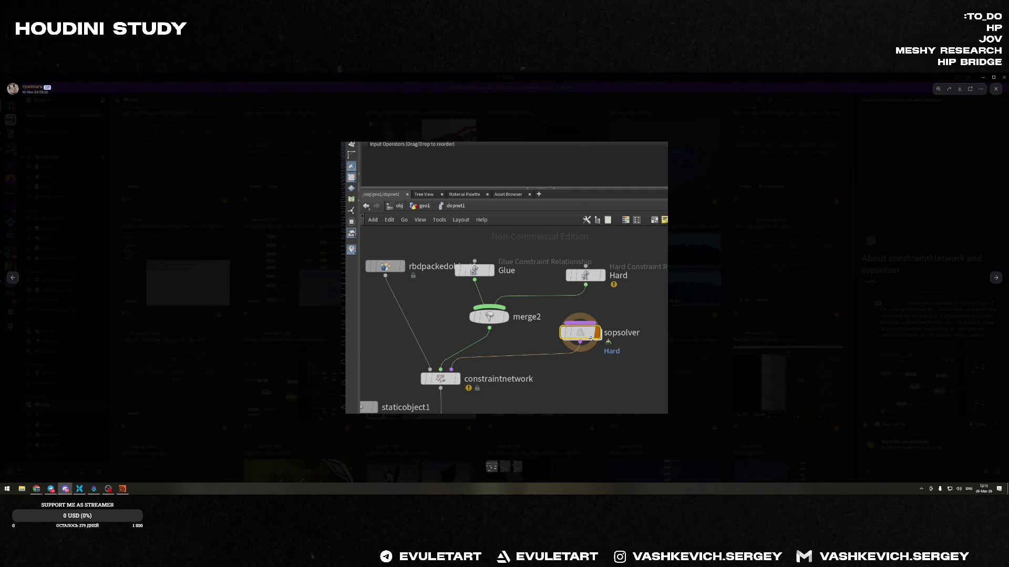
pyautogui.click(708, 345)
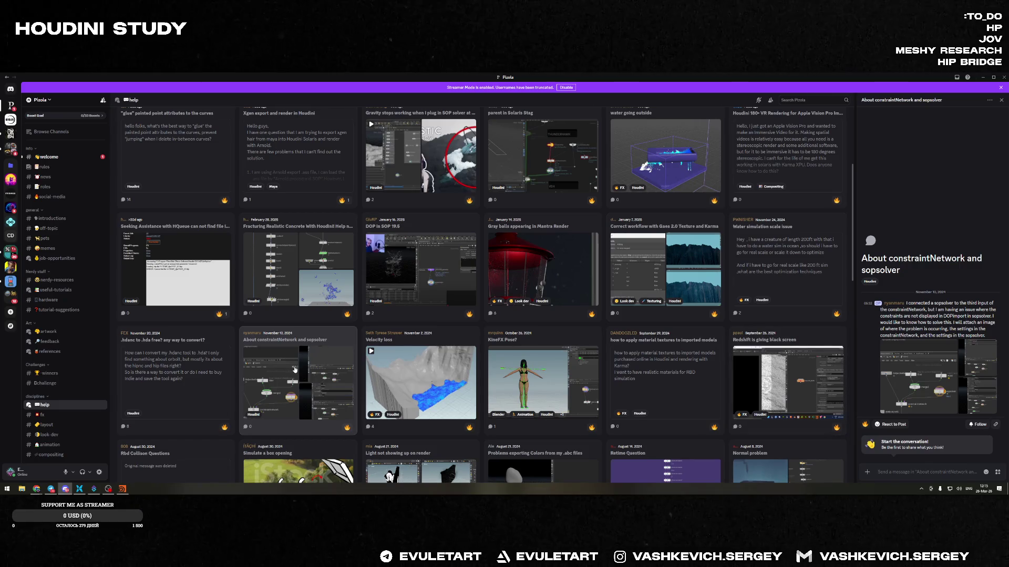
pyautogui.scroll(-2, 177, 376)
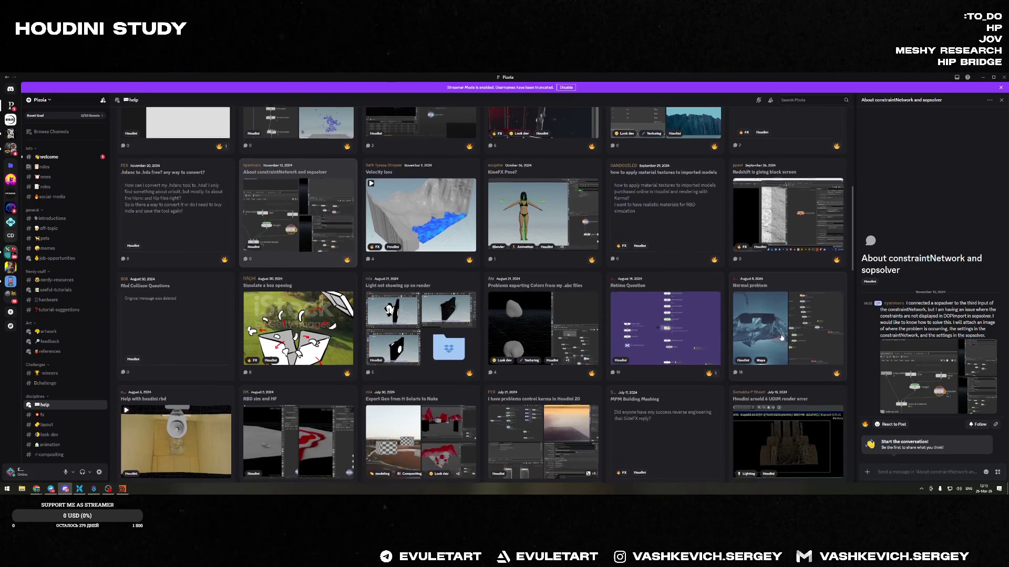
pyautogui.scroll(-2, 782, 337)
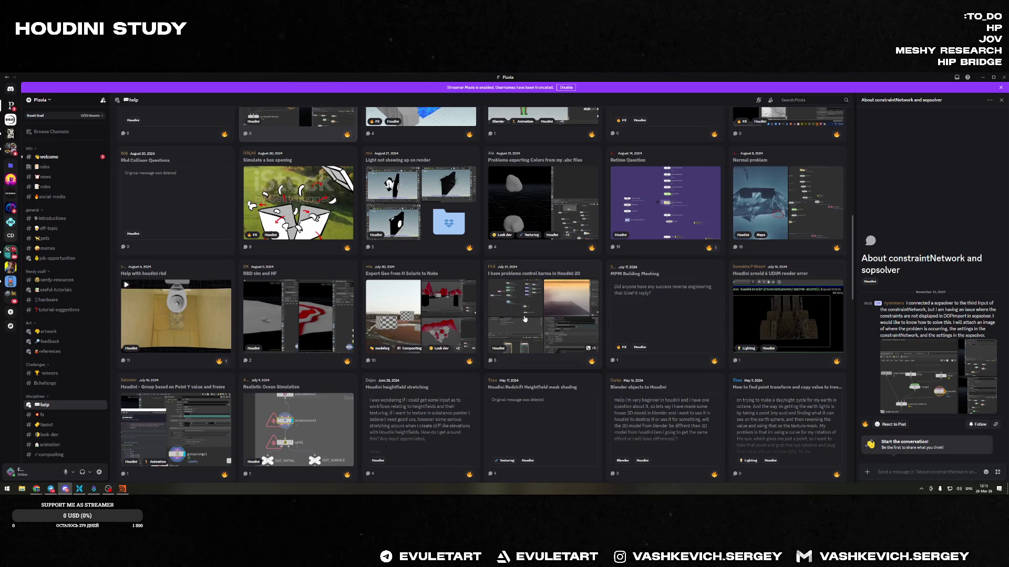
pyautogui.scroll(-2, 160, 311)
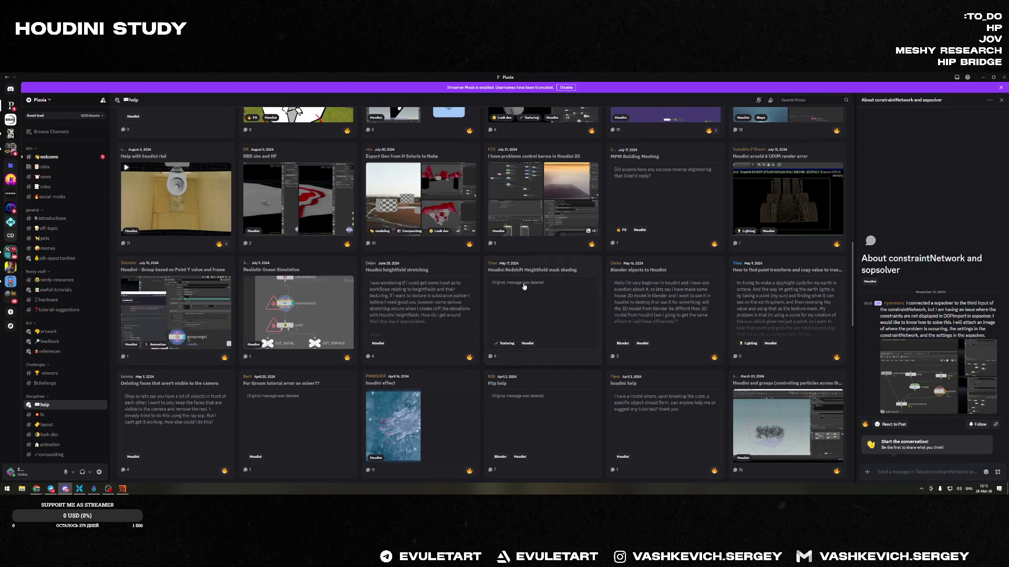
pyautogui.scroll(-1, 735, 306)
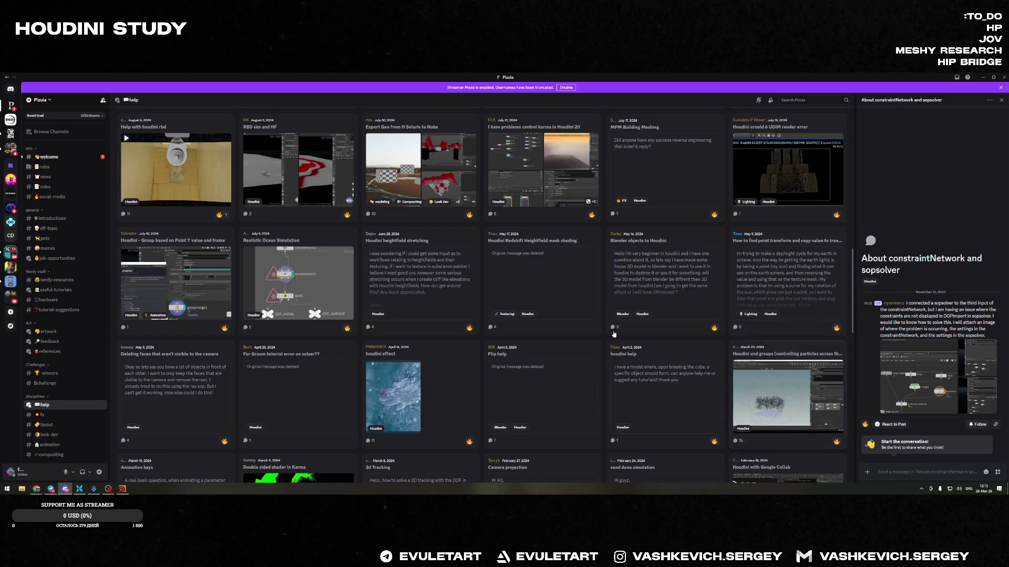
pyautogui.scroll(-2, 613, 334)
pyautogui.scroll(4, 273, 337)
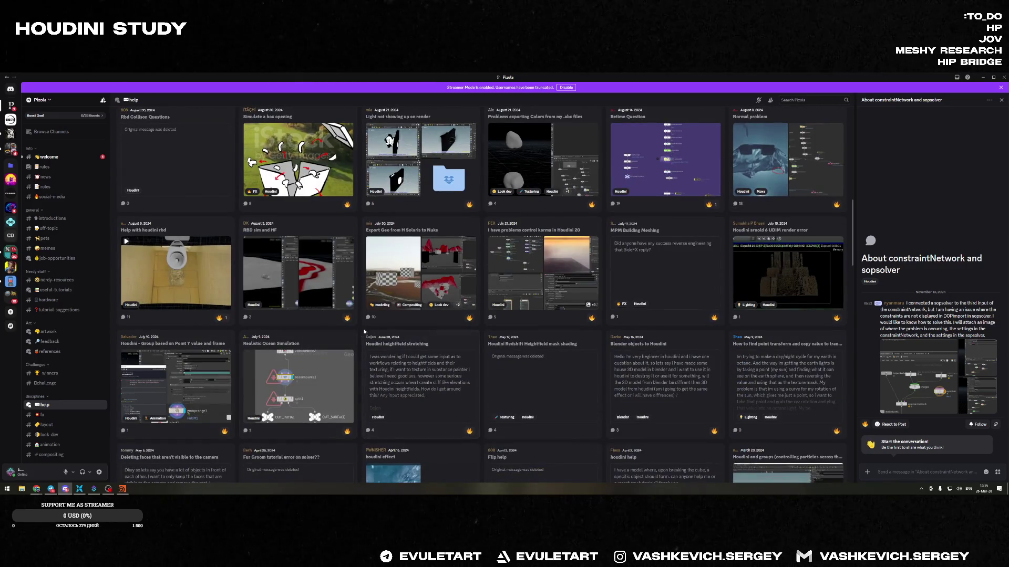
pyautogui.scroll(-3, 233, 358)
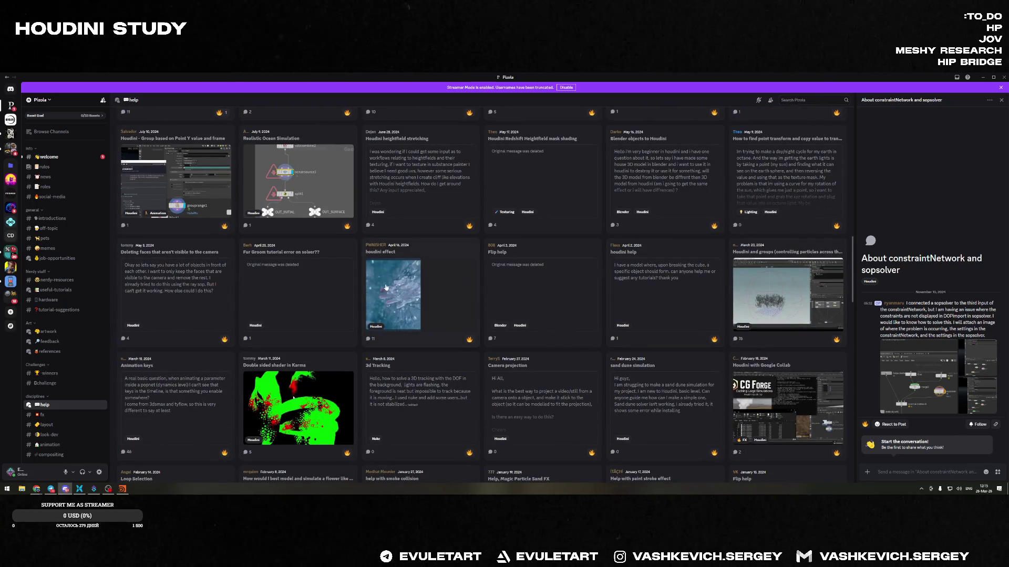
pyautogui.scroll(-2, 332, 307)
pyautogui.scroll(-1, 328, 323)
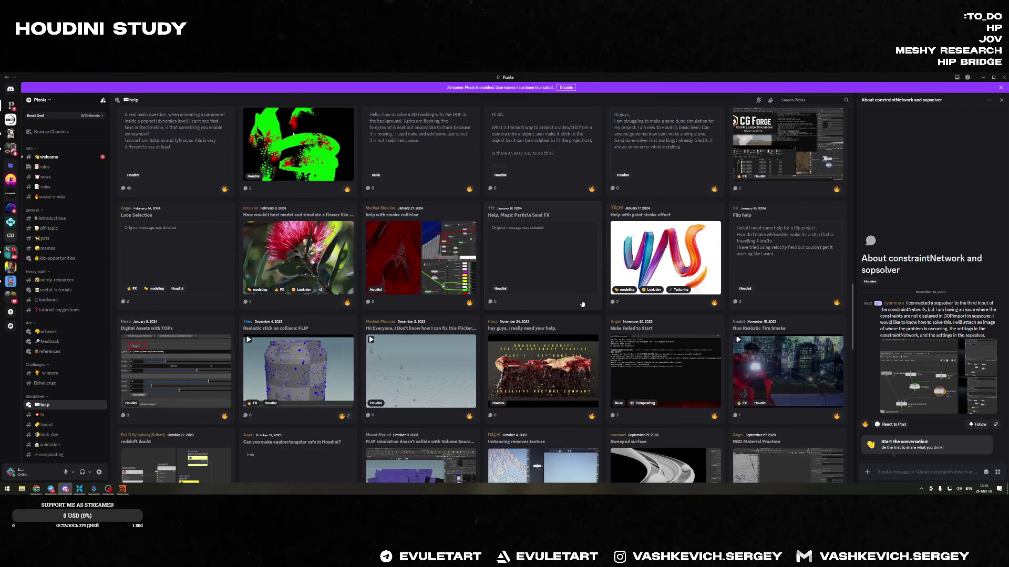
pyautogui.scroll(-1, 582, 303)
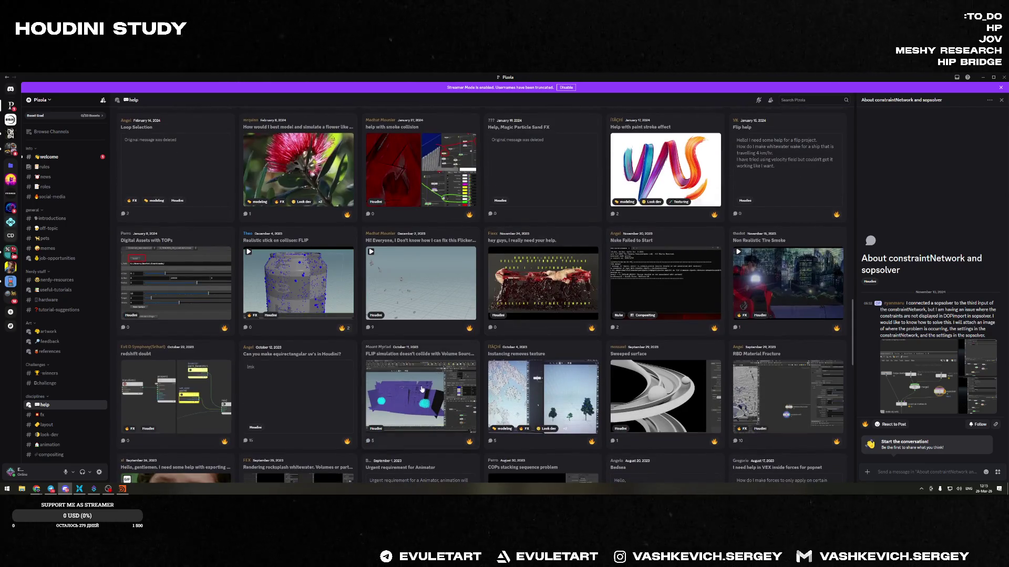
pyautogui.scroll(-2, 261, 380)
pyautogui.scroll(-1, 276, 377)
pyautogui.scroll(-3, 304, 372)
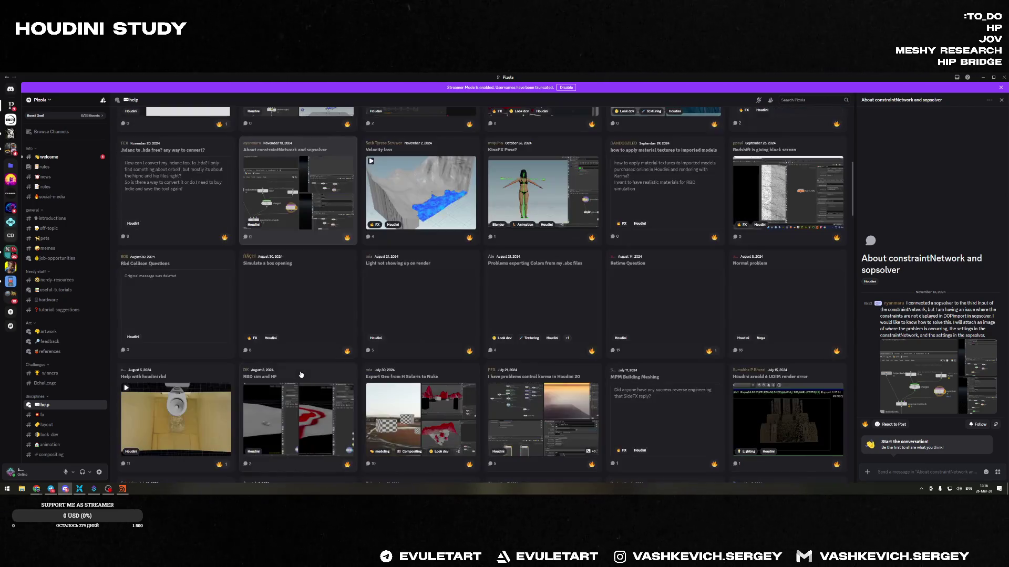
pyautogui.scroll(-1, 328, 361)
pyautogui.scroll(5, 329, 362)
pyautogui.scroll(3, 329, 361)
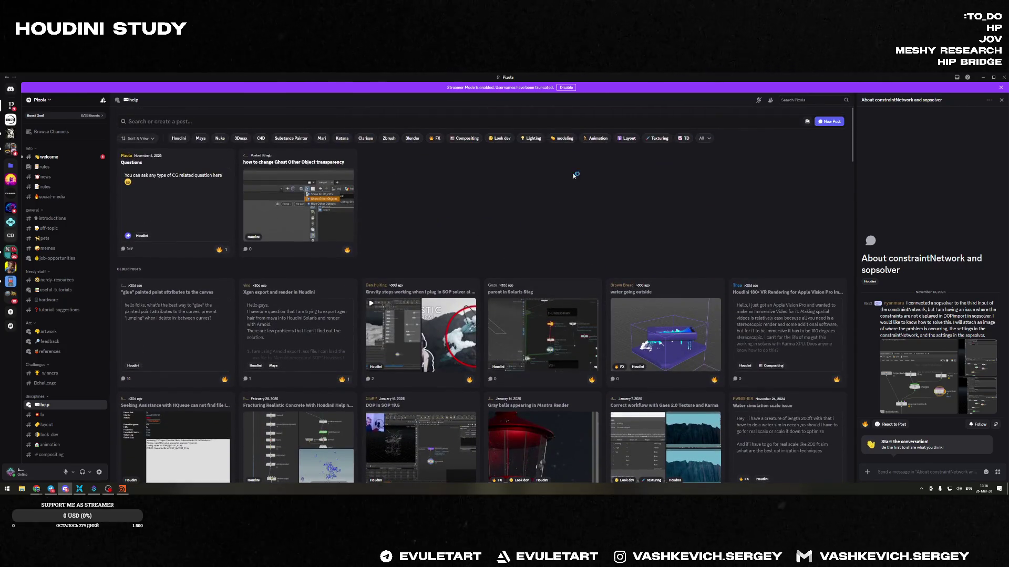
# Reopen the 'DOP in SOP 19.5' post via forum search, close Discord and bring Houdini to the front.
pyautogui.click(336, 121)
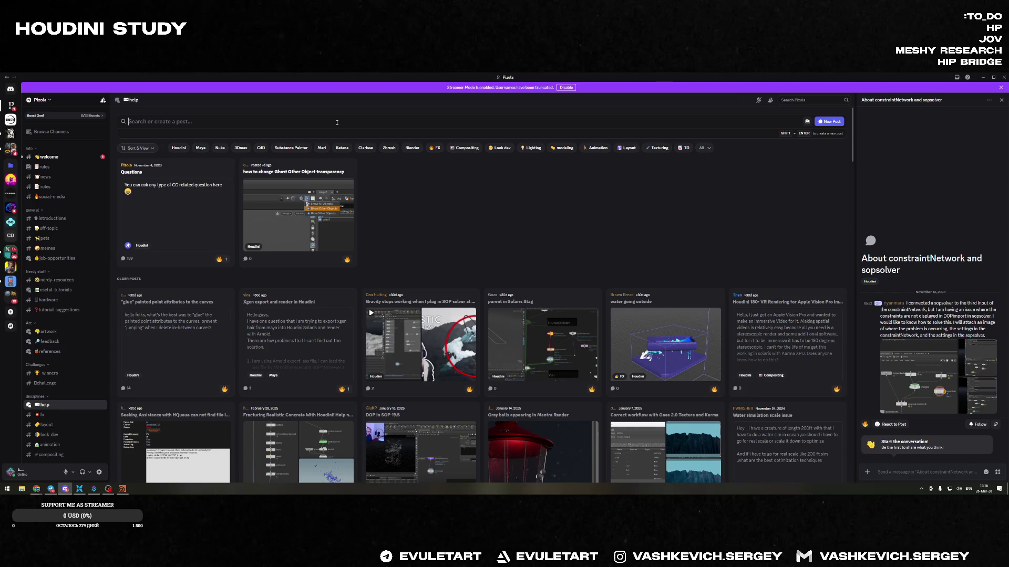
pyautogui.write('sop')
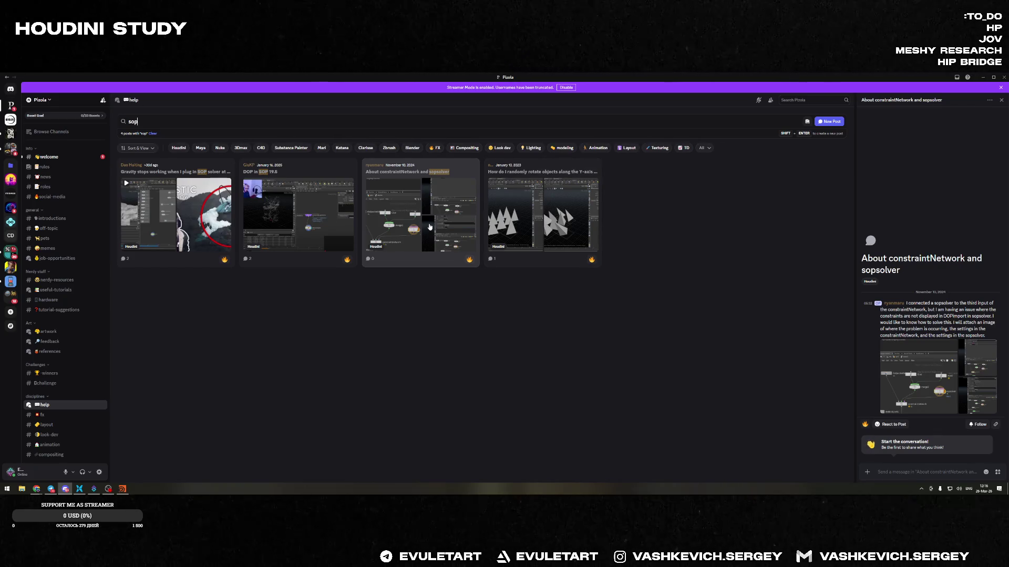
pyautogui.click(331, 208)
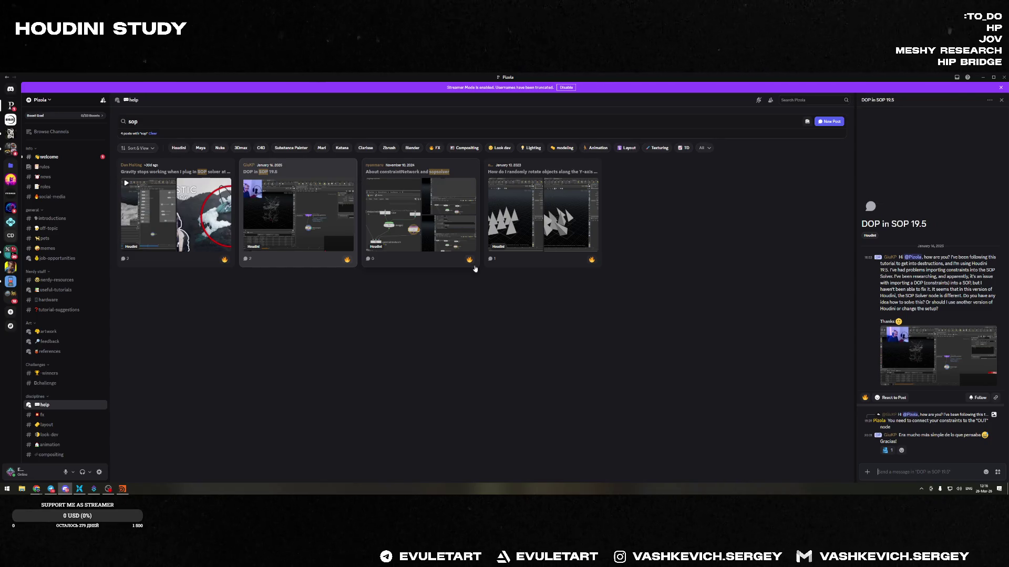
pyautogui.click(1003, 78)
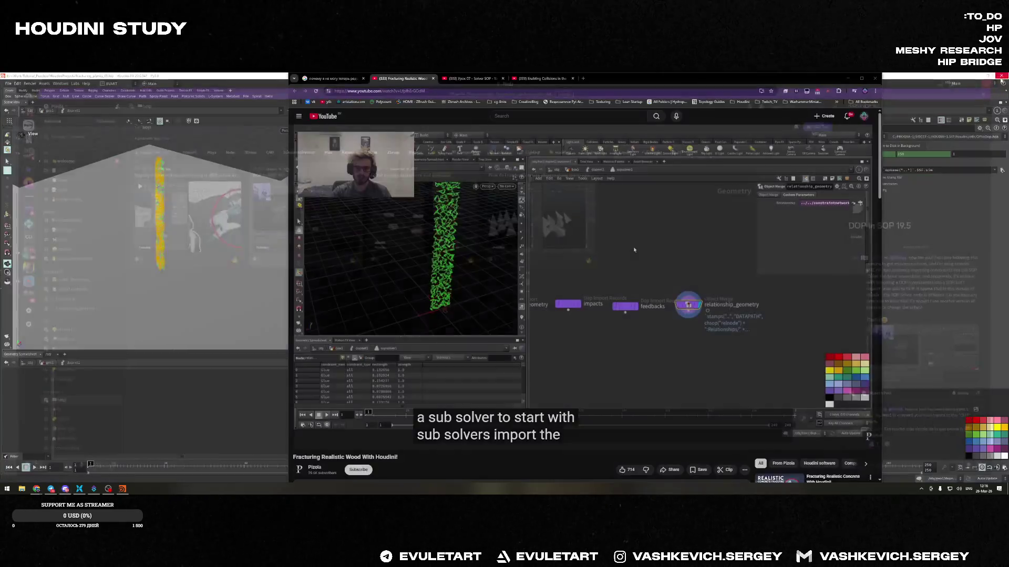
pyautogui.hotkey('alt', 'Tab')
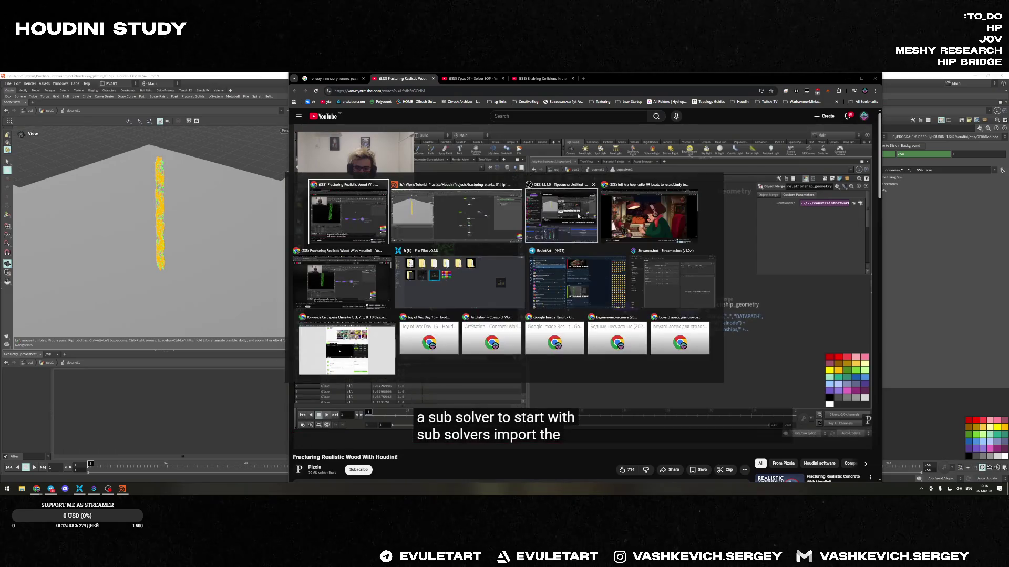
pyautogui.click(490, 194)
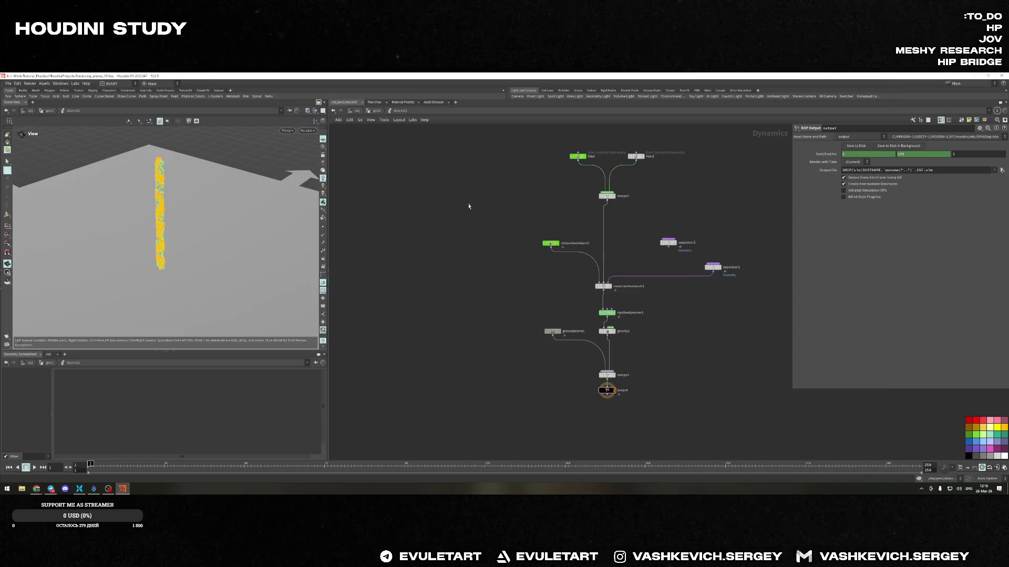
# At geo1 level, check OUT_CON's node info and show merge2's attribute-mismatch warning.
pyautogui.press('u')
pyautogui.scroll(5, 632, 306)
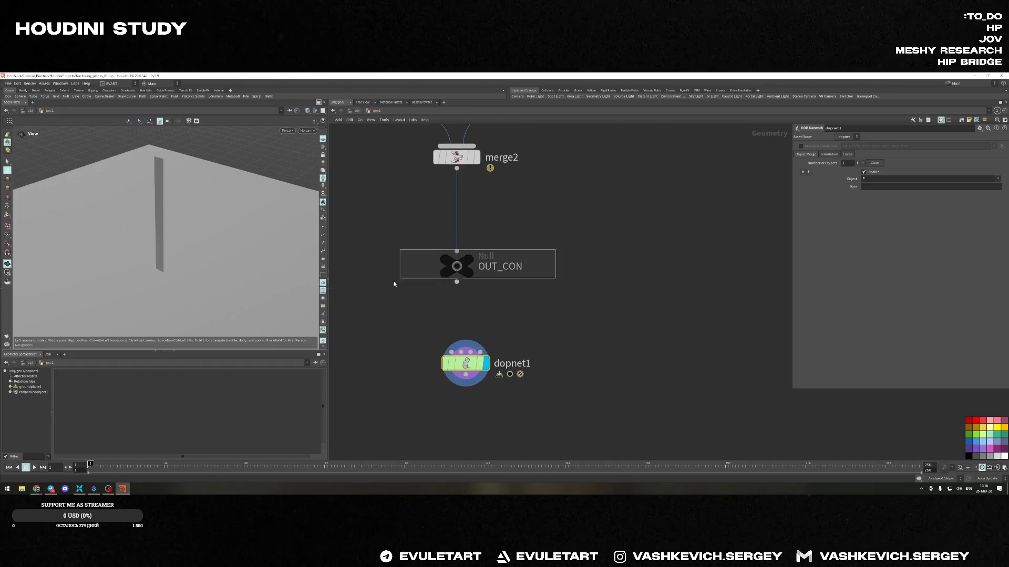
pyautogui.scroll(1, 508, 289)
pyautogui.middleClick(507, 289)
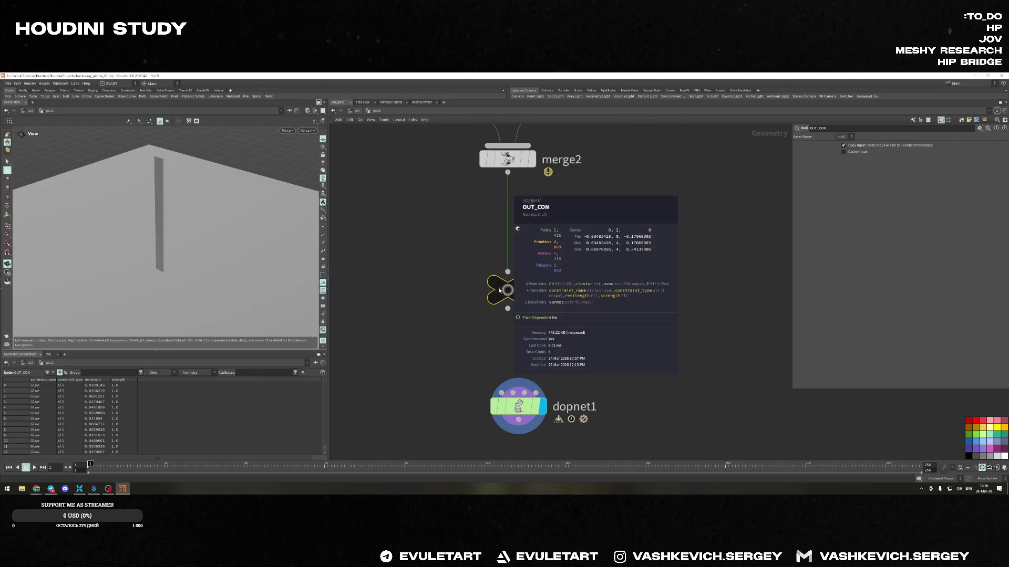
pyautogui.click(508, 159)
pyautogui.middleClick(510, 162)
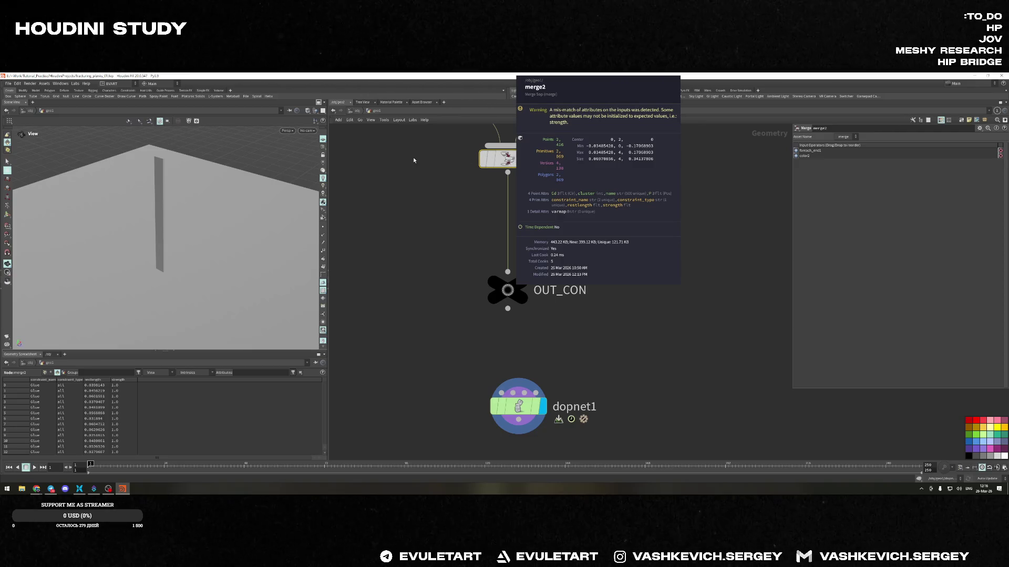
# Capture a screenshot region of merge2's info popup and copy it to the clipboard.
pyautogui.press('Print')
pyautogui.moveTo(377, 77); pyautogui.dragTo(682, 285)
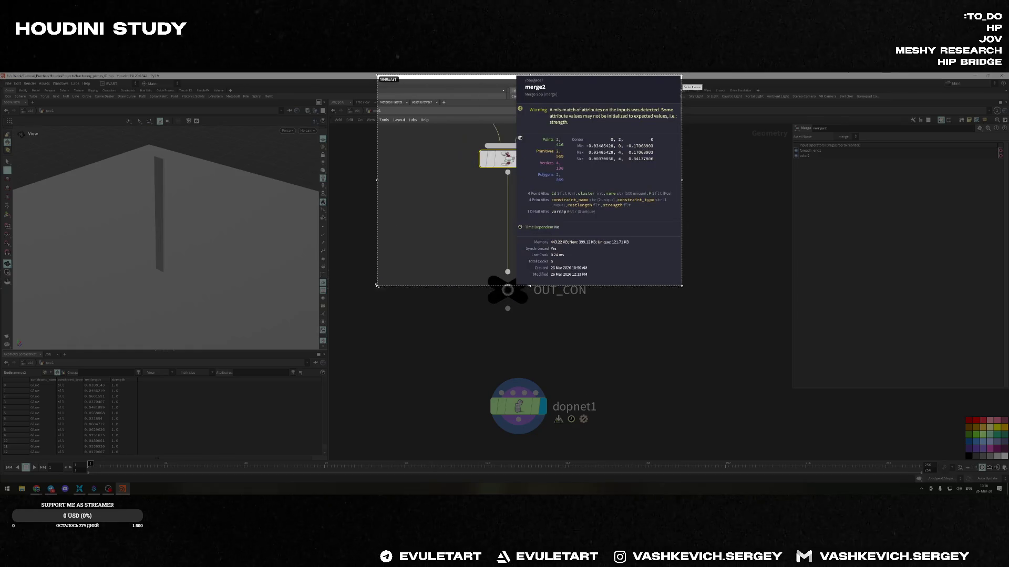
pyautogui.hotkey('ctrl', 'c')
pyautogui.hotkey('alt', 'Tab')
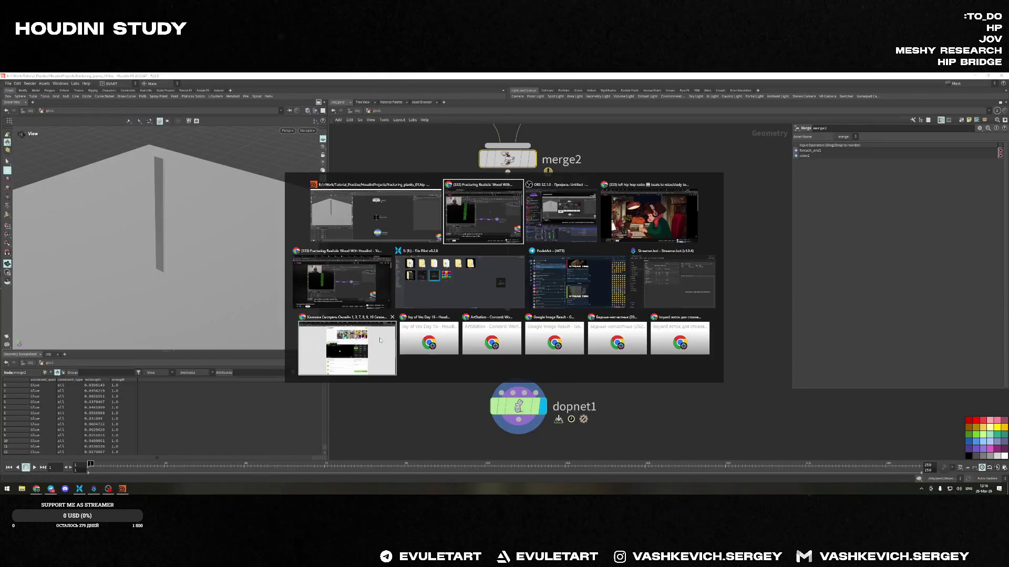
# Paste the merge2 screenshot into Google AI Mode and submit the question.
pyautogui.hotkey('ctrl', 'shift', 'Tab')
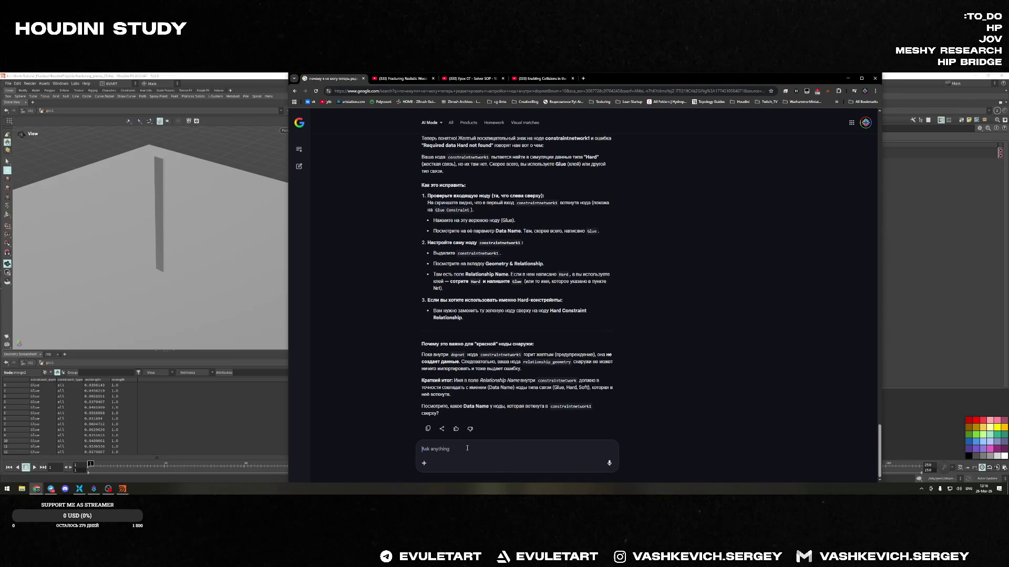
pyautogui.hotkey('ctrl', 'v')
pyautogui.press('Return')
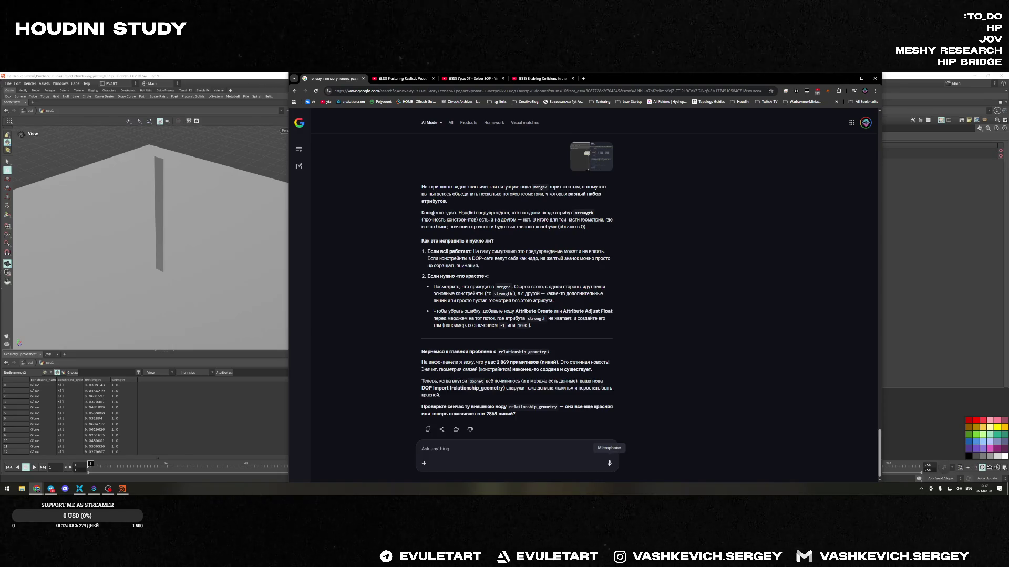
# Read the answer about merge2's mismatched strength attribute, then return to the wood-fracturing tutorial tab.
pyautogui.doubleClick(563, 212)
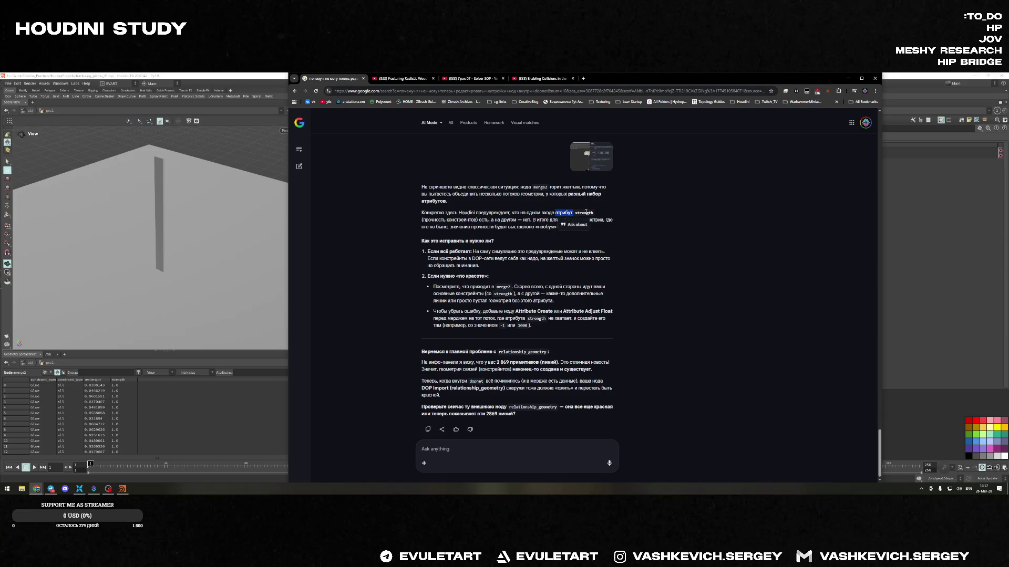
pyautogui.click(554, 219)
pyautogui.doubleClick(546, 228)
pyautogui.click(472, 241)
pyautogui.click(478, 251)
pyautogui.scroll(-1, 676, 291)
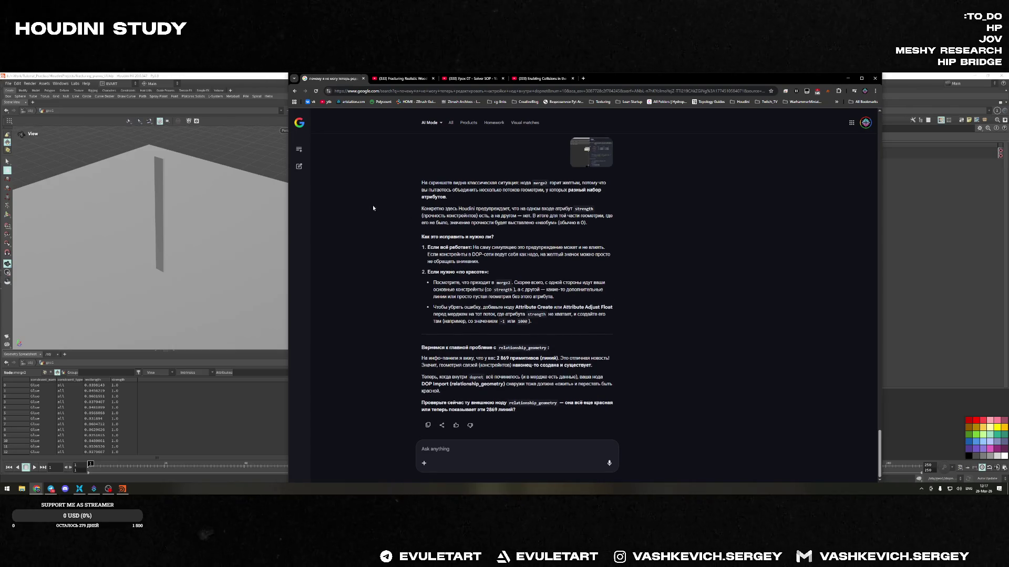
pyautogui.scroll(-3, 397, 176)
pyautogui.click(403, 78)
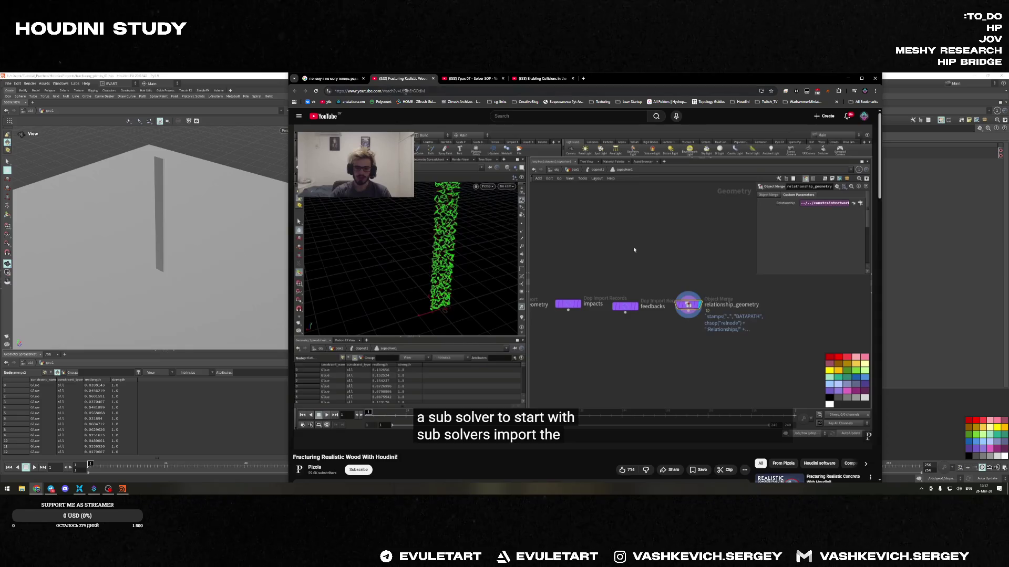
# Glance through the Solver SOP and RBD collisions tutorial tabs, then start a new browser tab.
pyautogui.click(474, 79)
pyautogui.click(544, 78)
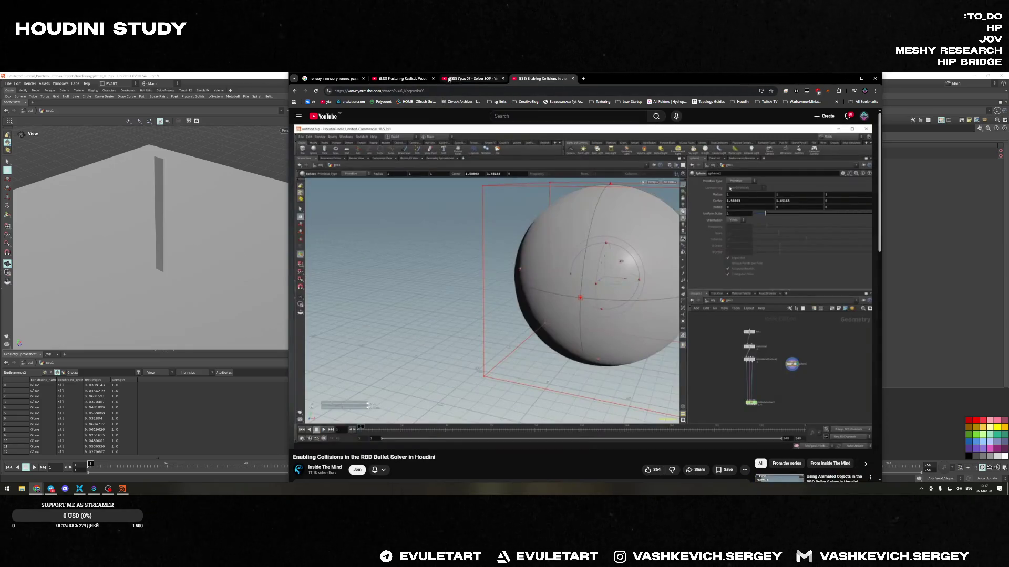
pyautogui.click(583, 78)
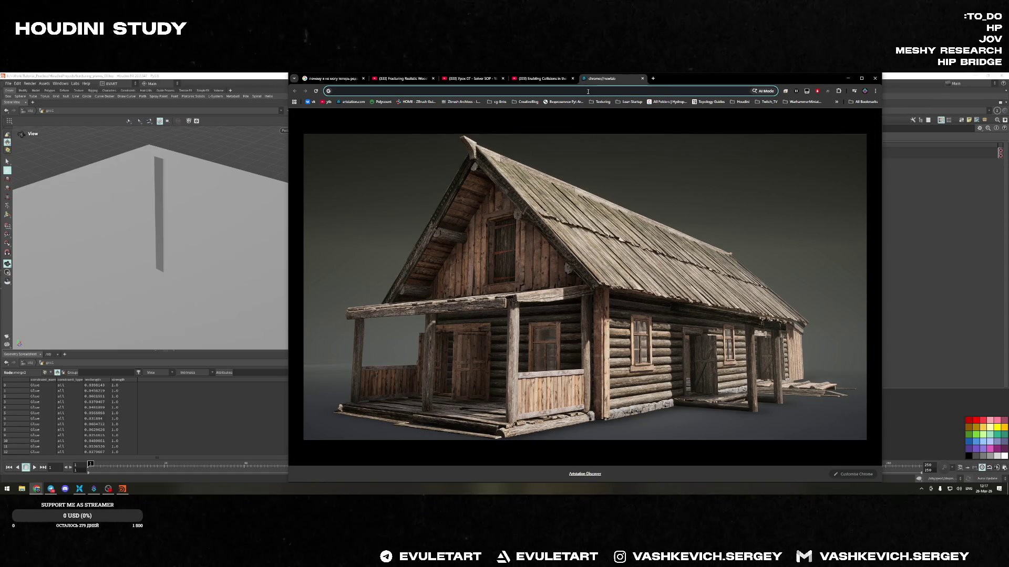
# Search Google for Houdini wood fracturing with hard and glue constraints and open the Vimeo Wood Fracture Tutorial result.
pyautogui.click(487, 90)
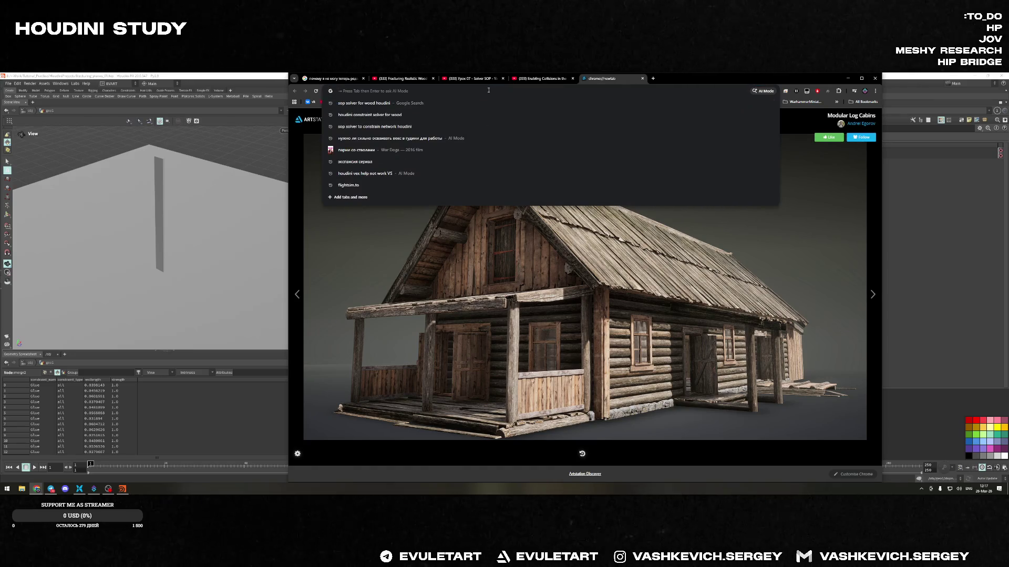
pyautogui.write('fracturing wood')
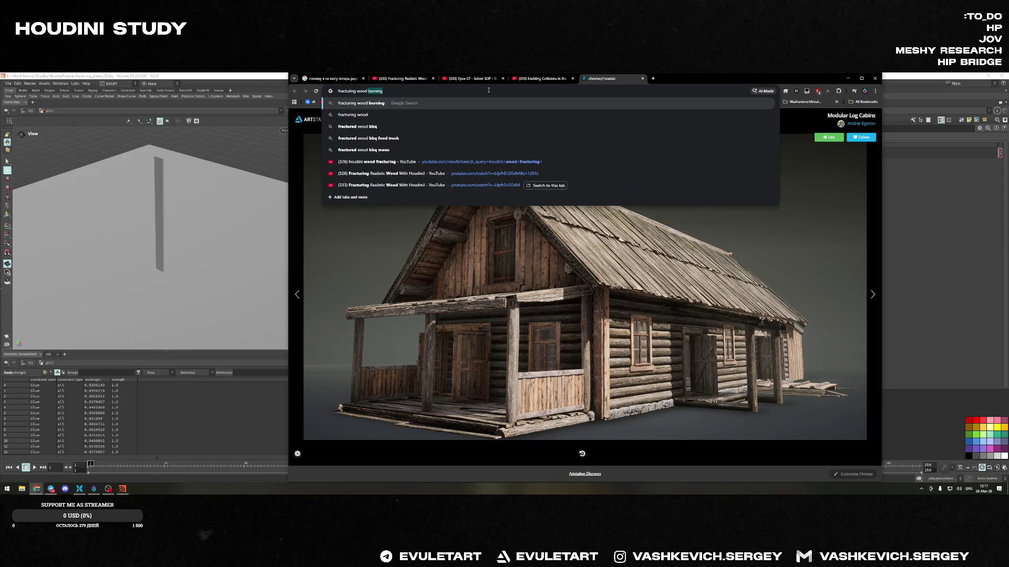
pyautogui.write(' houdini har')
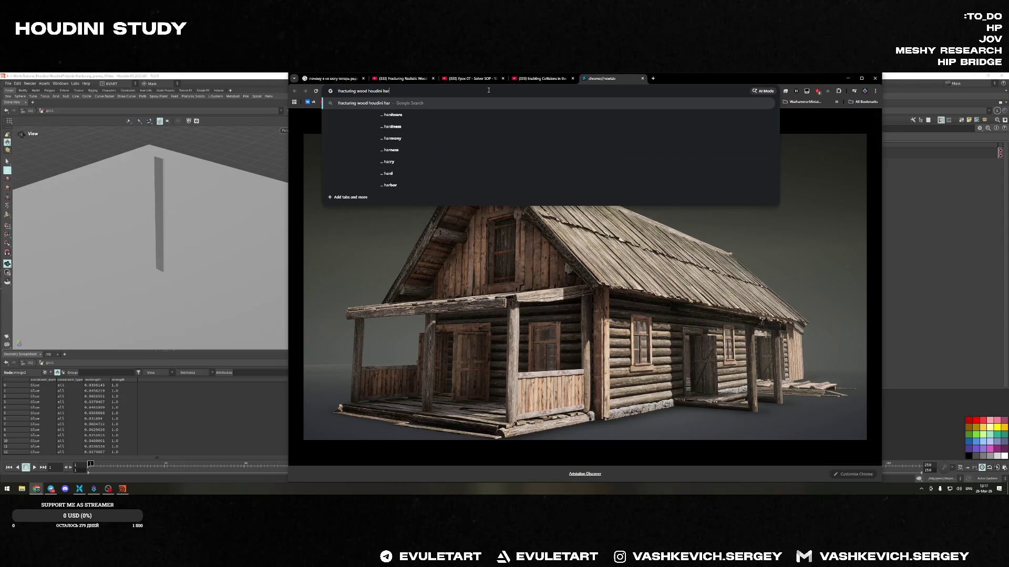
pyautogui.write('d and glue sop')
pyautogui.press('Return')
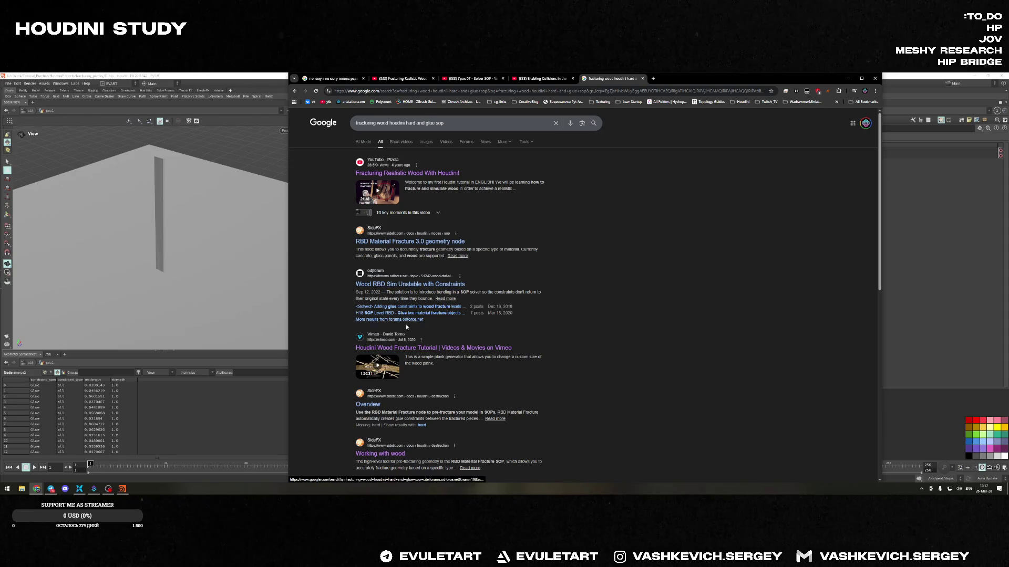
pyautogui.scroll(-2, 387, 384)
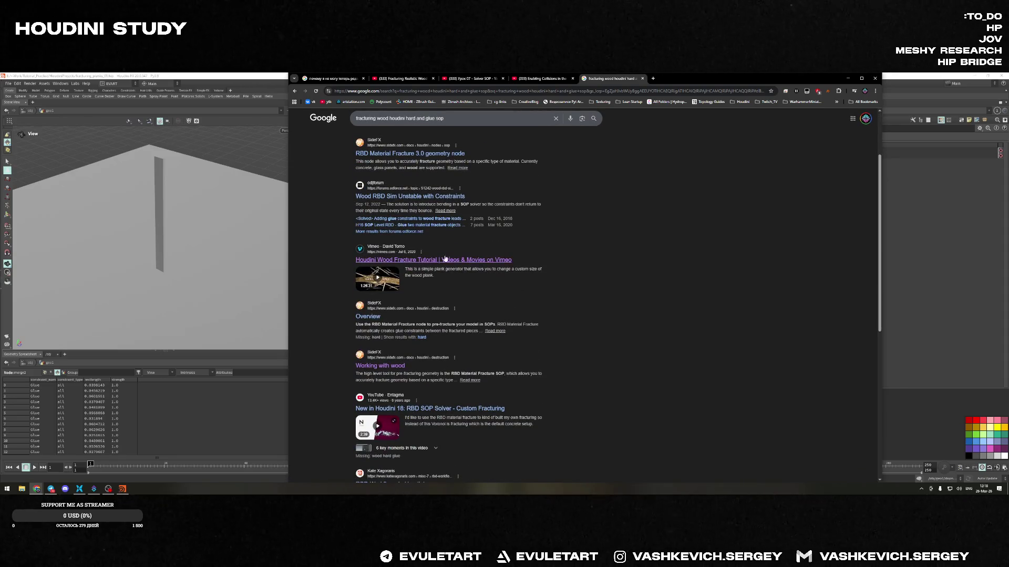
pyautogui.middleClick(473, 261)
pyautogui.click(666, 78)
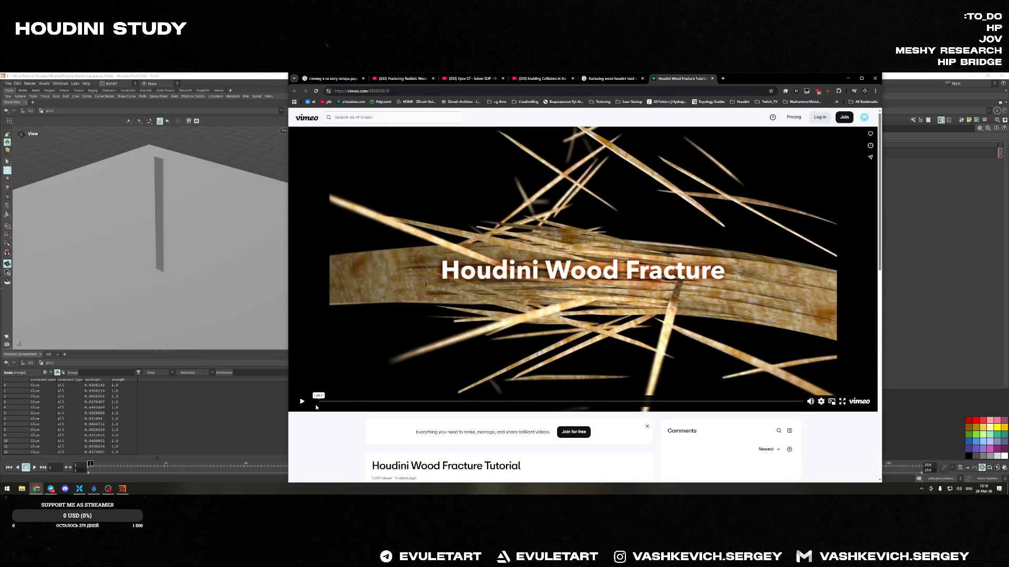
# Play the Vimeo wood fracture tutorial full screen and skip ahead past 06:24 to the Warp X ramp setup.
pyautogui.click(325, 402)
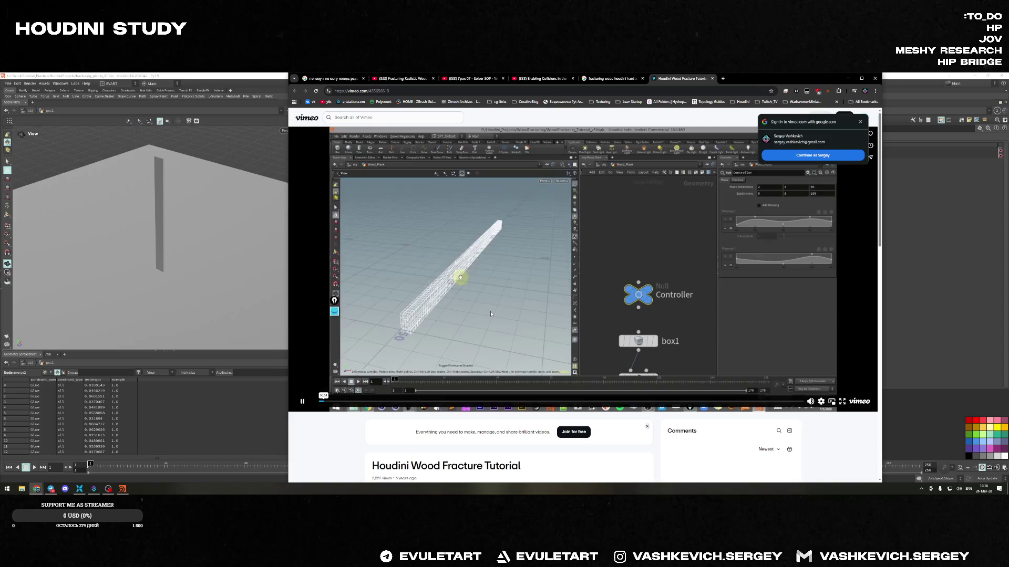
pyautogui.doubleClick(509, 310)
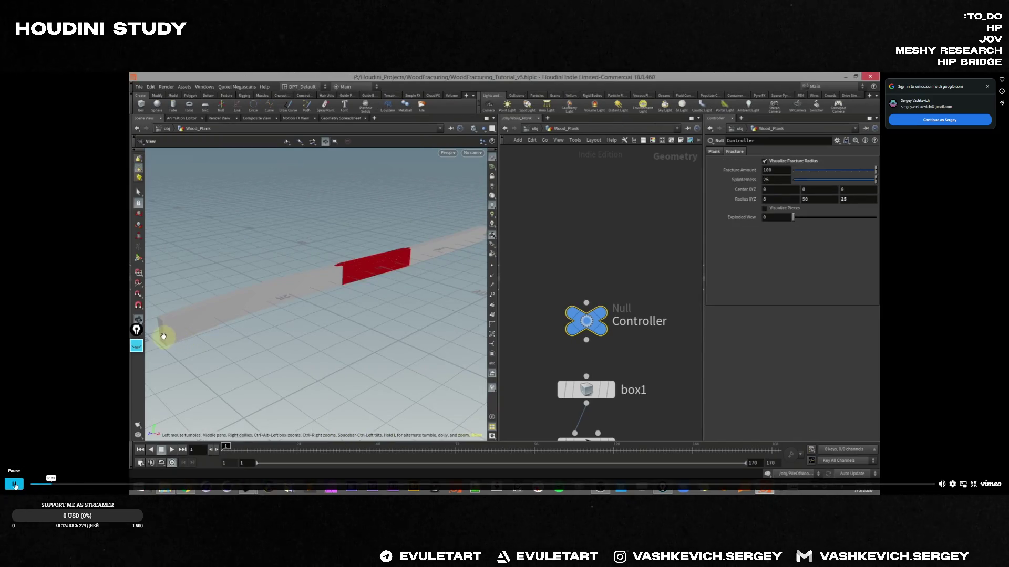
pyautogui.click(98, 484)
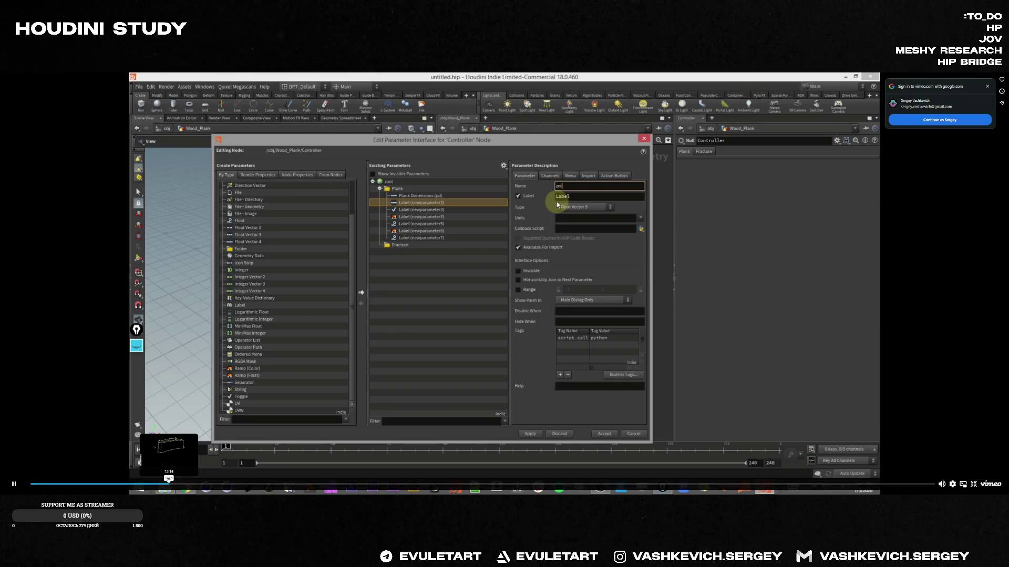
pyautogui.click(187, 482)
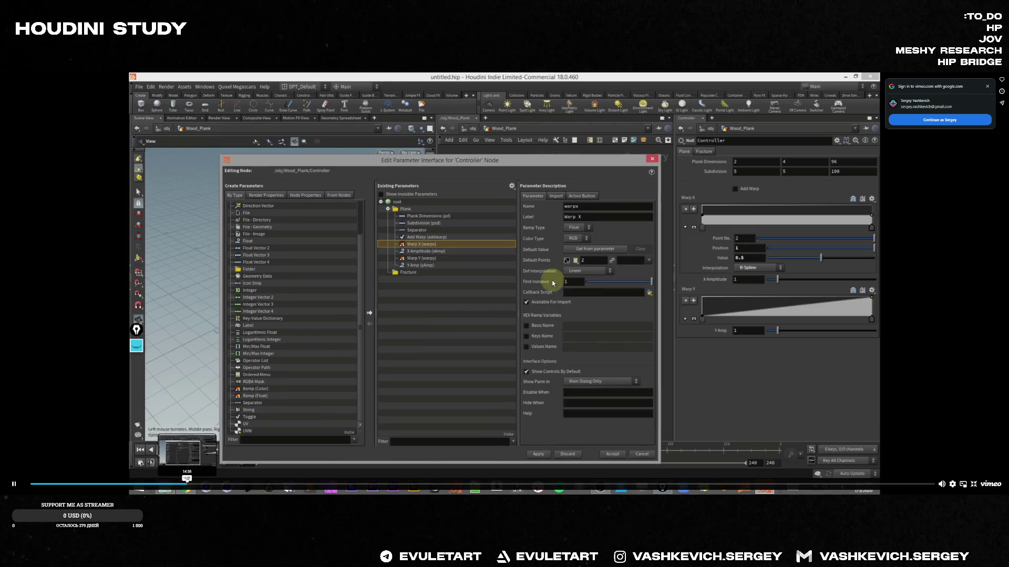
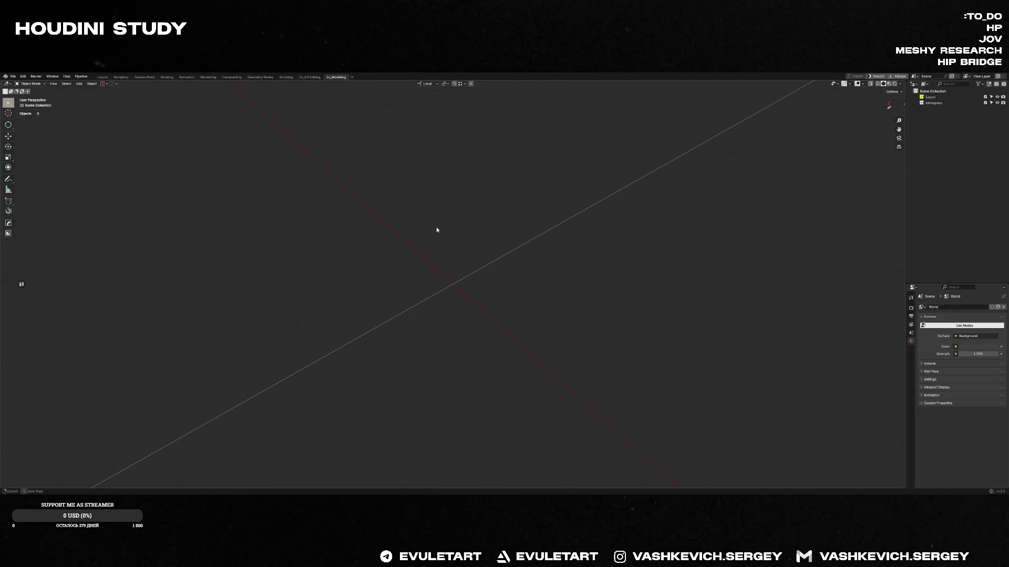
# Reopen the most recent boat file and orbit toward the deckhouse.
pyautogui.hotkey('ctrl', 's')
pyautogui.click(351, 161)
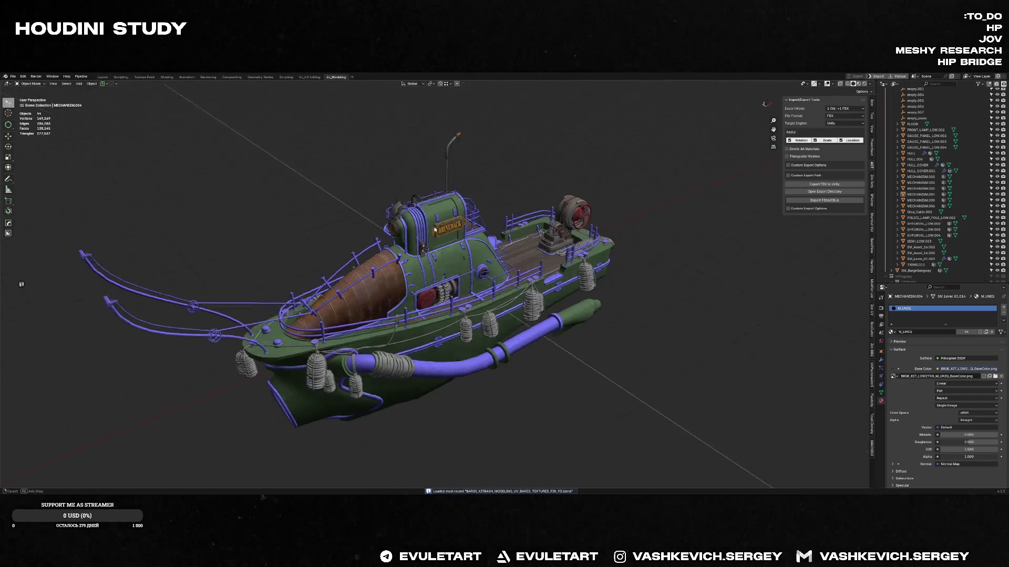
pyautogui.moveTo(549, 209); pyautogui.dragTo(514, 265, button='middle')
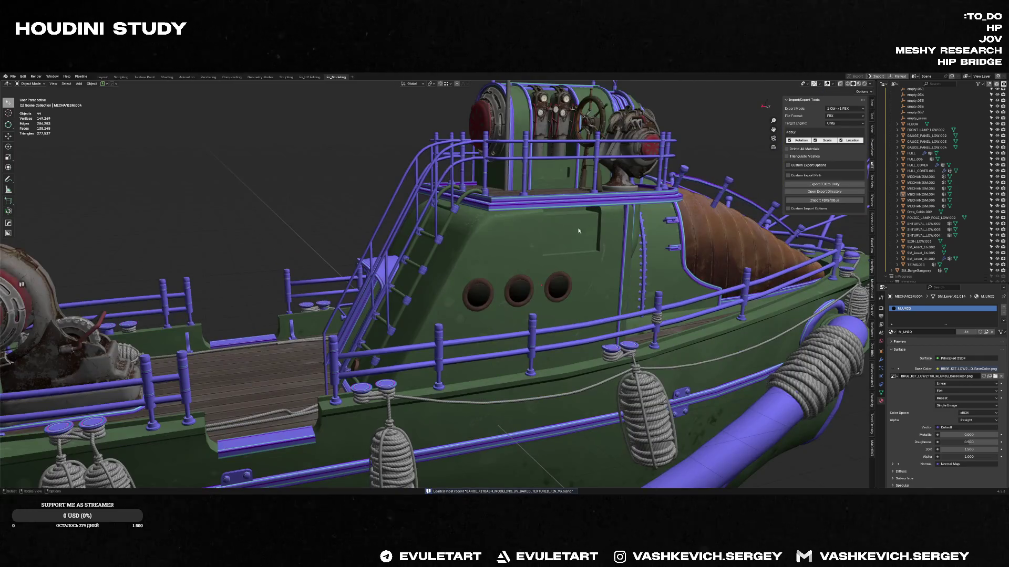
pyautogui.scroll(-3, 583, 228)
pyautogui.moveTo(583, 229); pyautogui.dragTo(710, 237, button='middle')
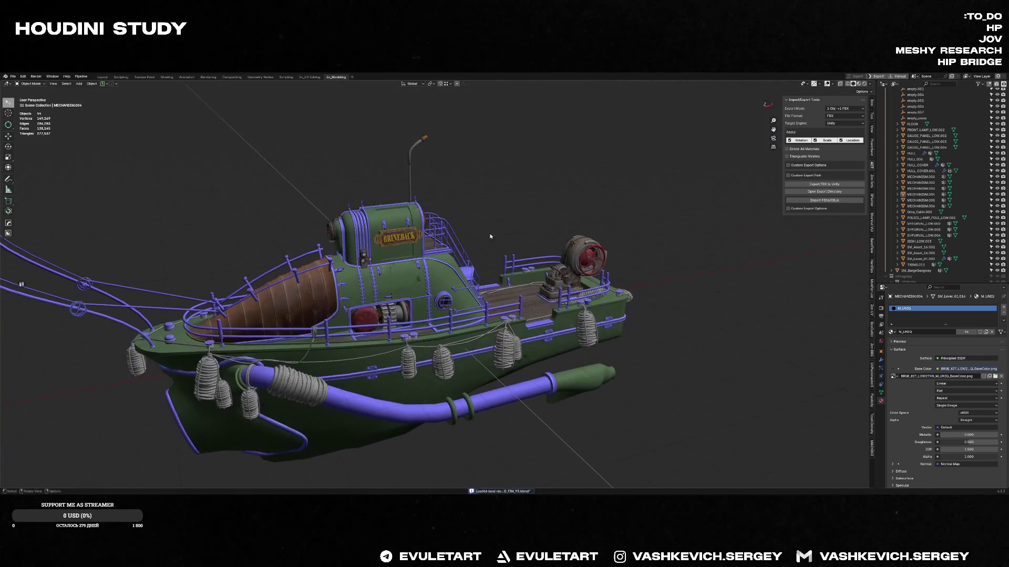
pyautogui.scroll(-1, 959, 185)
pyautogui.scroll(-2, 960, 186)
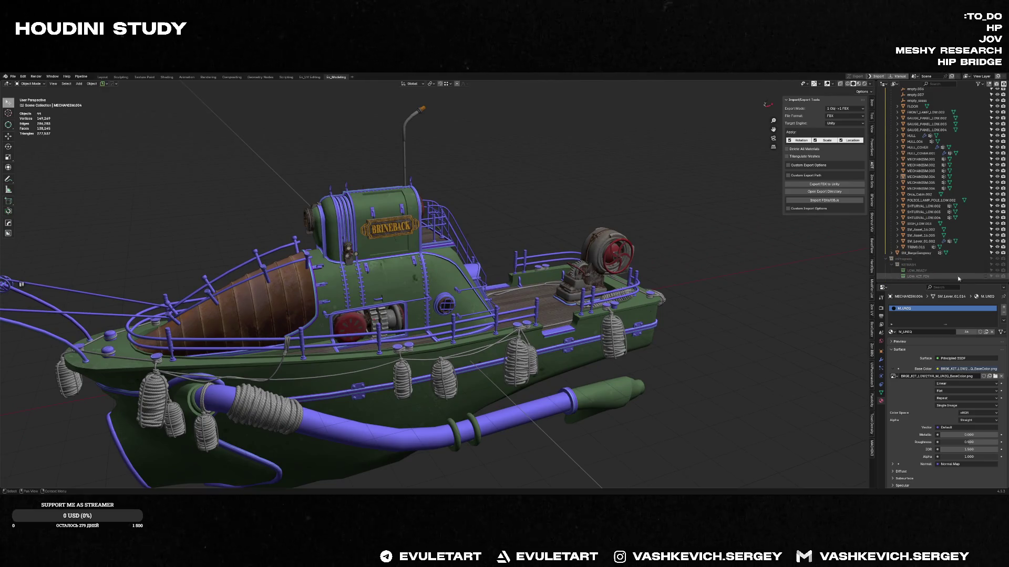
pyautogui.moveTo(540, 256); pyautogui.dragTo(504, 260, button='middle')
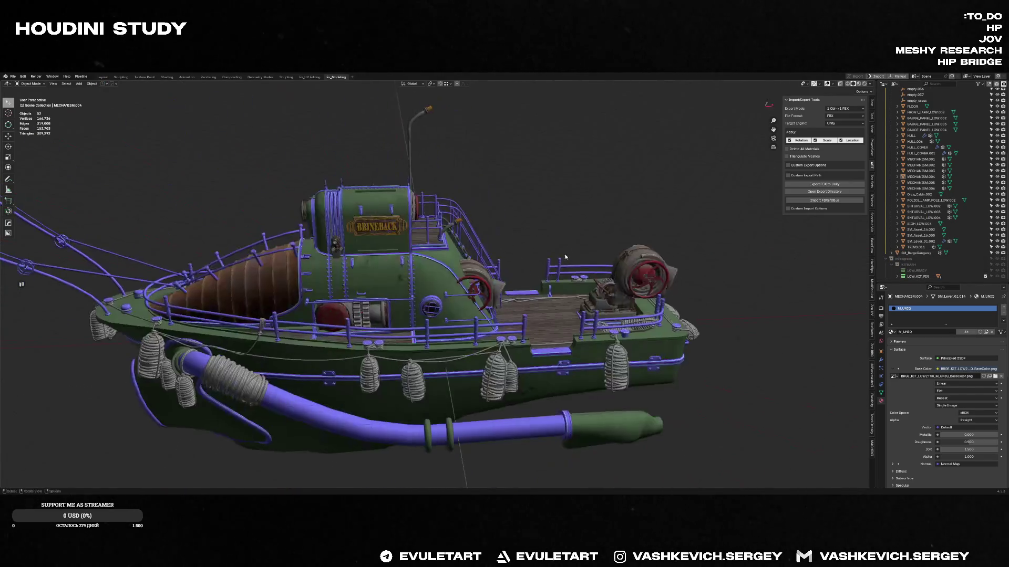
# Isolate the LOW_KIT_FIN mechanism in local textured view and select the heat barrel part.
pyautogui.rightClick(884, 276)
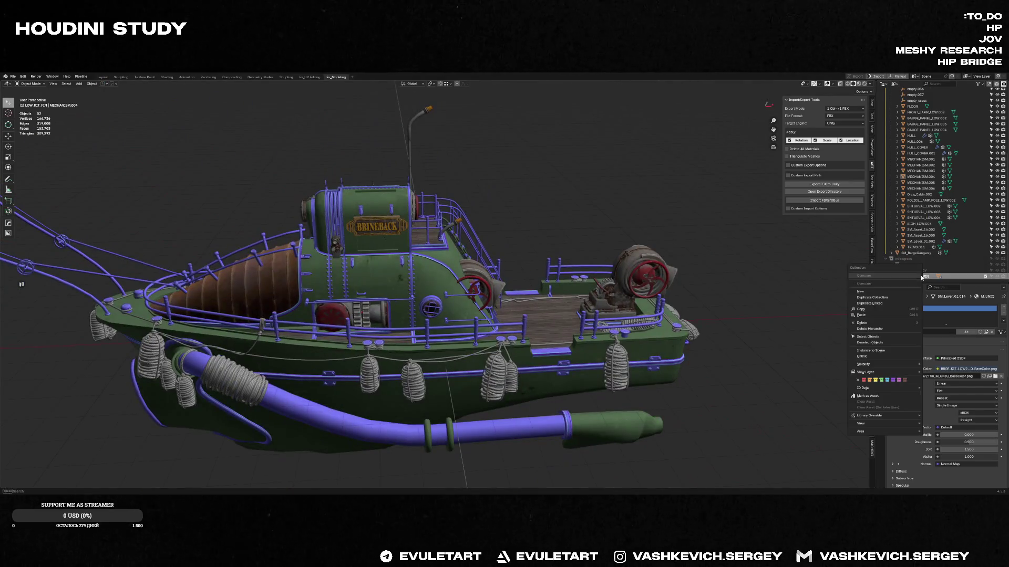
pyautogui.click(884, 339)
pyautogui.press('f')
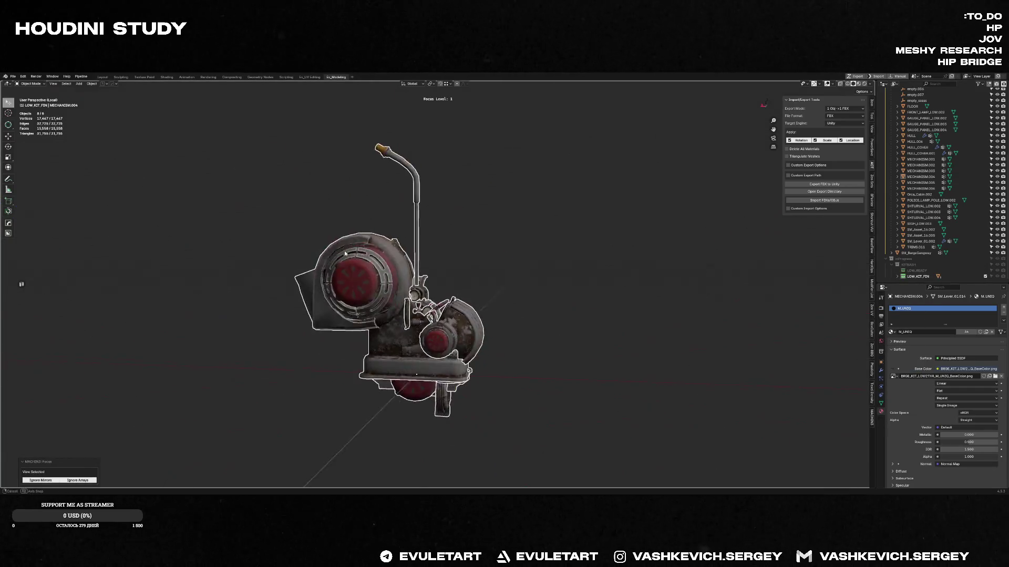
pyautogui.hotkey('alt', 'z')
pyautogui.click(410, 384)
pyautogui.moveTo(410, 385)
pyautogui.mouseDown(button='middle')
pyautogui.moveTo(399, 368)
pyautogui.moveTo(534, 438)
pyautogui.mouseUp(button='middle')
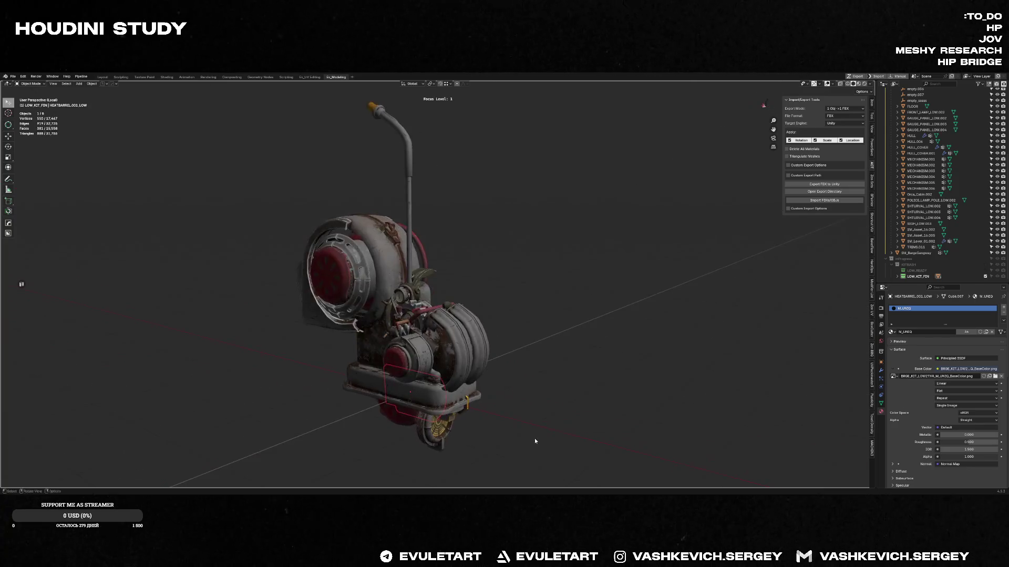
# Duplicate the heat barrel part with Shift+D, exit local view and select the duplicated plate.
pyautogui.hotkey('shift', 'd')
pyautogui.click(360, 198)
pyautogui.press('f')
pyautogui.click(488, 186)
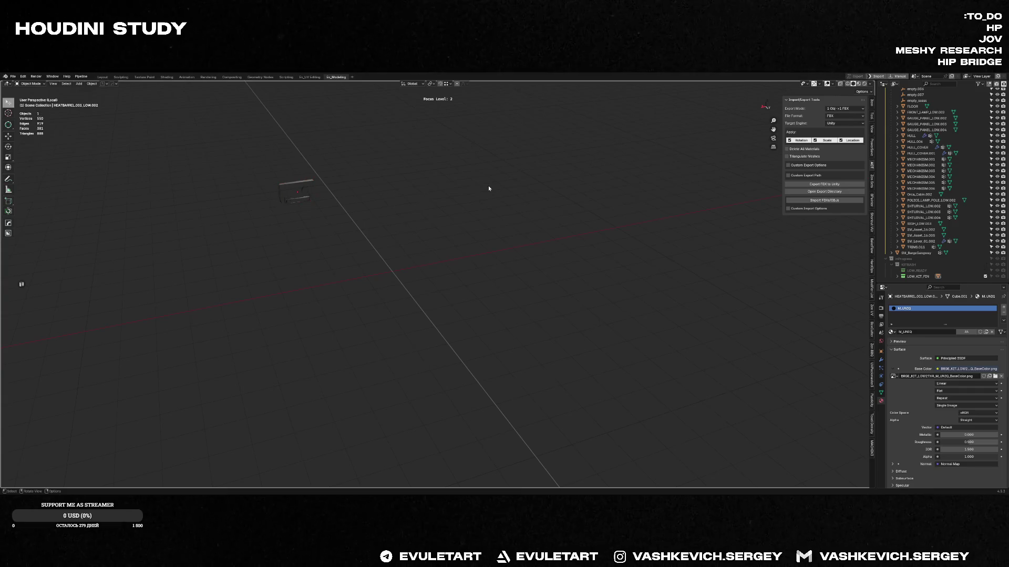
pyautogui.press('f')
pyautogui.press('f')
pyautogui.click(296, 184)
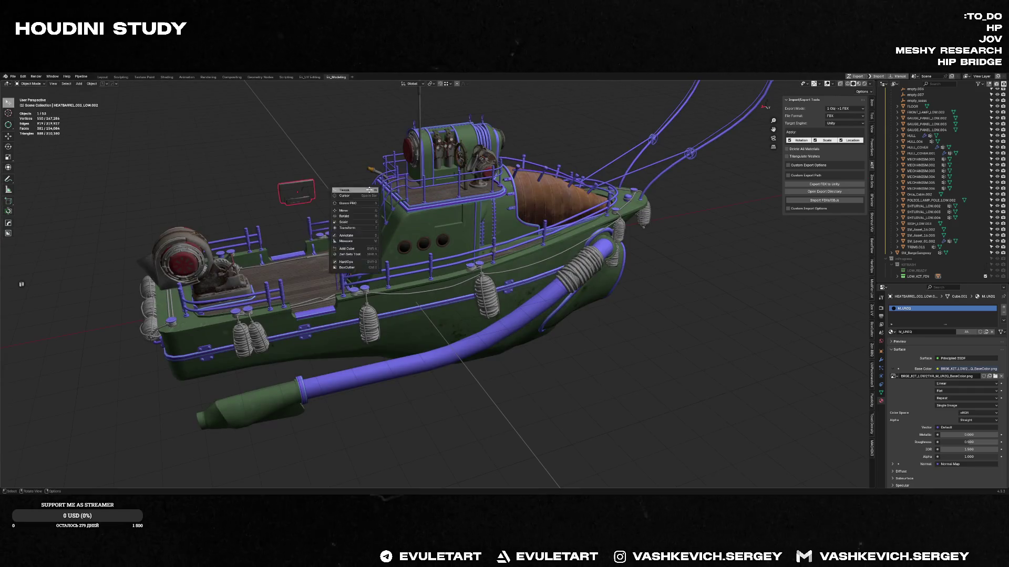
# Rotate the duplicated plate 180 degrees and view it from behind.
pyautogui.press('r')
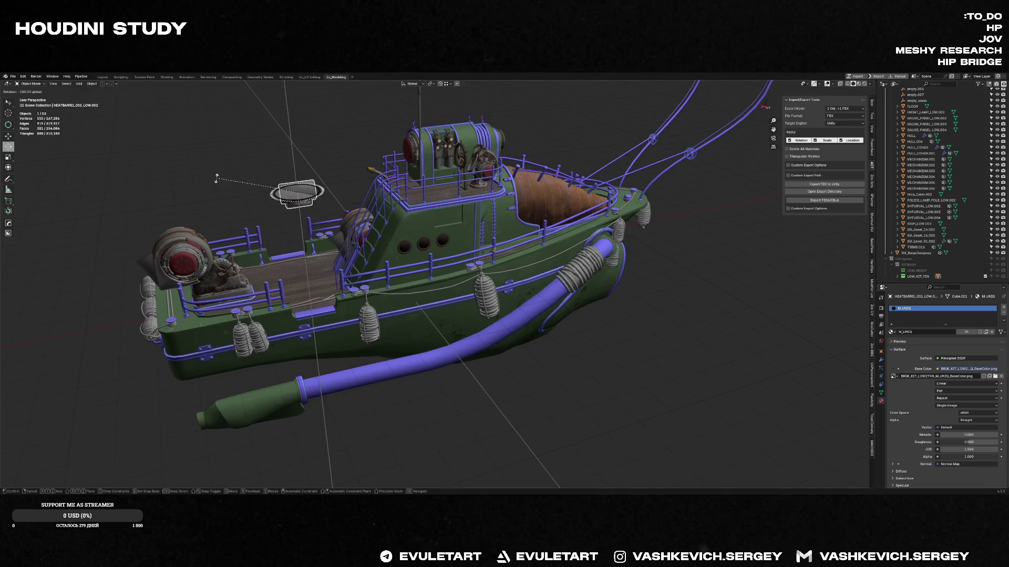
pyautogui.click(216, 178)
pyautogui.press('f')
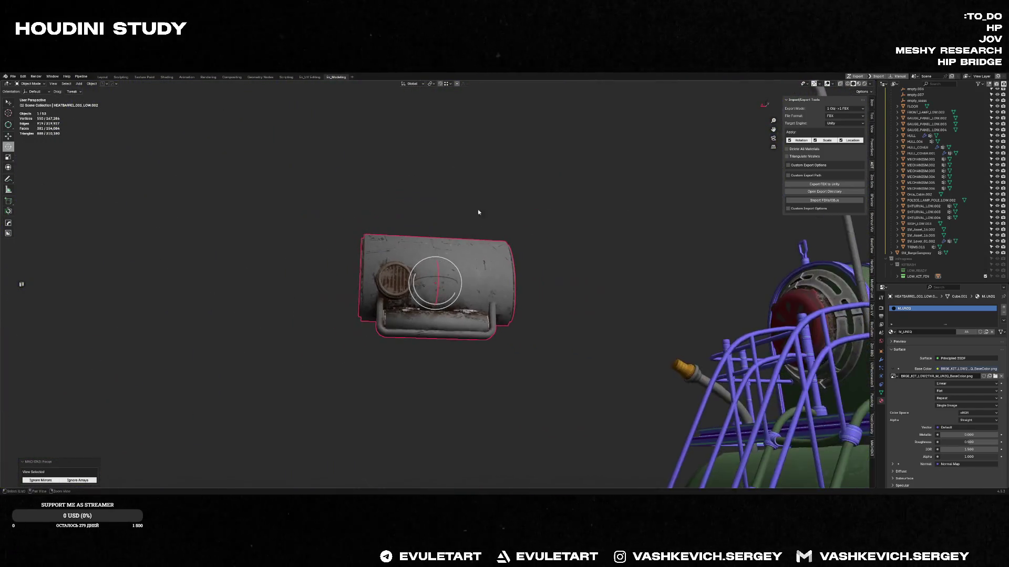
pyautogui.moveTo(478, 211); pyautogui.dragTo(487, 255, button='middle')
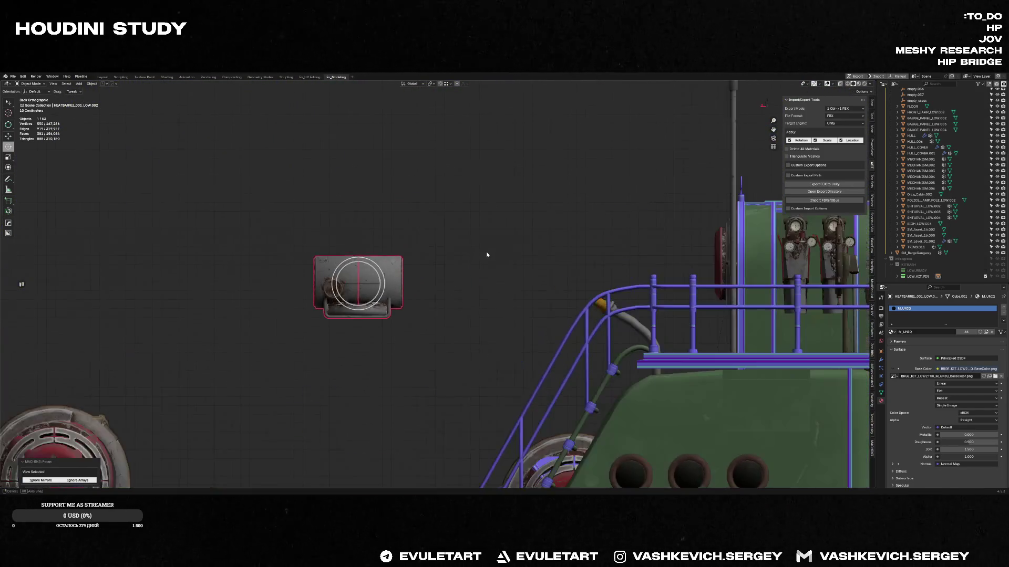
# Move the plate with G onto the deckhouse hull and check it from the back.
pyautogui.press('f')
pyautogui.press('g')
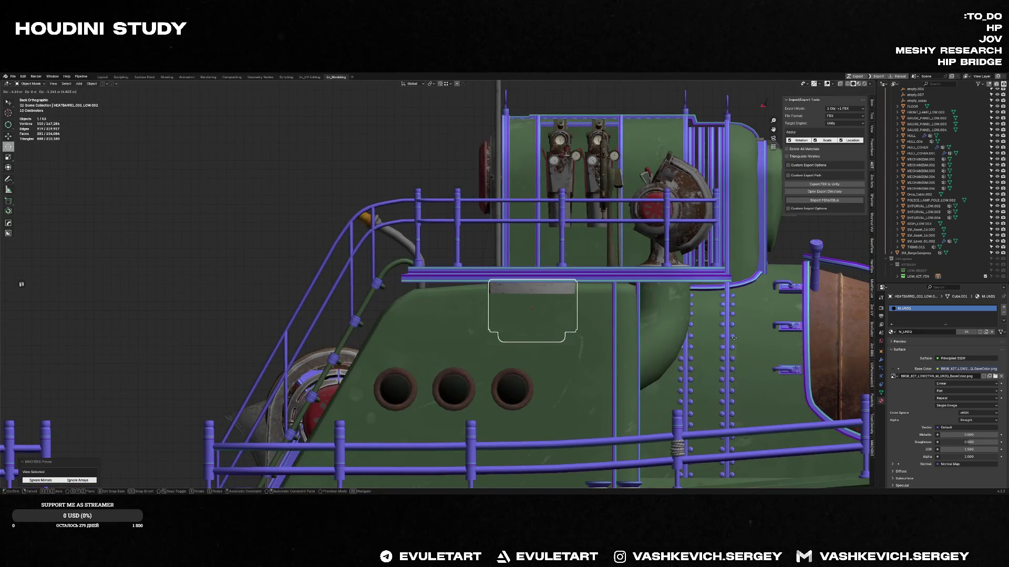
pyautogui.click(400, 279)
pyautogui.moveTo(399, 280); pyautogui.dragTo(473, 269, button='middle')
pyautogui.press('f')
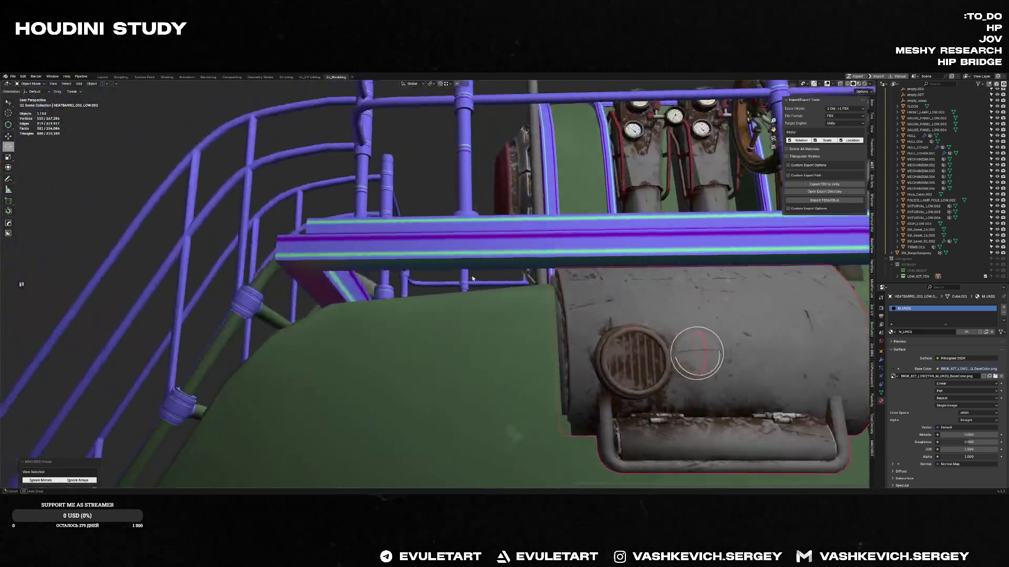
pyautogui.moveTo(650, 268)
pyautogui.mouseDown(button='middle')
pyautogui.moveTo(671, 300)
pyautogui.moveTo(630, 315)
pyautogui.moveTo(701, 339)
pyautogui.moveTo(706, 330)
pyautogui.mouseUp(button='middle')
# Nudge the plate's position on the hull, then select the small box on the deckhouse.
pyautogui.press('g')
pyautogui.click(673, 304)
pyautogui.press('r')
pyautogui.press('Escape')
pyautogui.press('f')
pyautogui.scroll(-5, 664, 331)
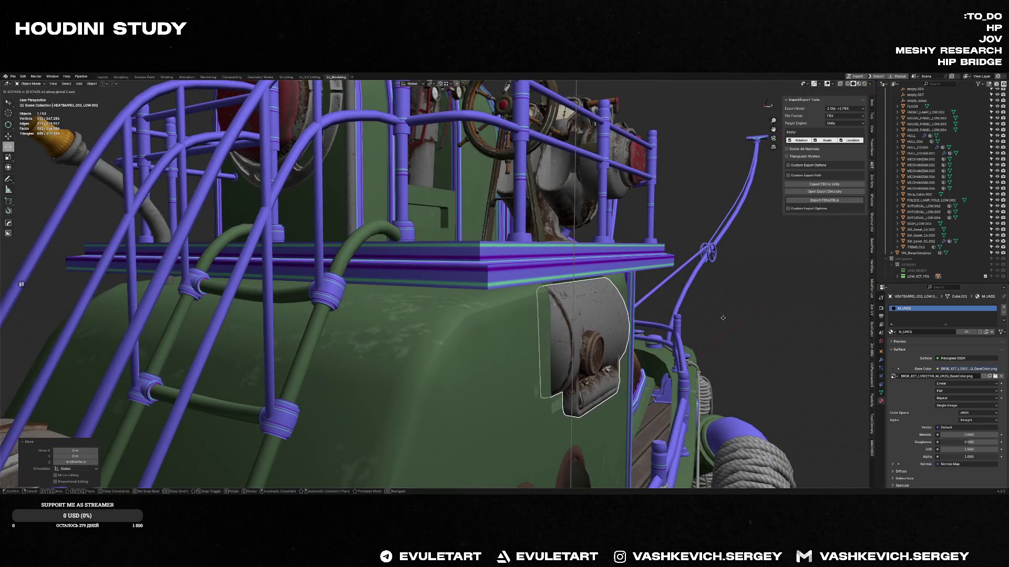
pyautogui.scroll(-3, 706, 330)
pyautogui.scroll(-4, 706, 330)
pyautogui.moveTo(706, 330); pyautogui.dragTo(543, 182, button='middle')
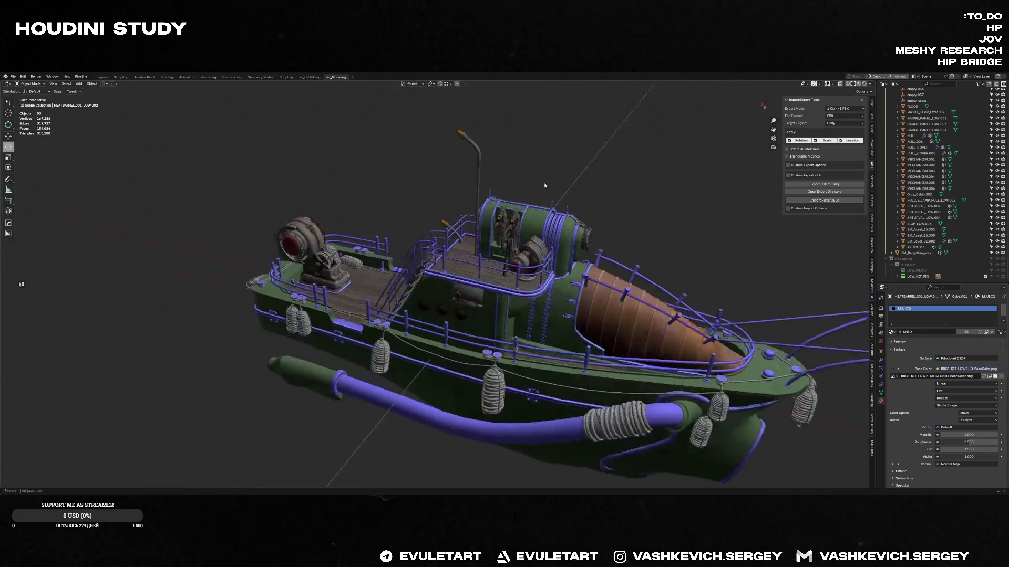
pyautogui.scroll(2, 483, 271)
pyautogui.click(466, 307)
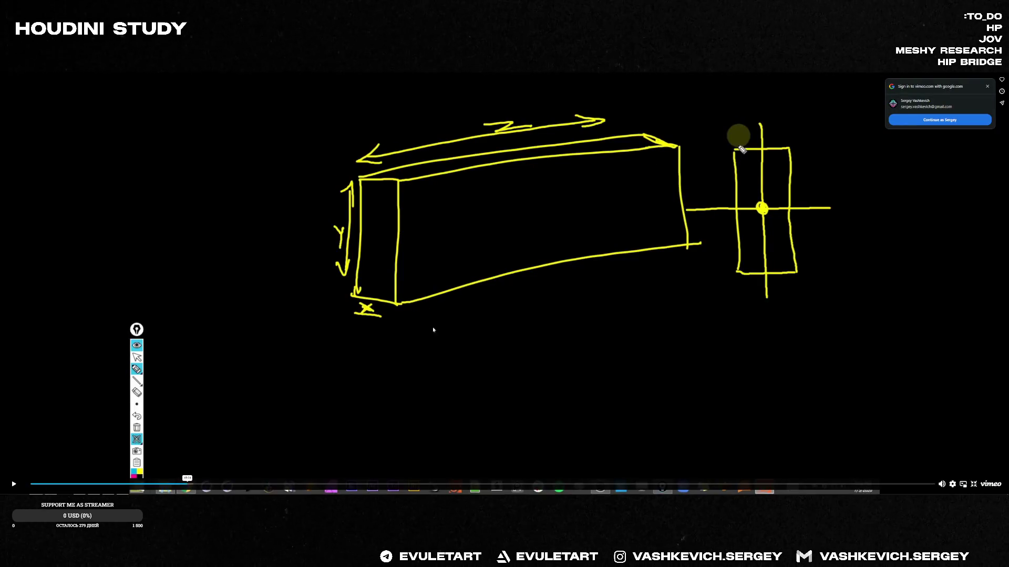
# Exit fullscreen and skim the tutorial from the sketch through the wrangle and UV transform sections.
pyautogui.press('Escape')
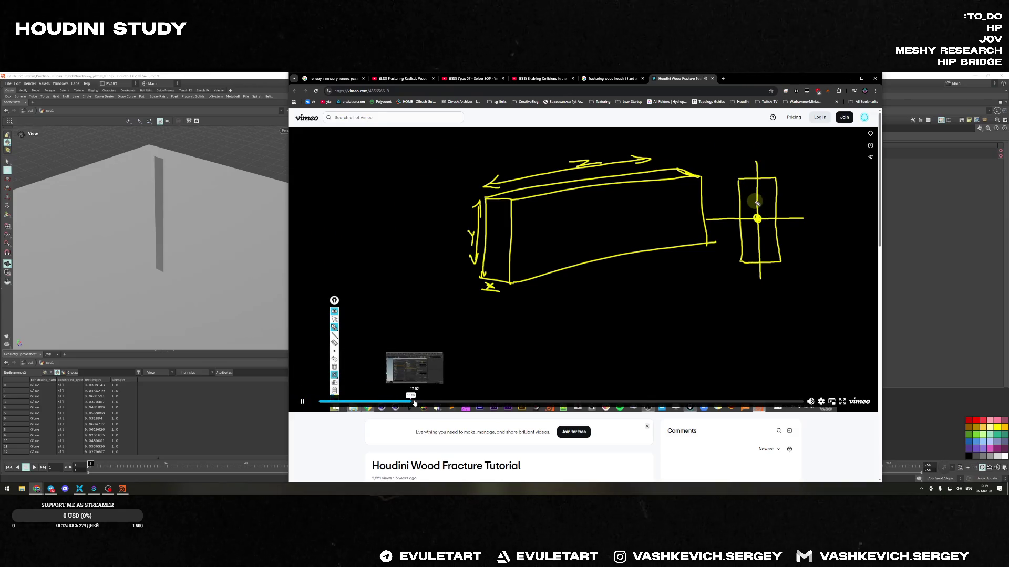
pyautogui.click(411, 402)
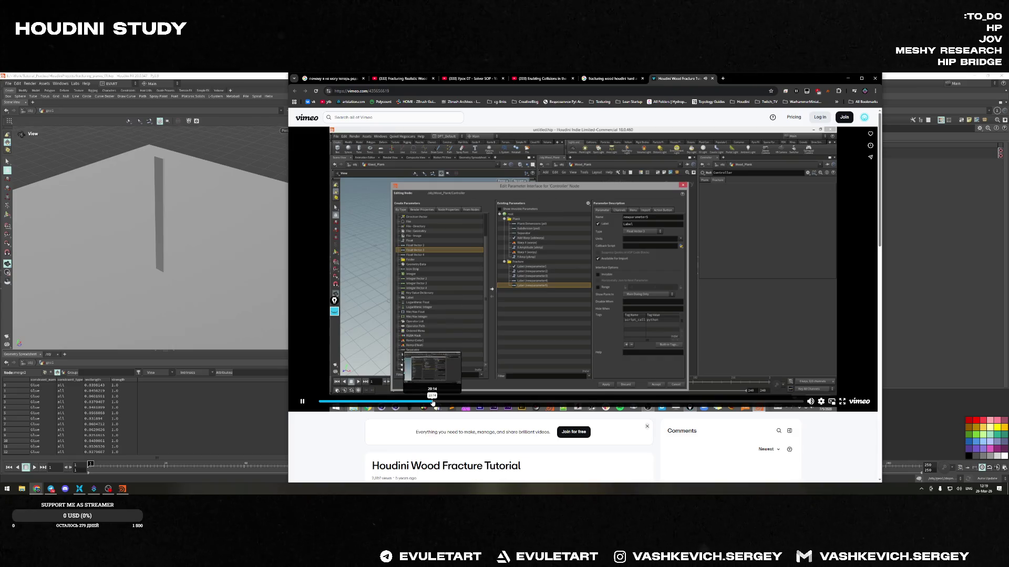
pyautogui.moveTo(432, 404); pyautogui.dragTo(511, 403)
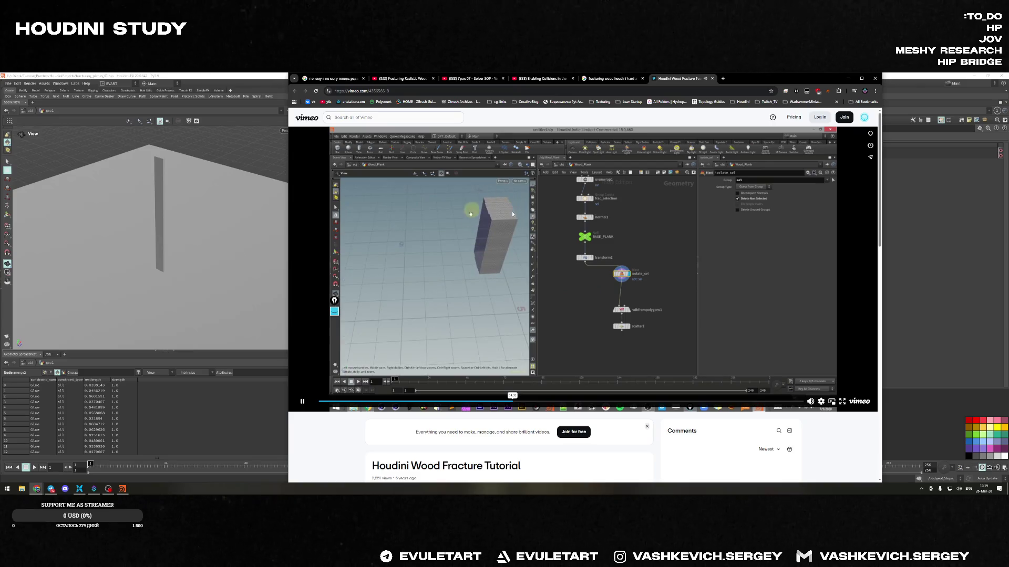
pyautogui.click(529, 402)
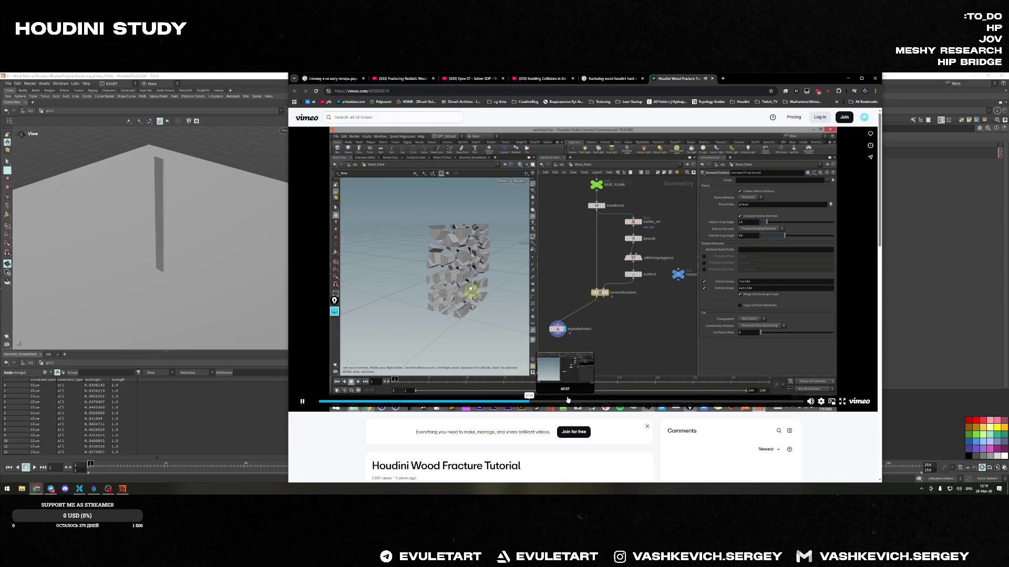
pyautogui.click(567, 402)
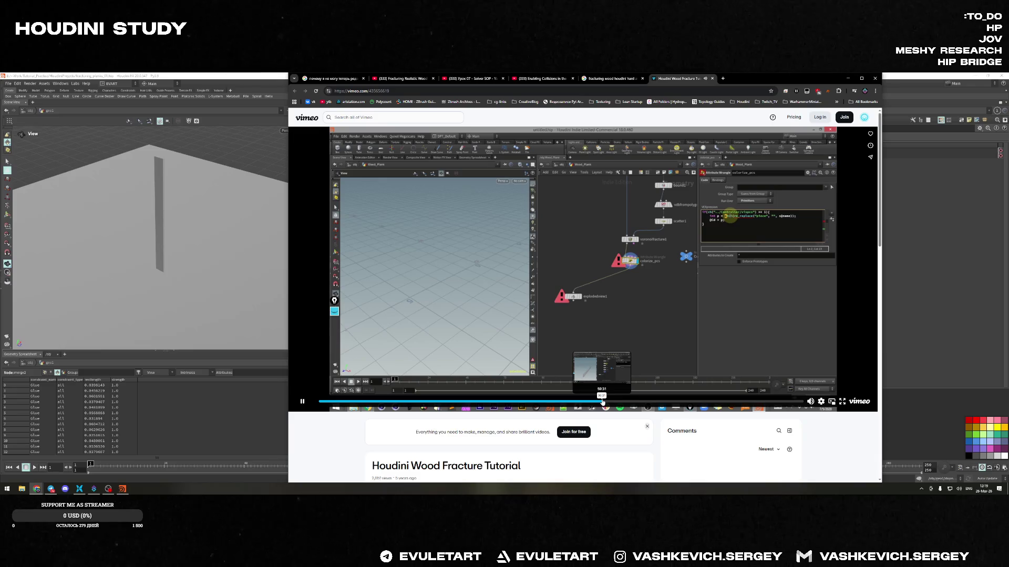
pyautogui.click(602, 402)
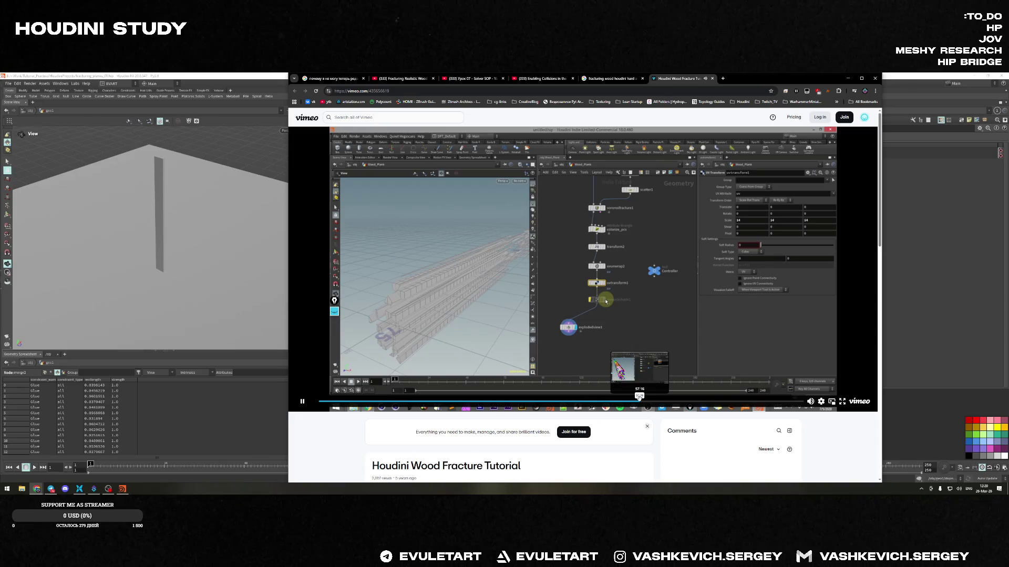
# Skip ahead through the fractured plank and VEX code sections toward the tutorial's end.
pyautogui.click(639, 400)
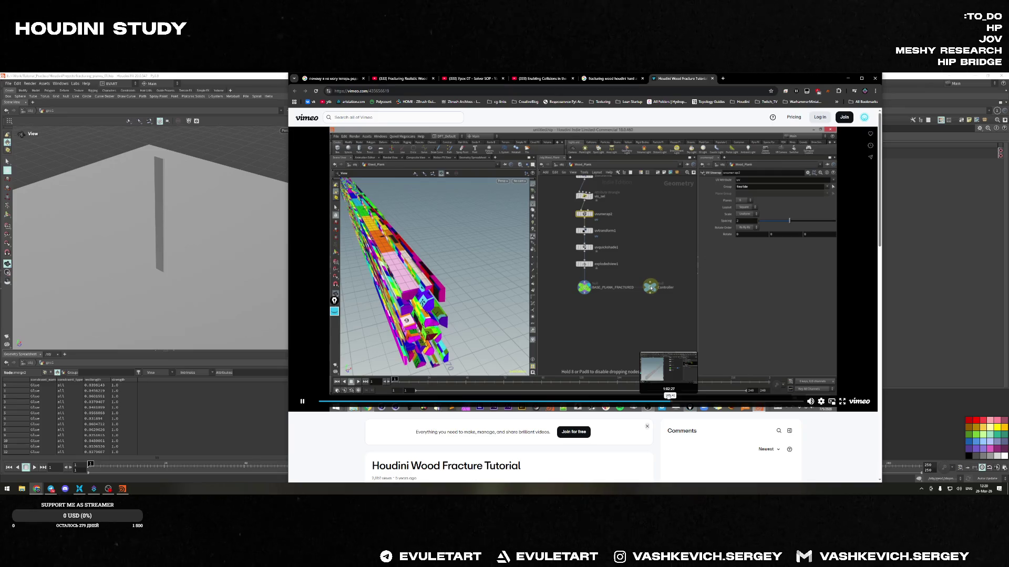
pyautogui.click(670, 400)
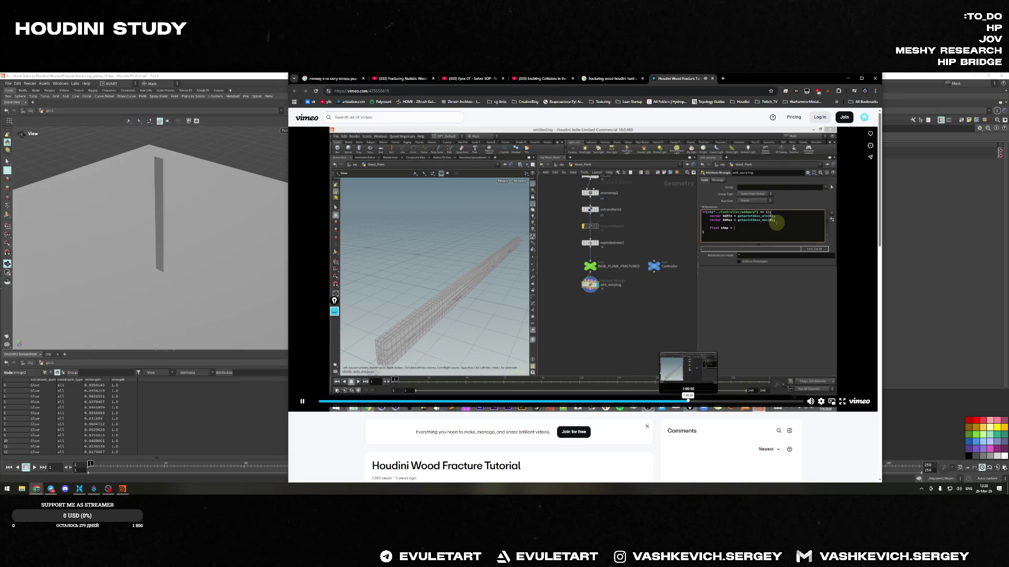
pyautogui.click(687, 402)
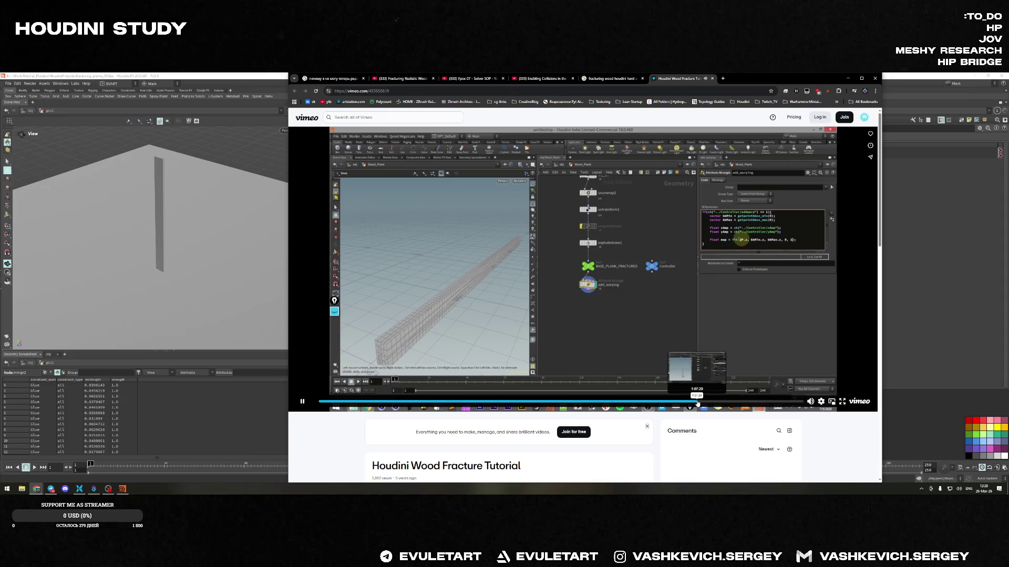
pyautogui.click(696, 402)
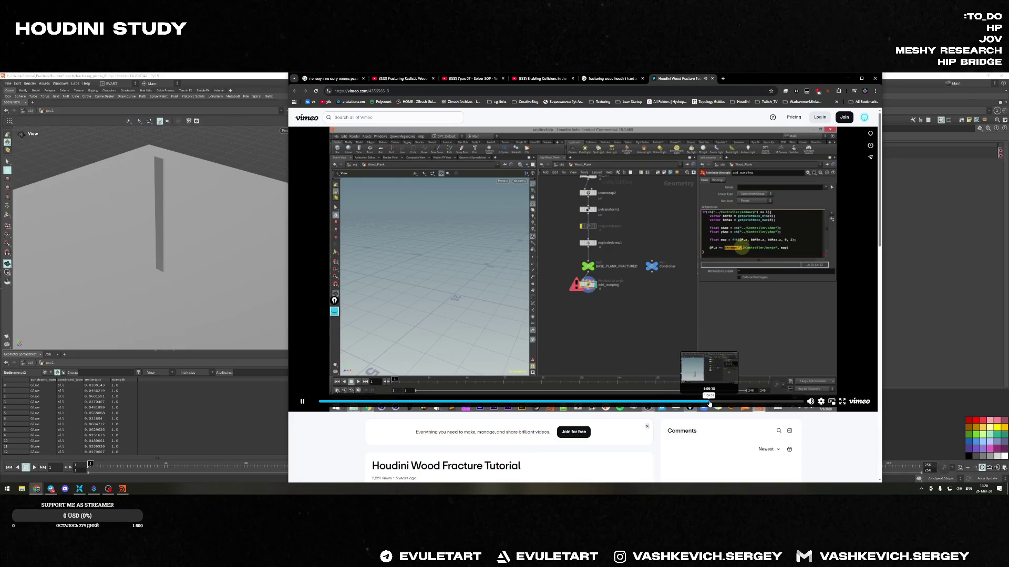
pyautogui.click(718, 402)
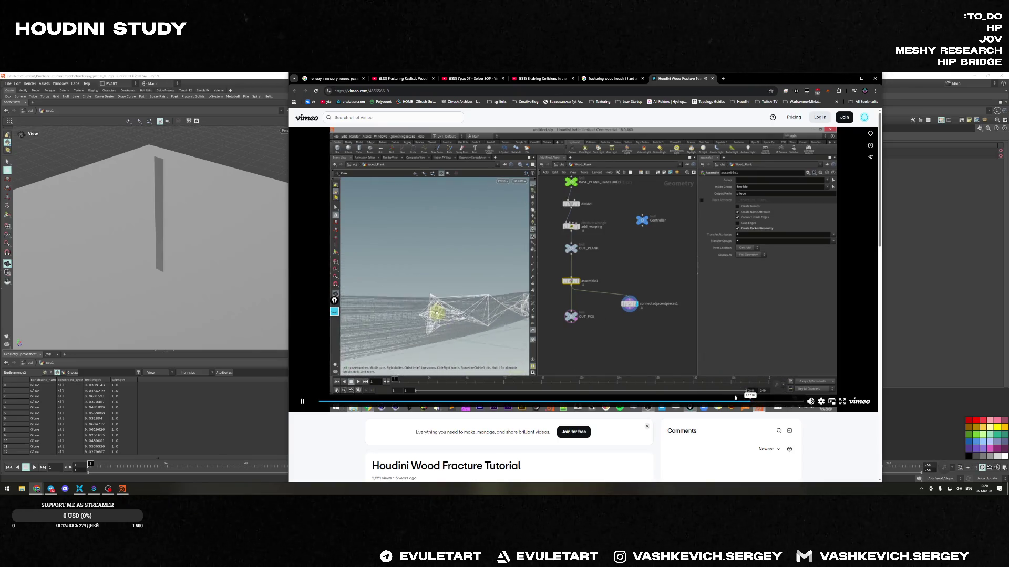
pyautogui.press('Right')
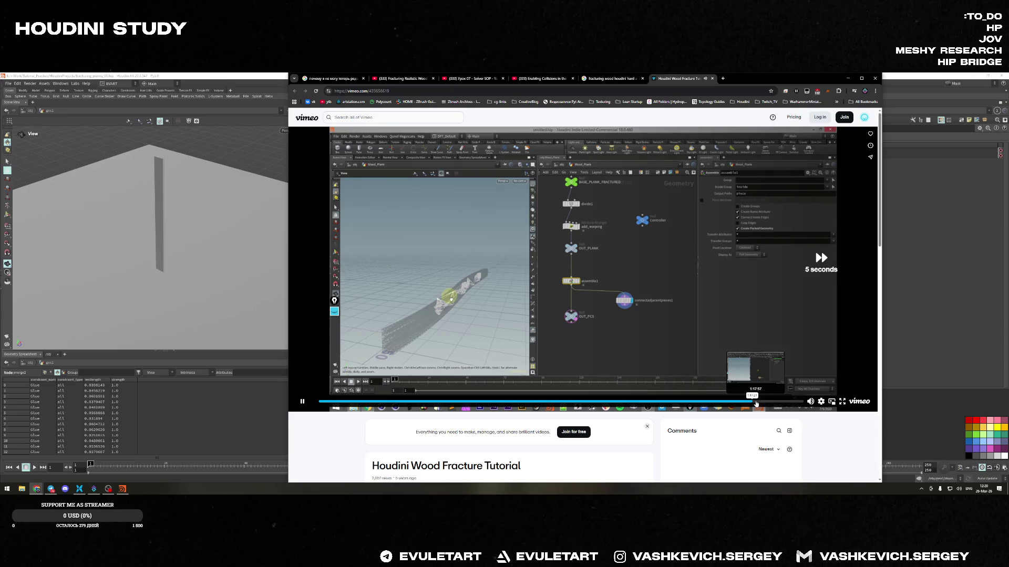
pyautogui.scroll(-3, 407, 436)
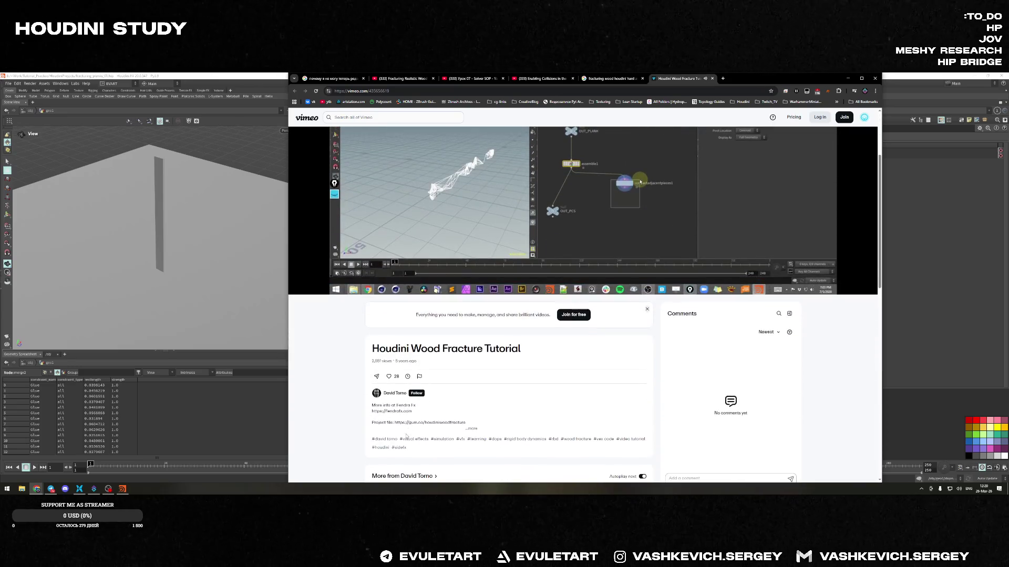
pyautogui.scroll(3, 407, 438)
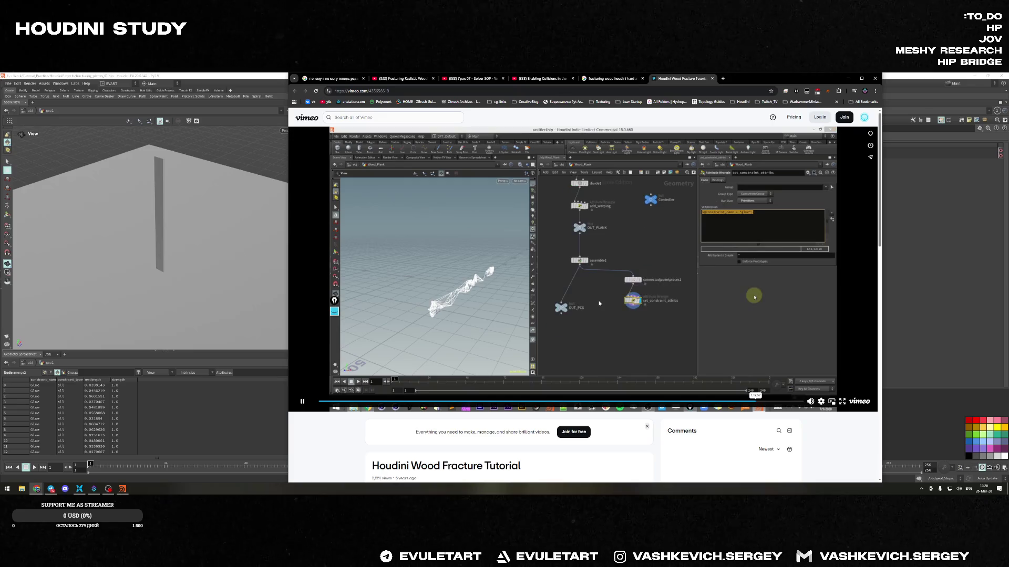
# Resume the tutorial, shift the browser window left over Houdini, and skip ahead to the node menu.
pyautogui.press('space')
pyautogui.press('space')
pyautogui.moveTo(504, 79); pyautogui.dragTo(369, 78)
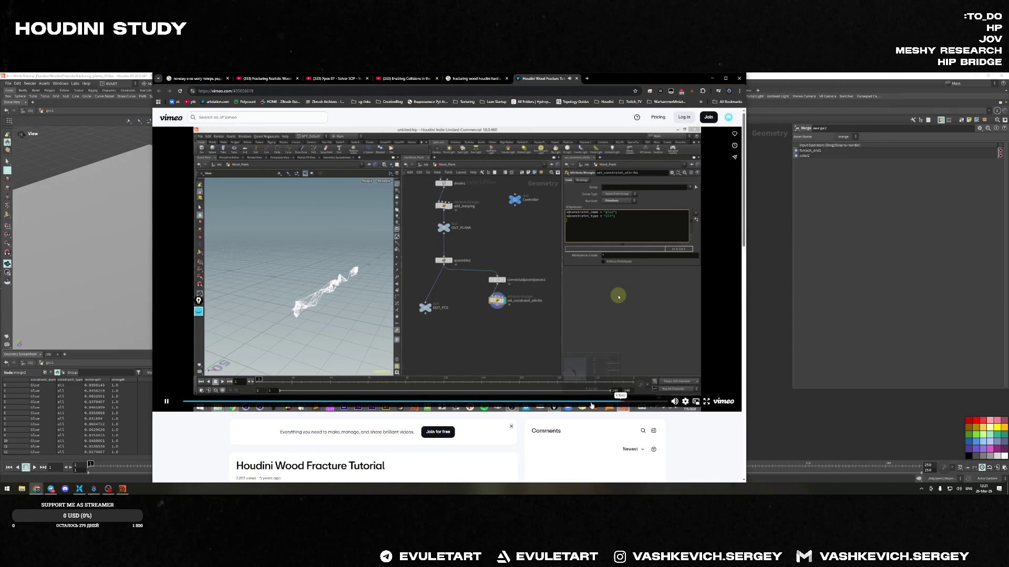
pyautogui.click(504, 266)
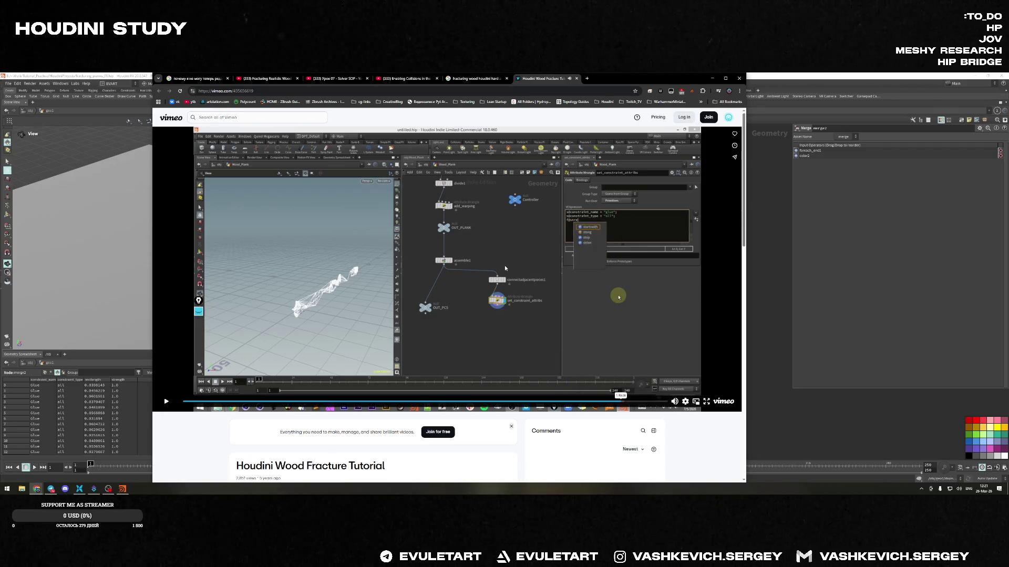
pyautogui.press('Right')
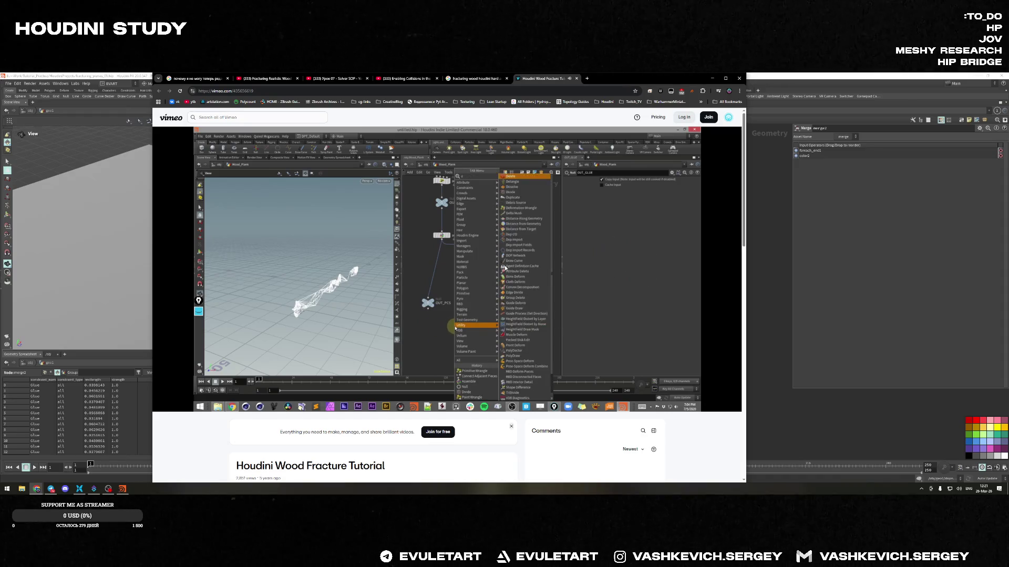
# Play the tutorial to the dopnet1 wiring step, pause it and switch back to Houdini.
pyautogui.click(504, 269)
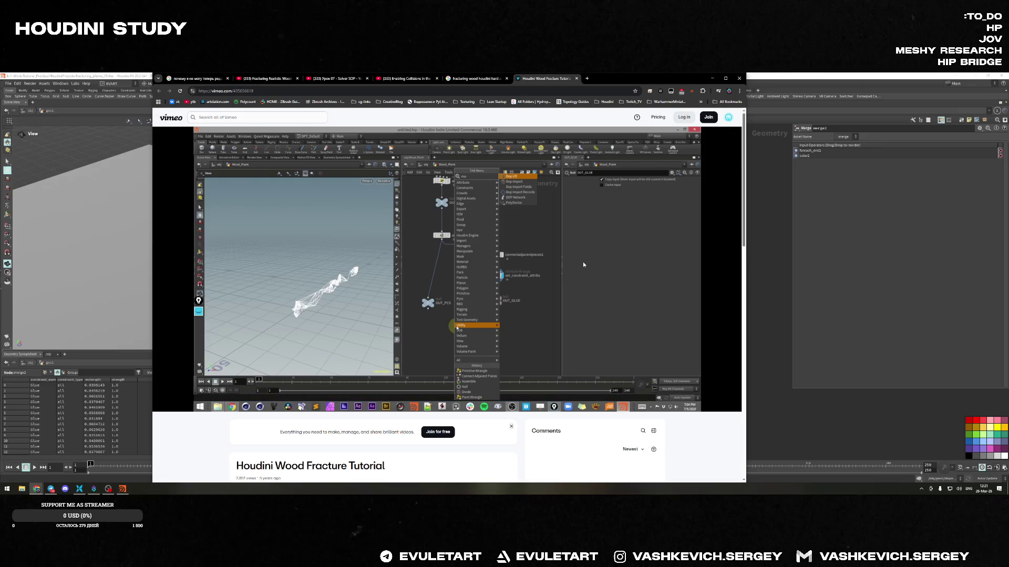
pyautogui.click(563, 282)
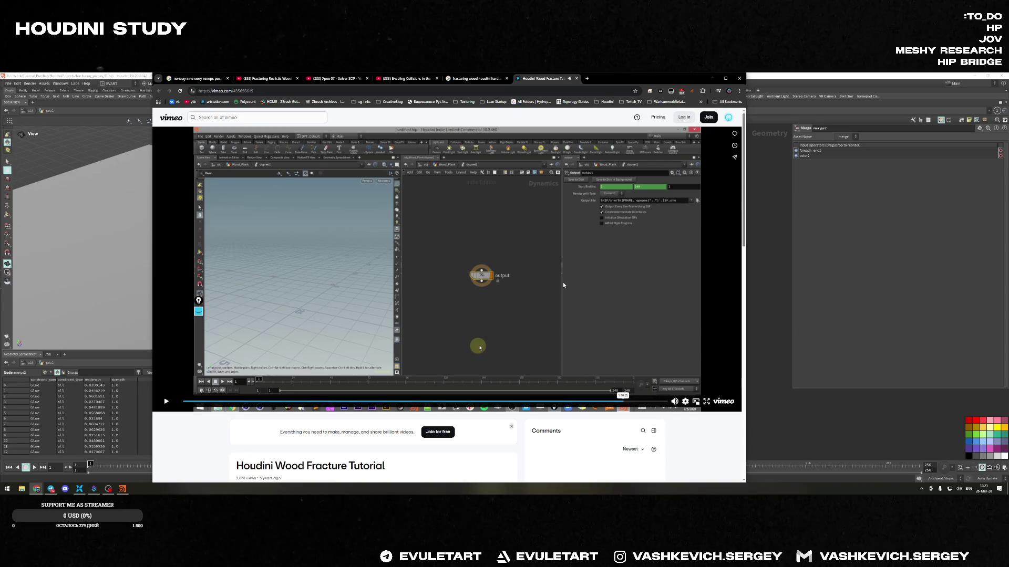
pyautogui.click(562, 282)
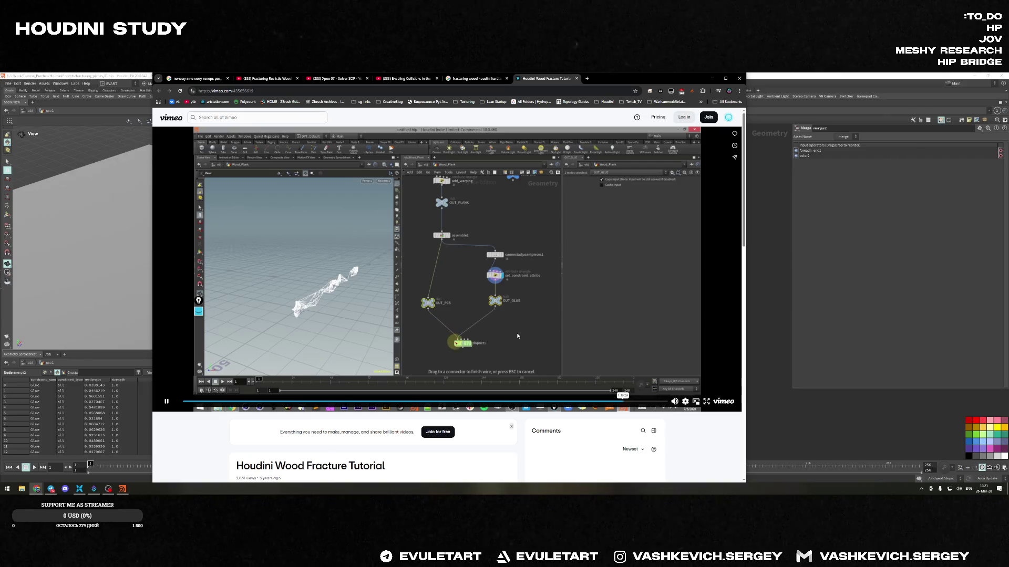
pyautogui.click(517, 335)
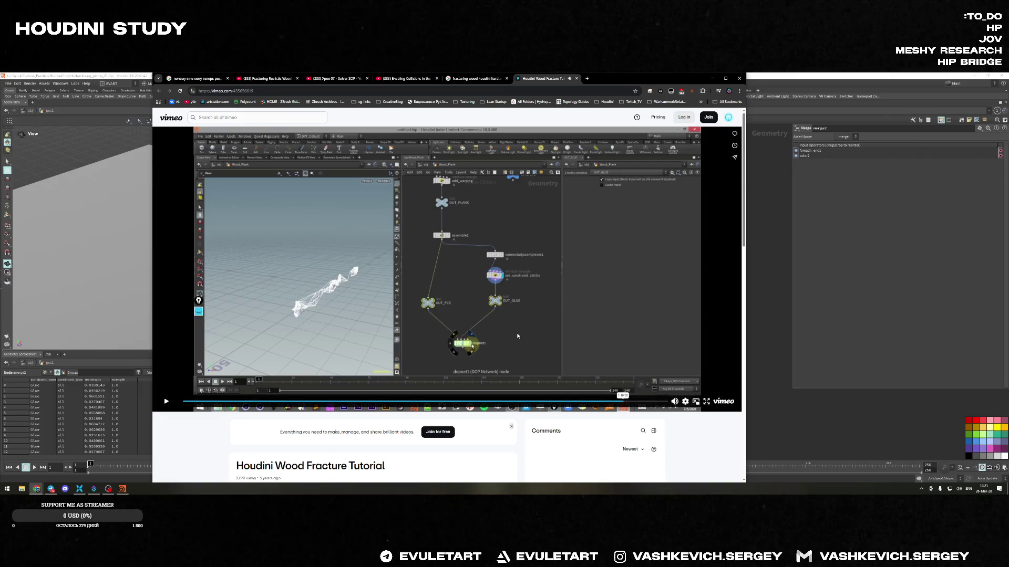
pyautogui.hotkey('alt', 'Tab')
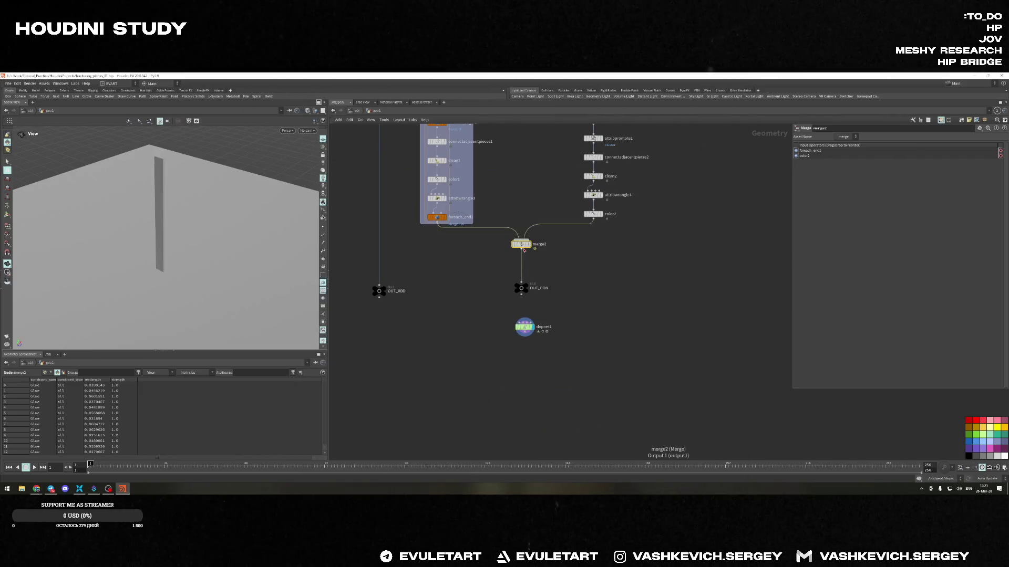
# Frame the output nodes and wire OUT_RBD into dopnet1.
pyautogui.moveTo(361, 272); pyautogui.dragTo(588, 302)
pyautogui.press('h')
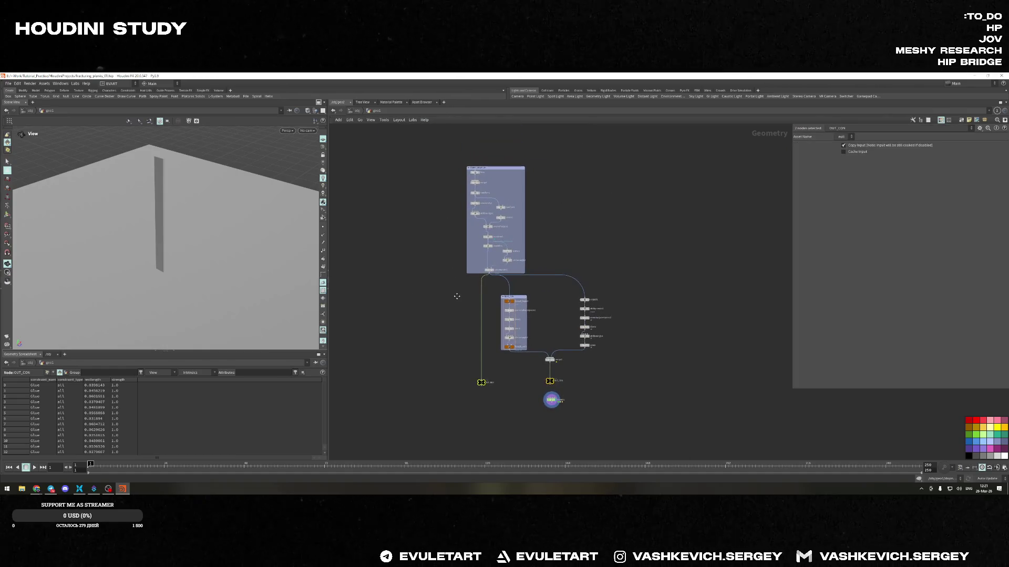
pyautogui.scroll(3, 456, 297)
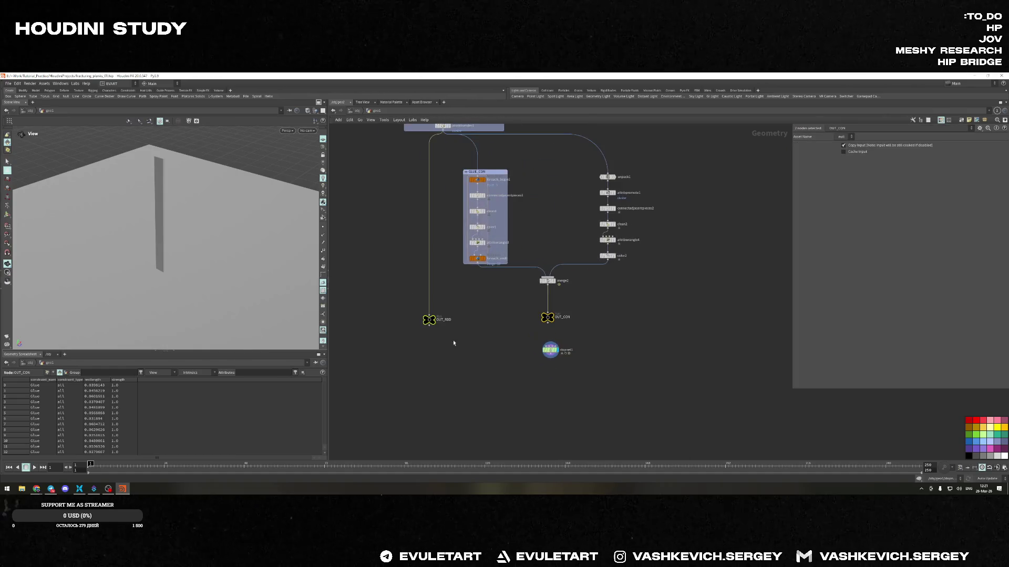
pyautogui.moveTo(429, 326); pyautogui.dragTo(537, 343)
pyautogui.click(549, 342)
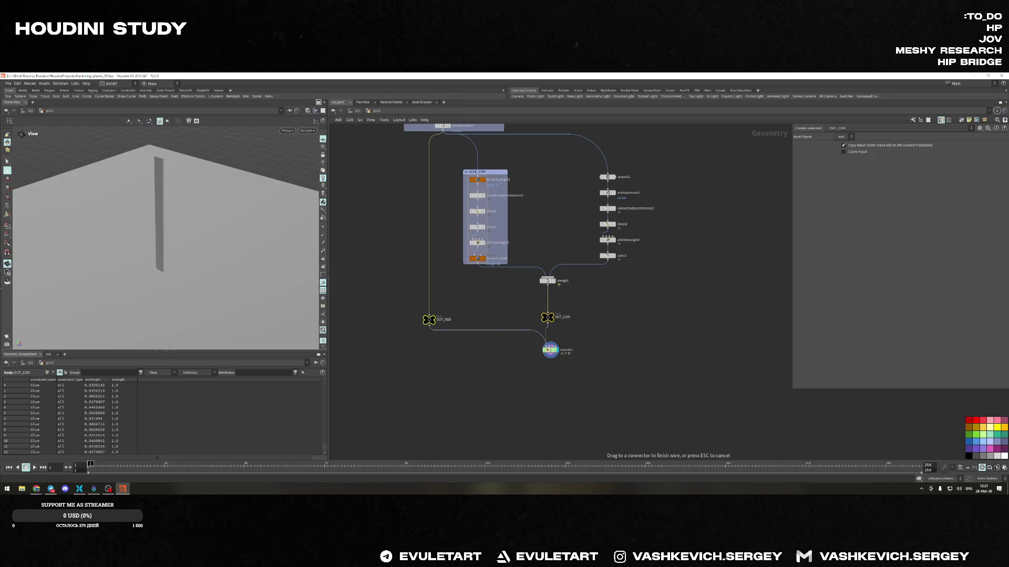
pyautogui.click(563, 351)
pyautogui.scroll(3, 562, 357)
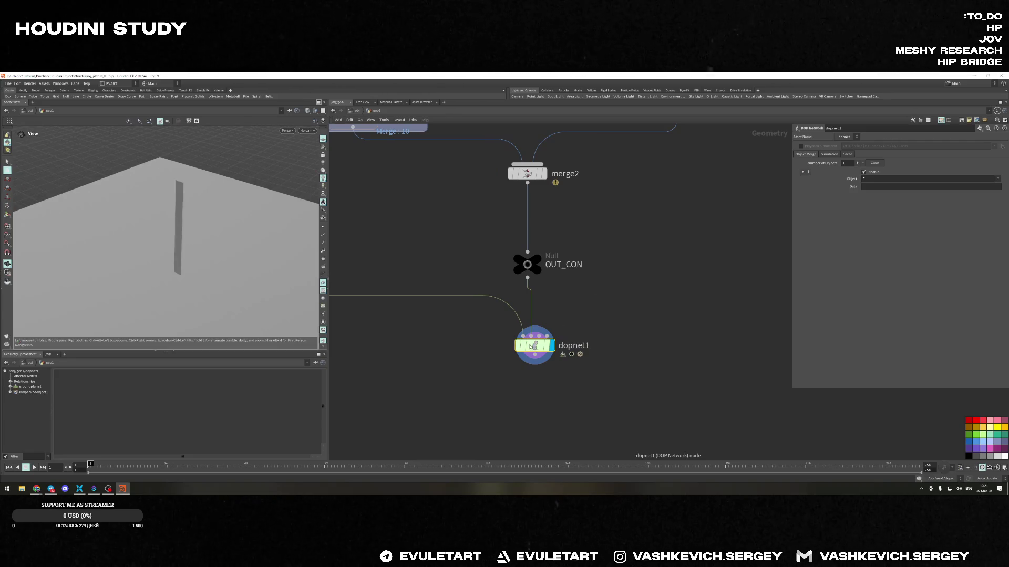
# Dive into dopnet1 and briefly inspect the contents of sopsolver1.
pyautogui.doubleClick(534, 345)
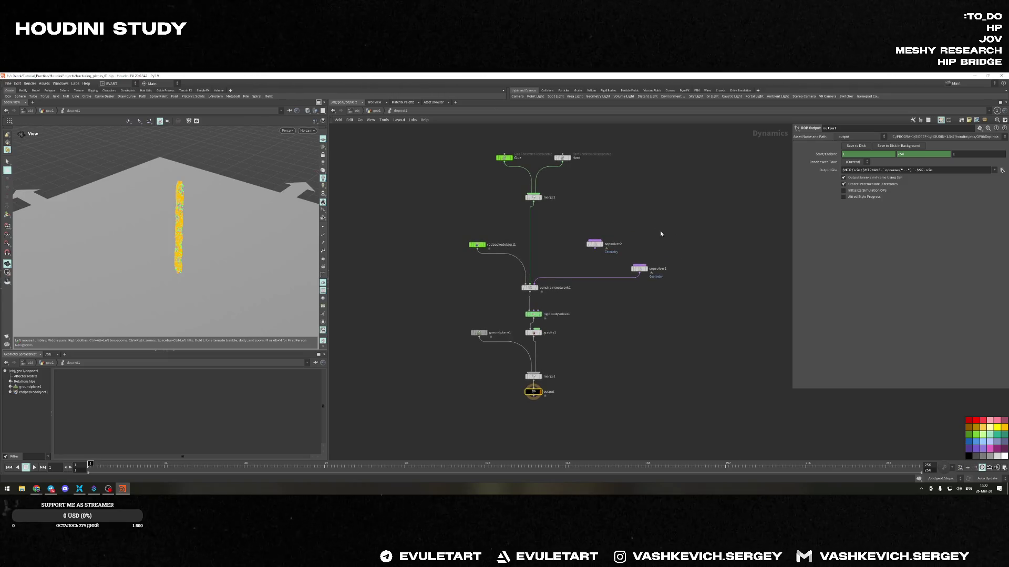
pyautogui.doubleClick(645, 269)
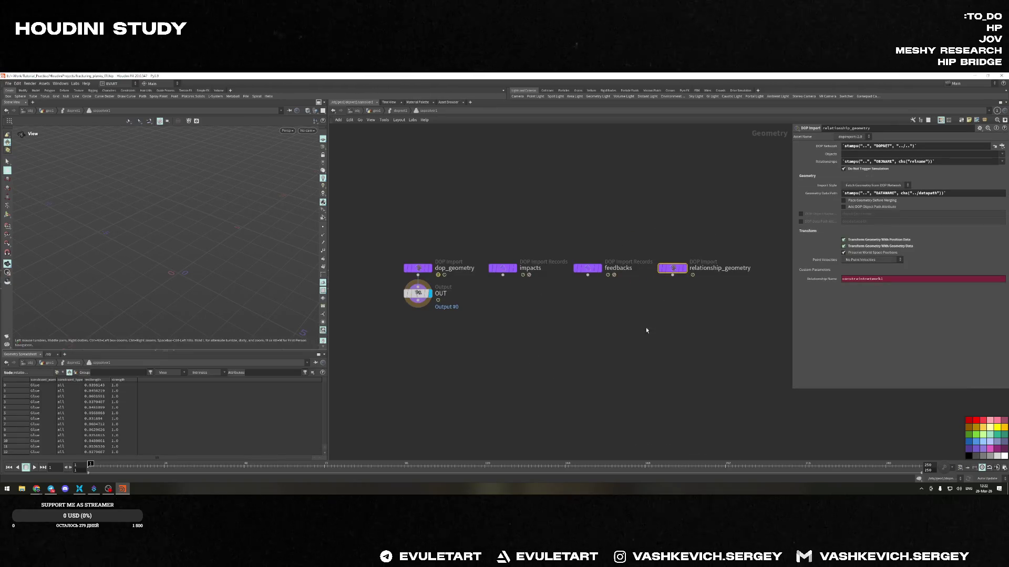
pyautogui.press('u')
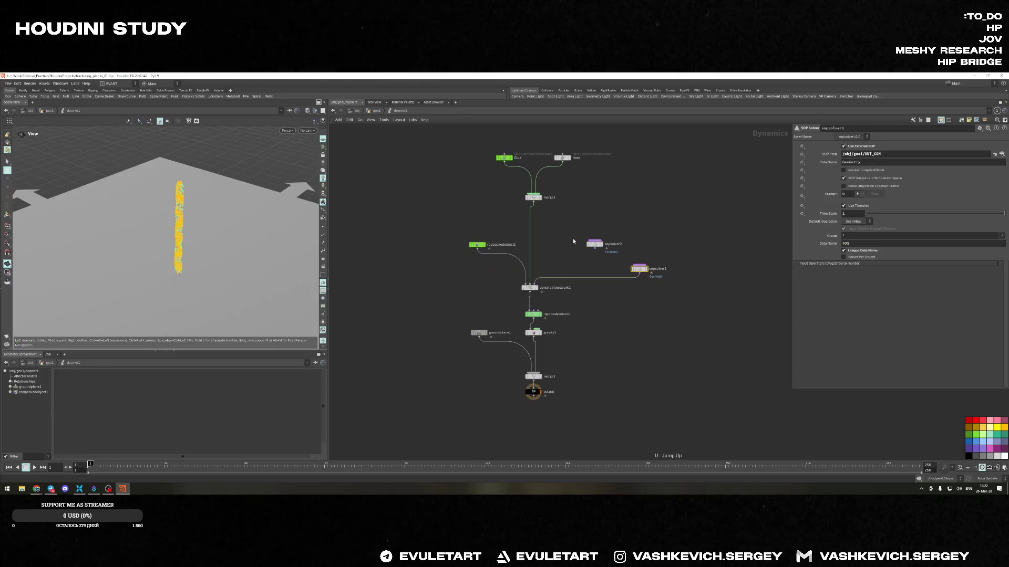
# Inspect and delete sopsolver2, then place sopsolver1 beside the constraint network.
pyautogui.click(595, 243)
pyautogui.doubleClick(595, 244)
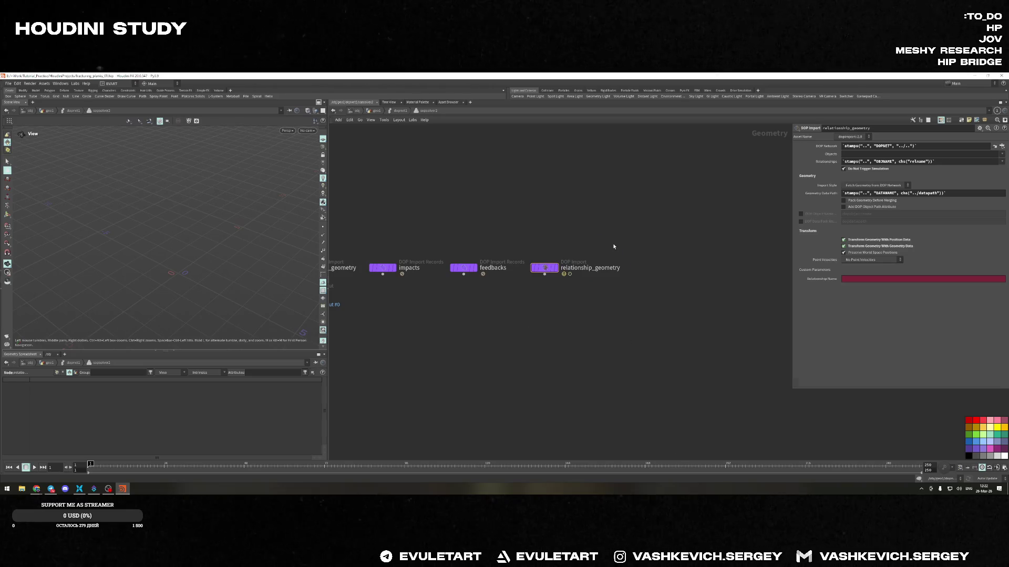
pyautogui.press('u')
pyautogui.press('Delete')
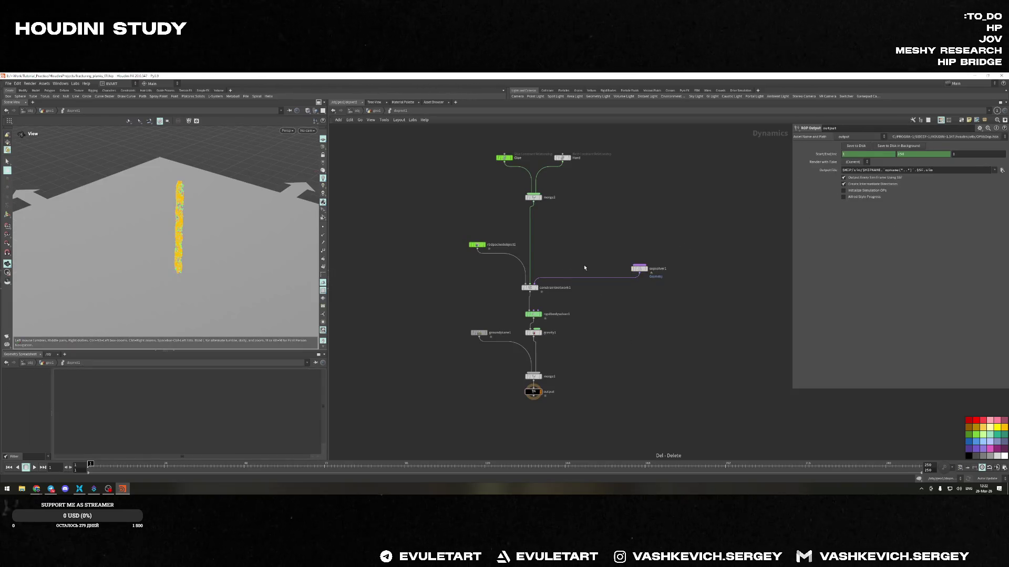
pyautogui.moveTo(639, 269); pyautogui.dragTo(590, 261)
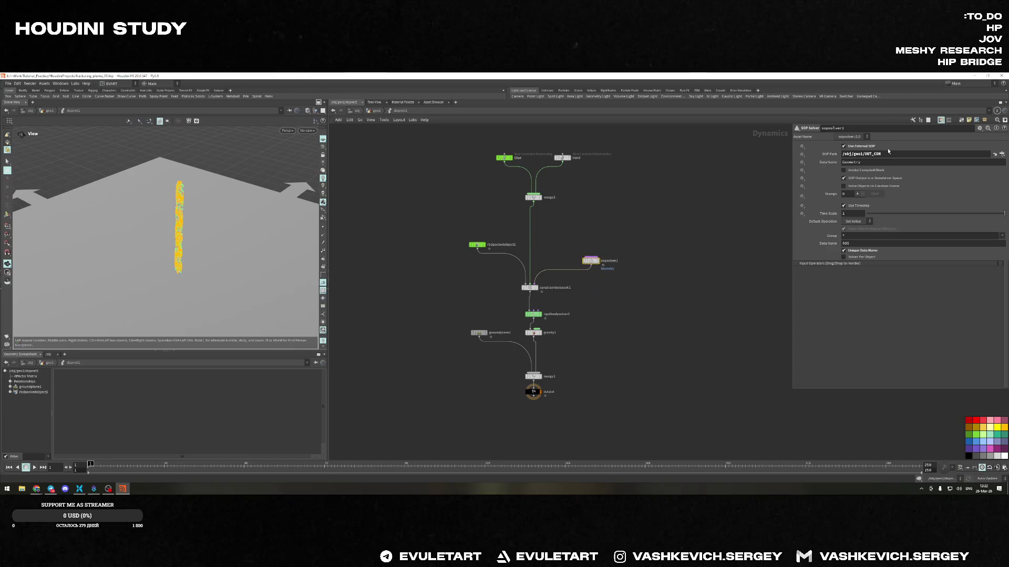
# Toggle sopsolver1's external SOP option and run a test playback, rewinding to frame 1.
pyautogui.click(843, 146)
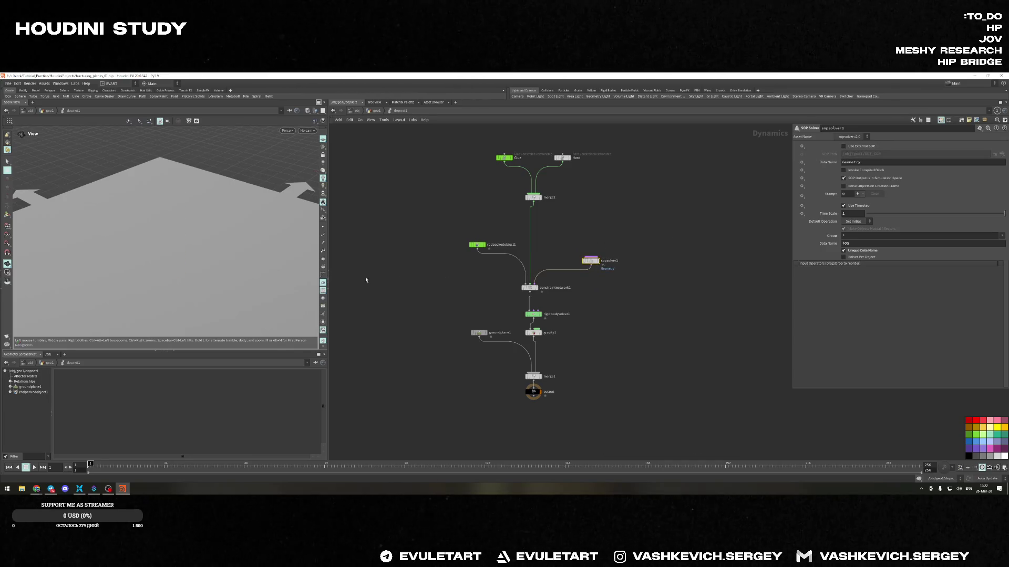
pyautogui.click(533, 392)
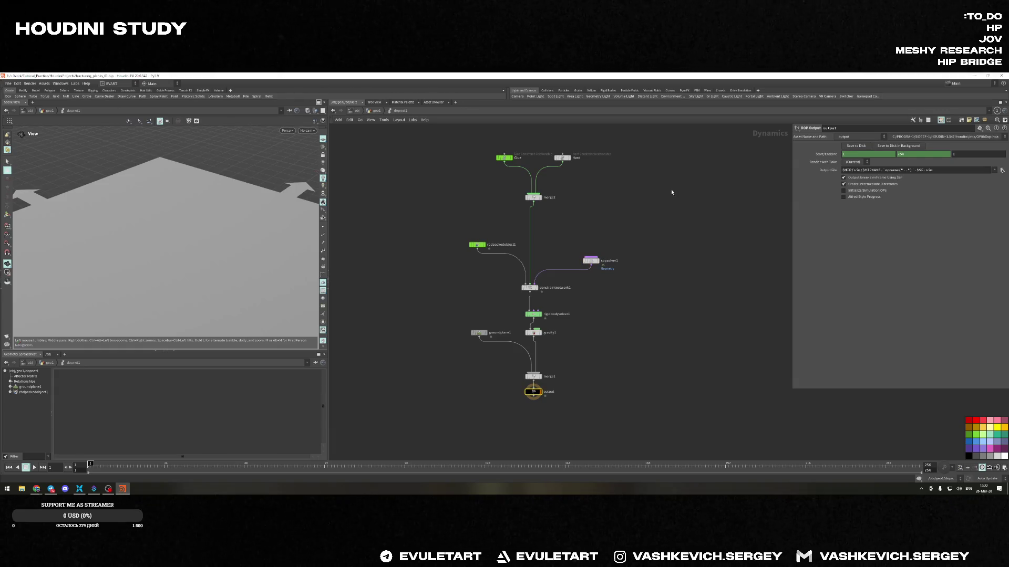
pyautogui.click(590, 260)
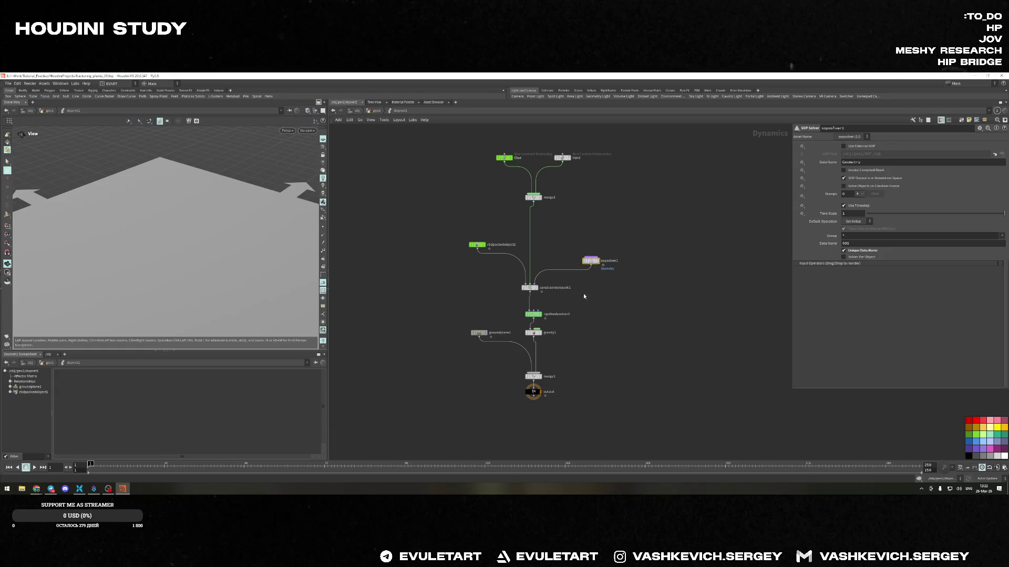
pyautogui.click(34, 467)
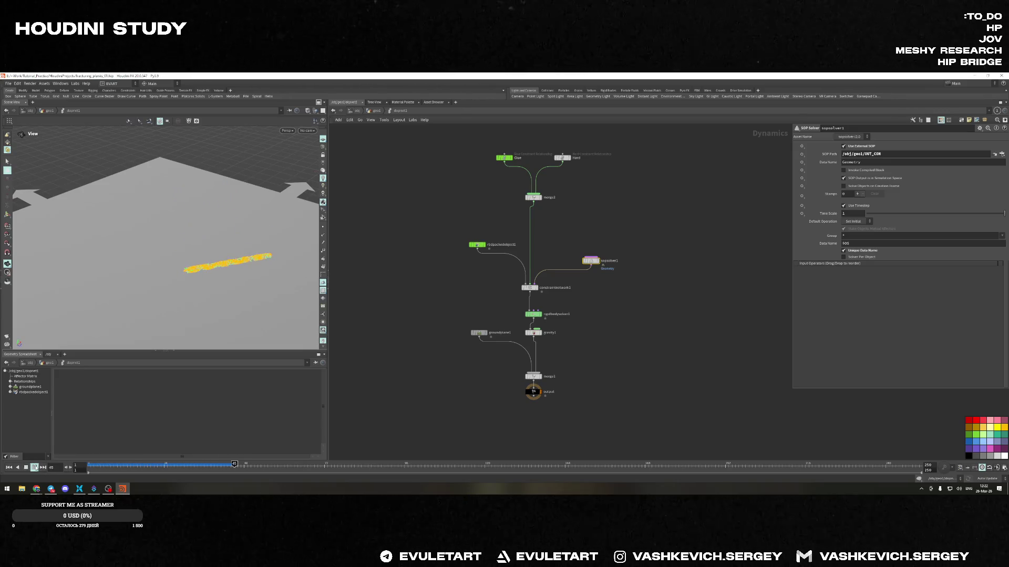
pyautogui.click(26, 468)
pyautogui.click(8, 467)
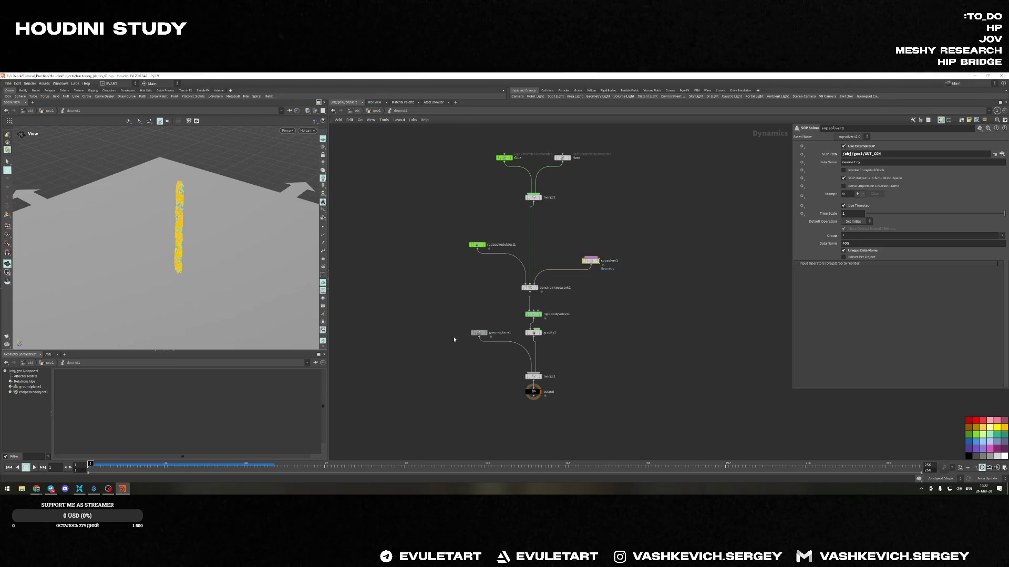
# Clear sopsolver1's SOP Path and uncheck Use External SOP.
pyautogui.tripleClick(884, 155)
pyautogui.press('BackSpace')
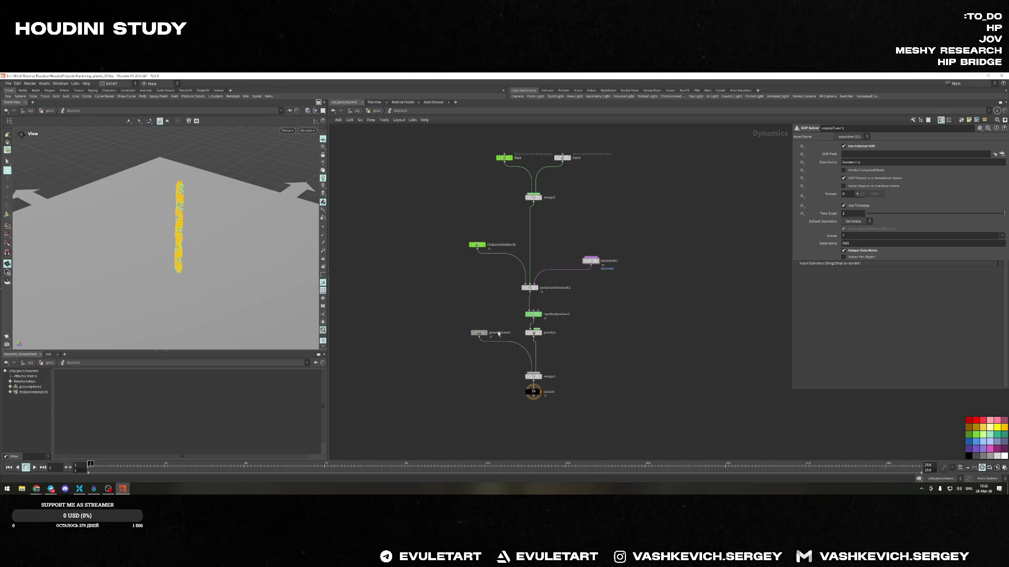
pyautogui.click(842, 146)
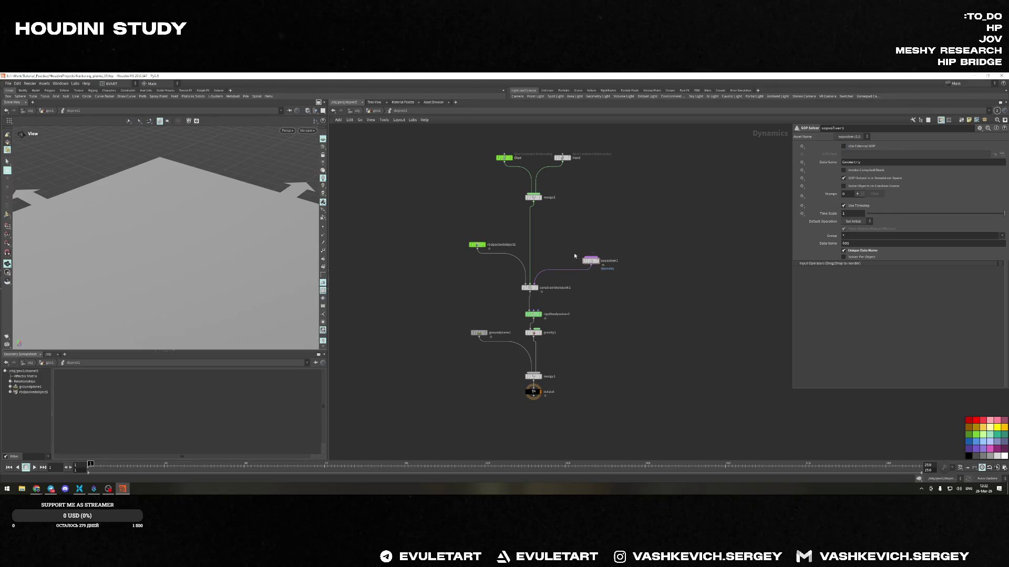
pyautogui.scroll(3, 592, 260)
pyautogui.scroll(-3, 591, 260)
pyautogui.click(575, 277)
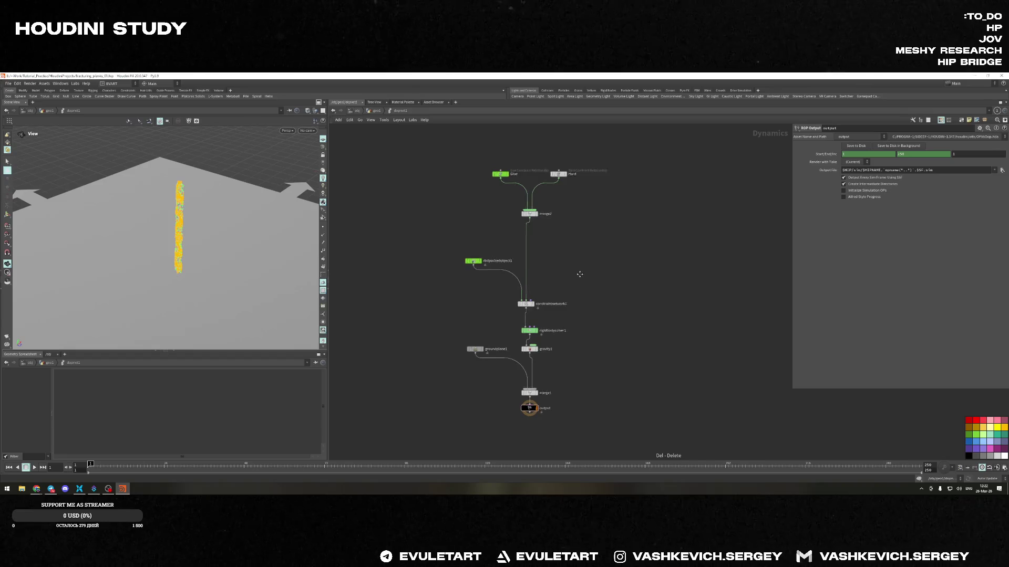
# Create a new SOP Solver node in the DOP network.
pyautogui.press('Tab')
pyautogui.write('sop')
pyautogui.press('Return')
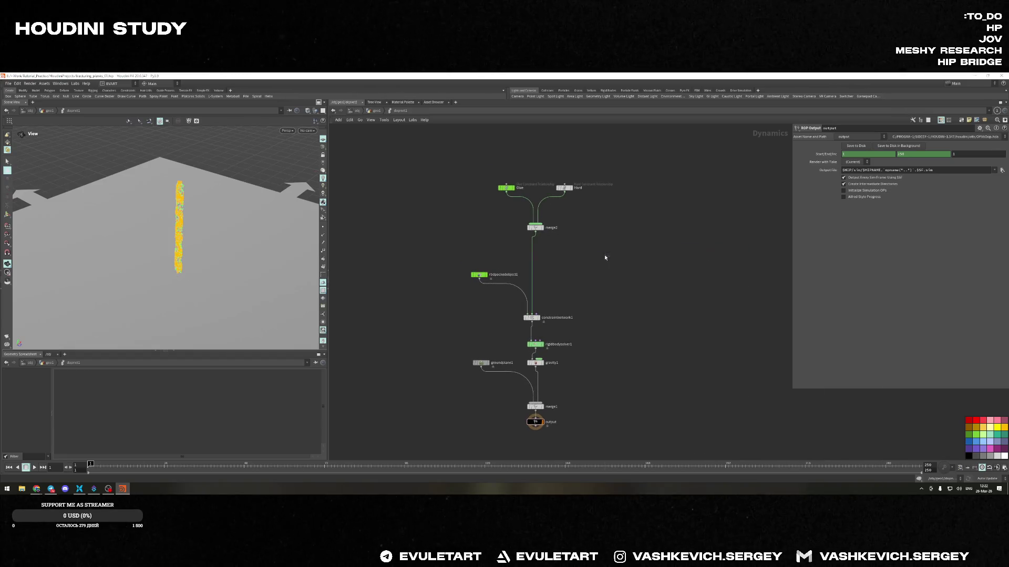
pyautogui.click(603, 278)
pyautogui.click(542, 292)
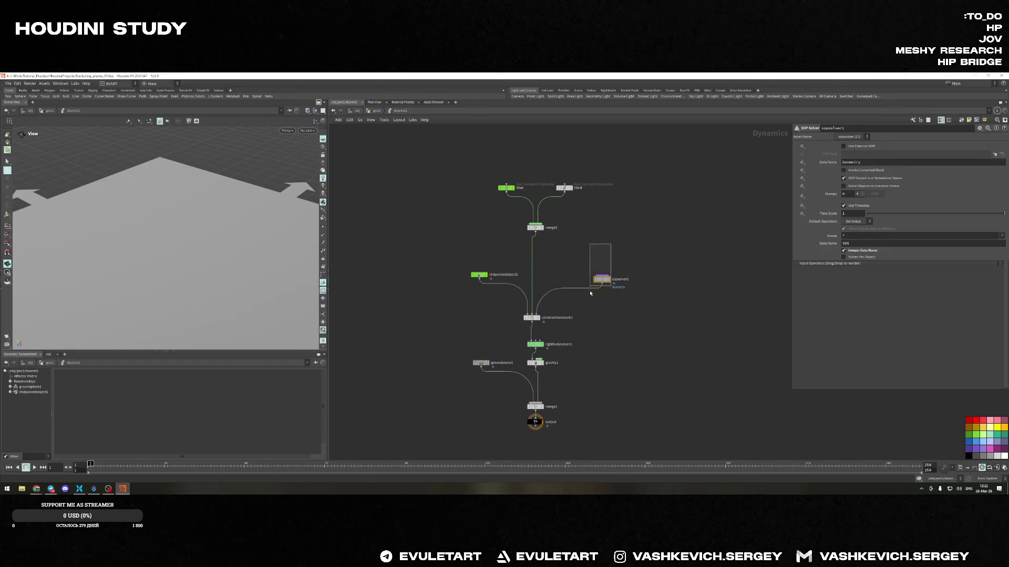
# Inside the SOP solver, feed relationship_geometry into the OUT node.
pyautogui.doubleClick(602, 280)
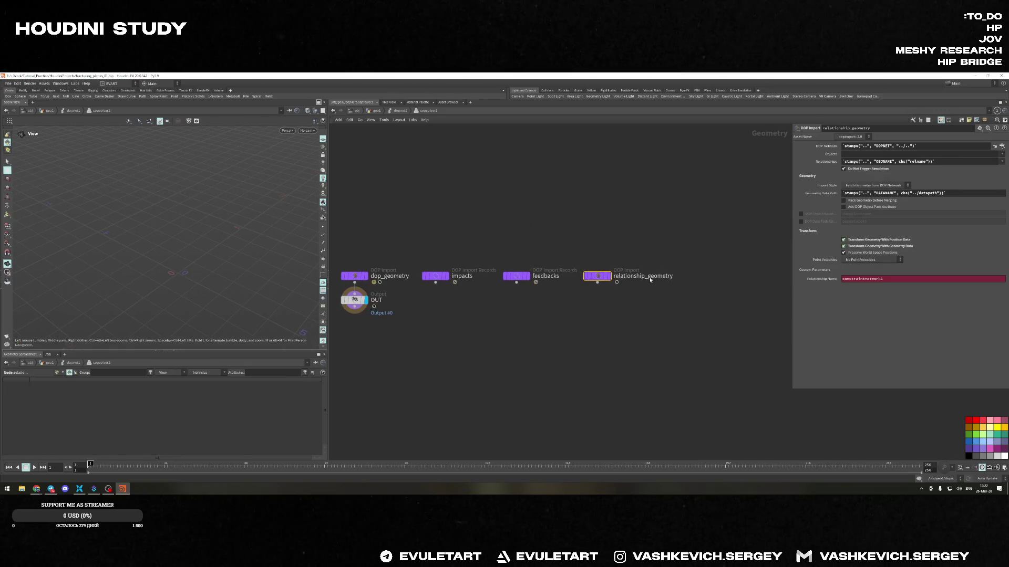
pyautogui.click(700, 280)
pyautogui.scroll(1, 684, 212)
pyautogui.scroll(-1, 559, 213)
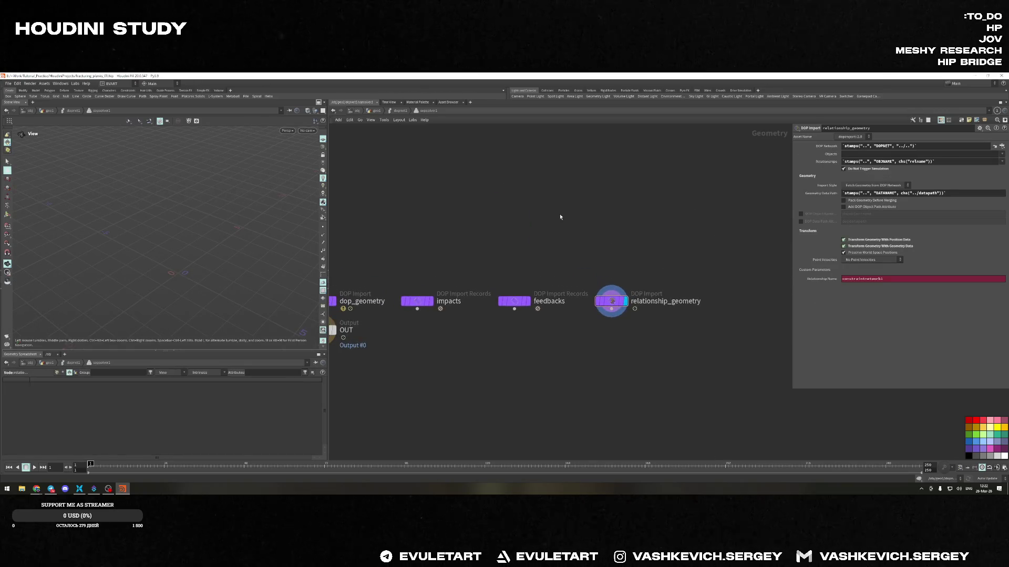
pyautogui.scroll(-2, 531, 226)
pyautogui.moveTo(531, 226); pyautogui.dragTo(588, 239, button='middle')
pyautogui.moveTo(461, 286); pyautogui.dragTo(556, 341)
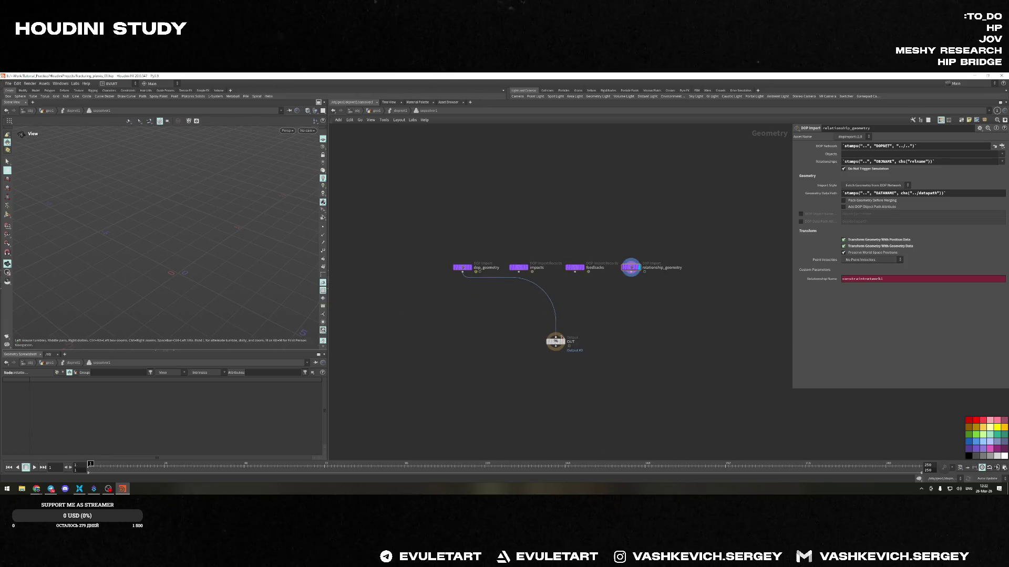
pyautogui.moveTo(631, 274); pyautogui.dragTo(555, 335)
# Back at dopnet1, select the output node, play the plank simulation and rewind to frame 1.
pyautogui.press('u')
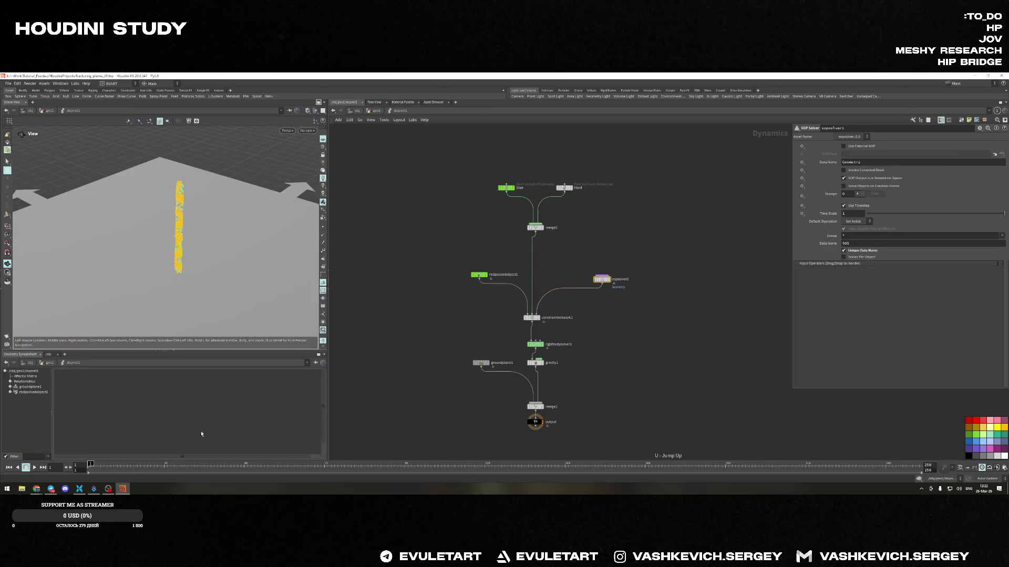
pyautogui.click(536, 421)
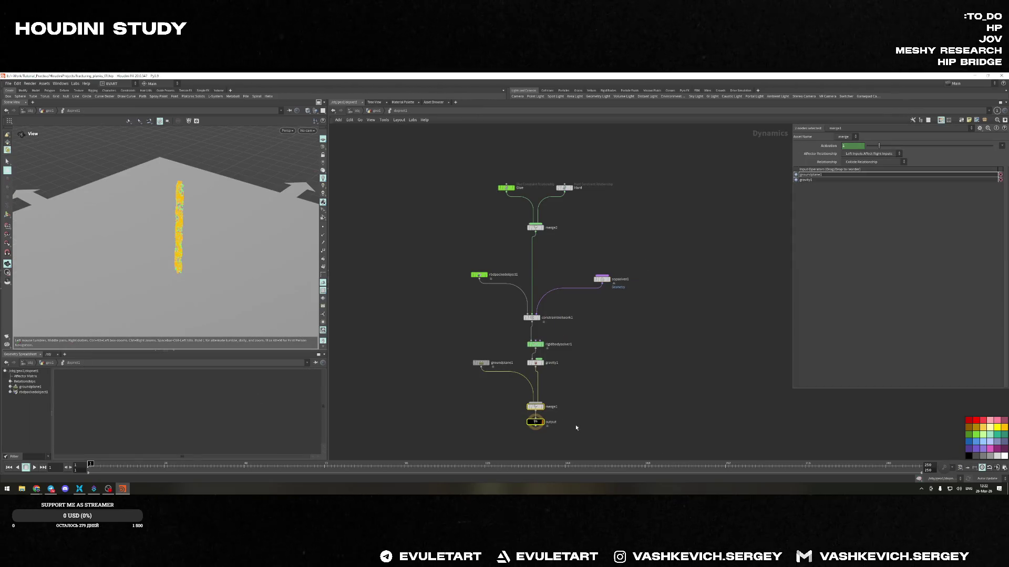
pyautogui.click(33, 467)
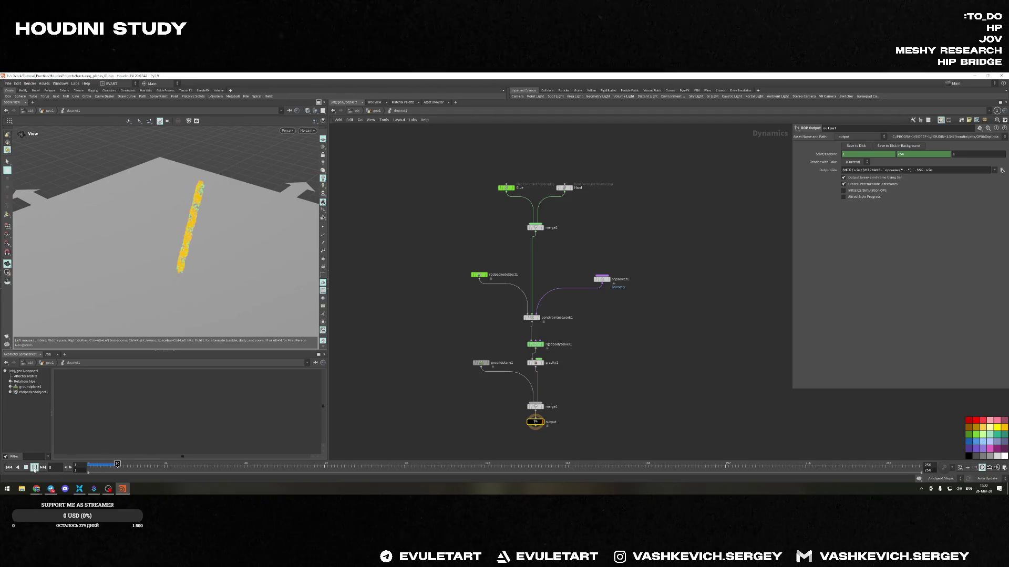
pyautogui.press('Escape')
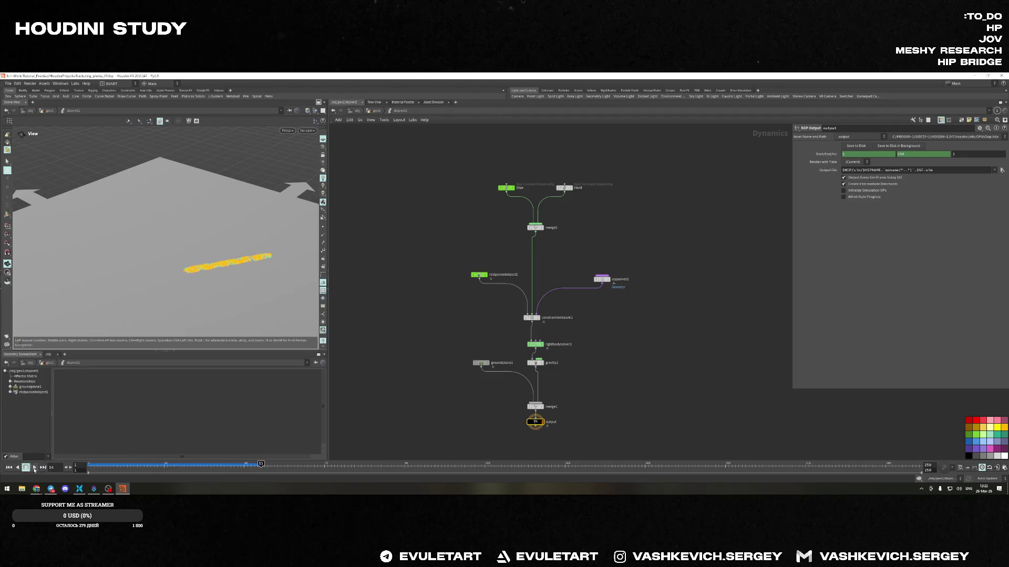
pyautogui.hotkey('ctrl', 'Left')
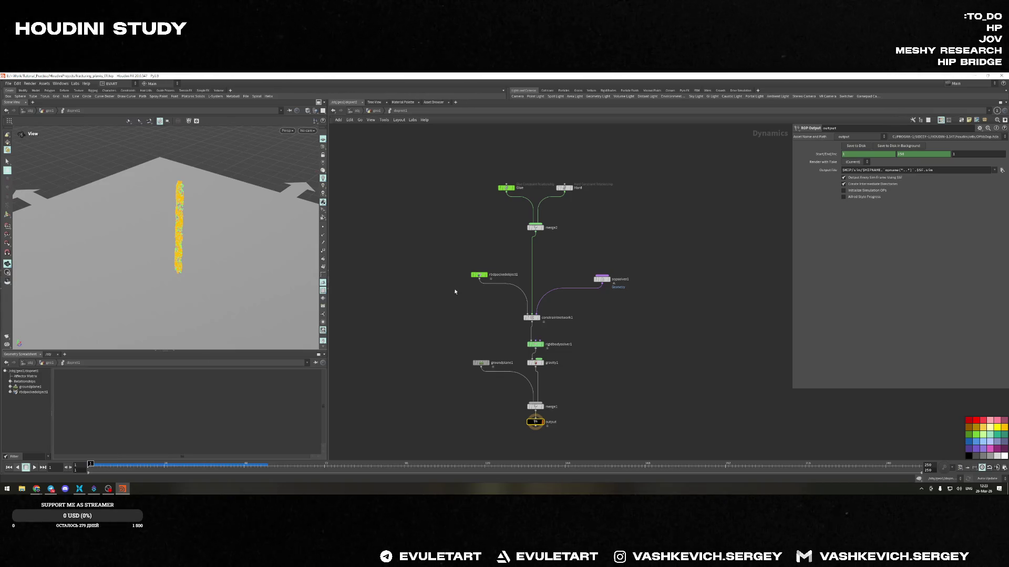
pyautogui.moveTo(654, 238); pyautogui.dragTo(430, 292)
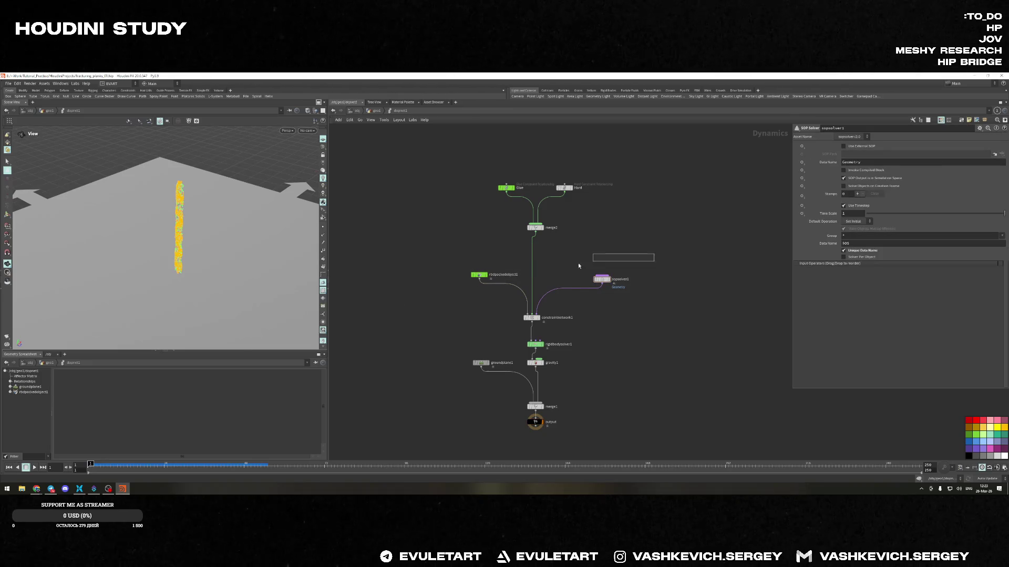
# Pull the dopnet1 nodes into a tighter arrangement around the constraint network.
pyautogui.moveTo(602, 279)
pyautogui.mouseDown()
pyautogui.moveTo(517, 275)
pyautogui.moveTo(569, 277)
pyautogui.mouseUp()
pyautogui.click(518, 275)
pyautogui.moveTo(608, 264); pyautogui.dragTo(635, 243, button='middle')
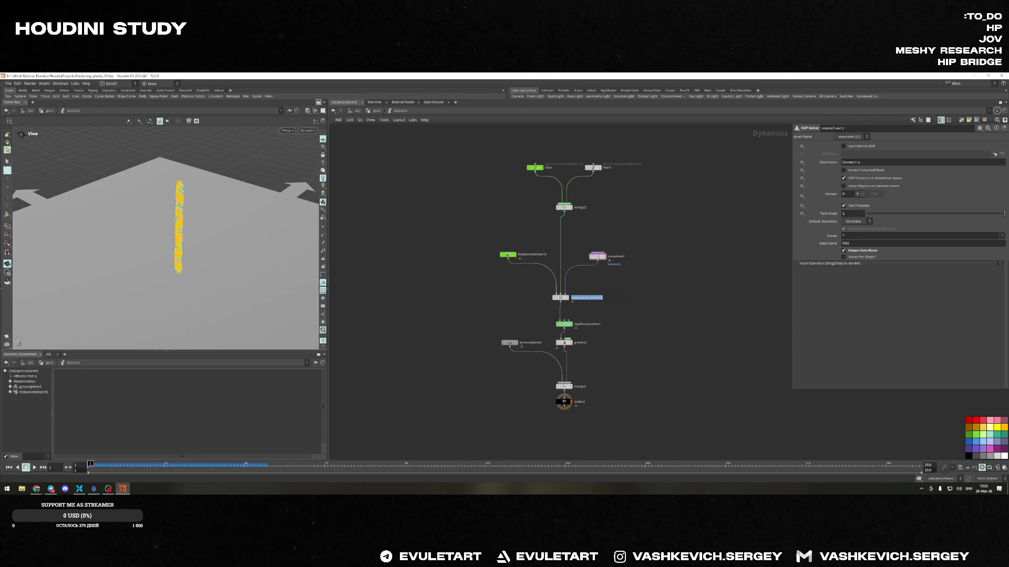
pyautogui.moveTo(599, 353); pyautogui.dragTo(536, 290)
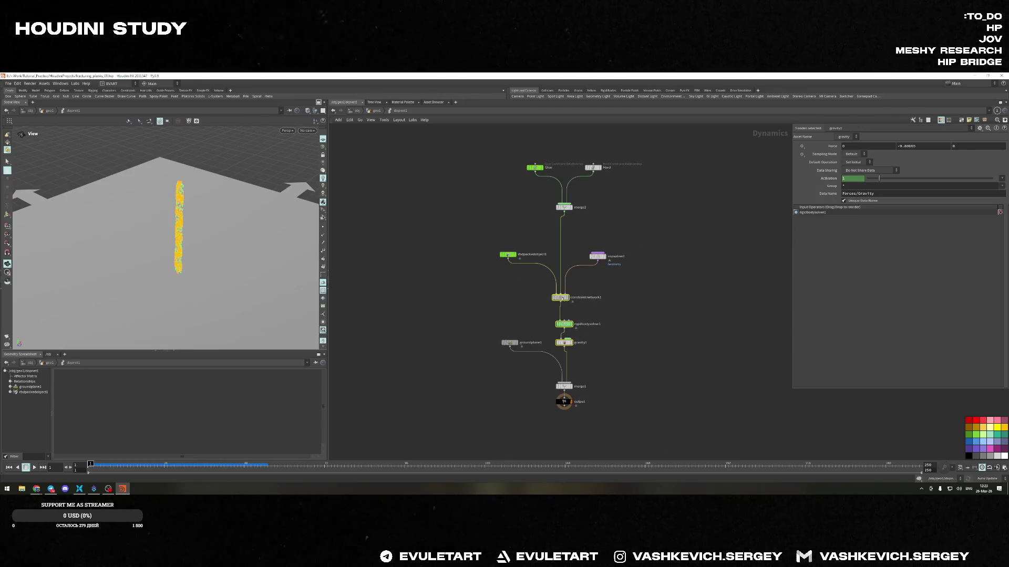
pyautogui.moveTo(566, 330); pyautogui.dragTo(561, 318)
pyautogui.moveTo(509, 343); pyautogui.dragTo(520, 332)
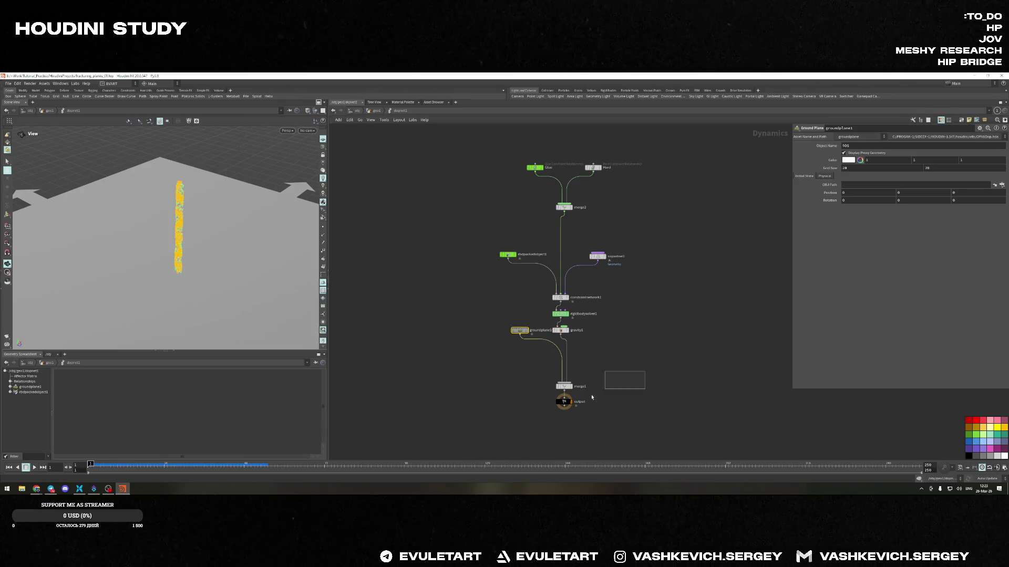
pyautogui.moveTo(564, 387); pyautogui.dragTo(560, 363)
pyautogui.scroll(-3, 621, 339)
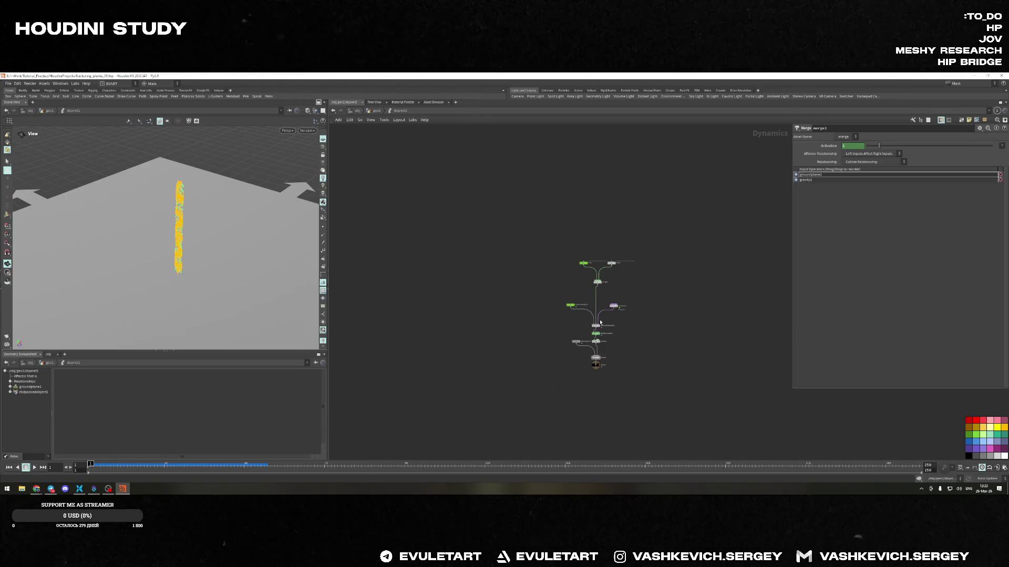
# Auto-layout the Glue and Hard constraint nodes with Shift+L and line them up.
pyautogui.moveTo(557, 226); pyautogui.dragTo(638, 293)
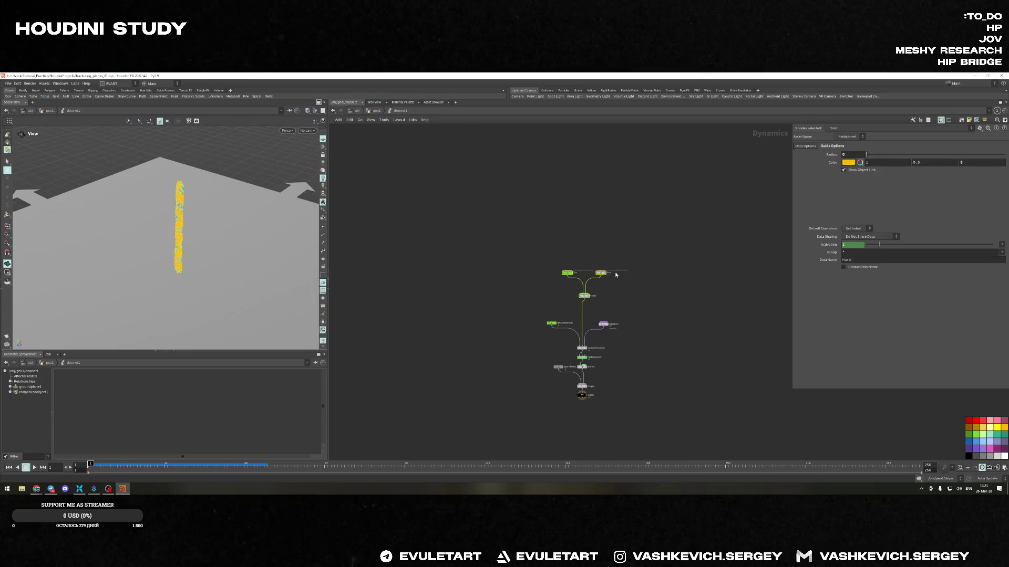
pyautogui.hotkey('shift', 'l')
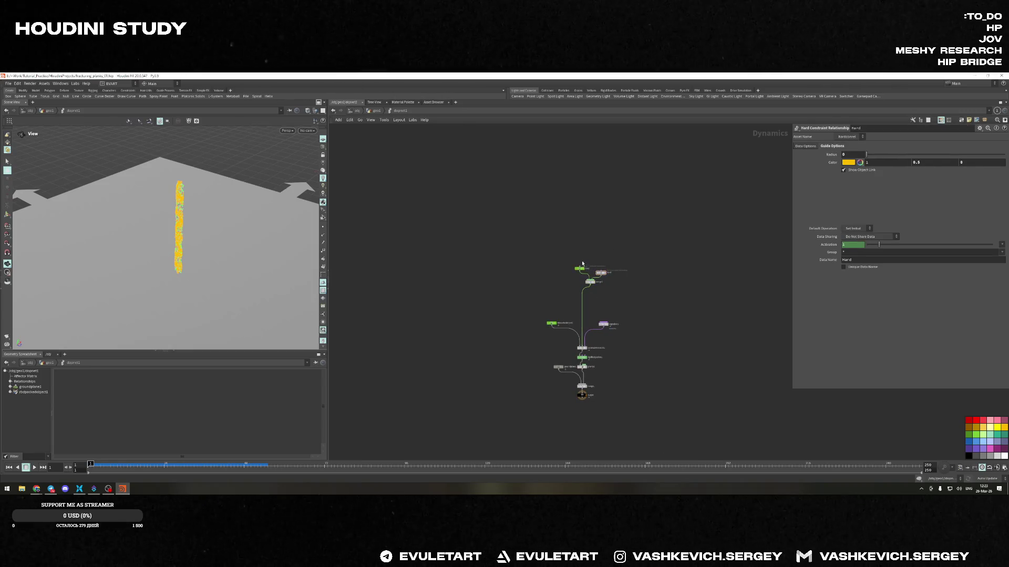
pyautogui.moveTo(608, 272); pyautogui.dragTo(607, 267)
pyautogui.scroll(2, 576, 310)
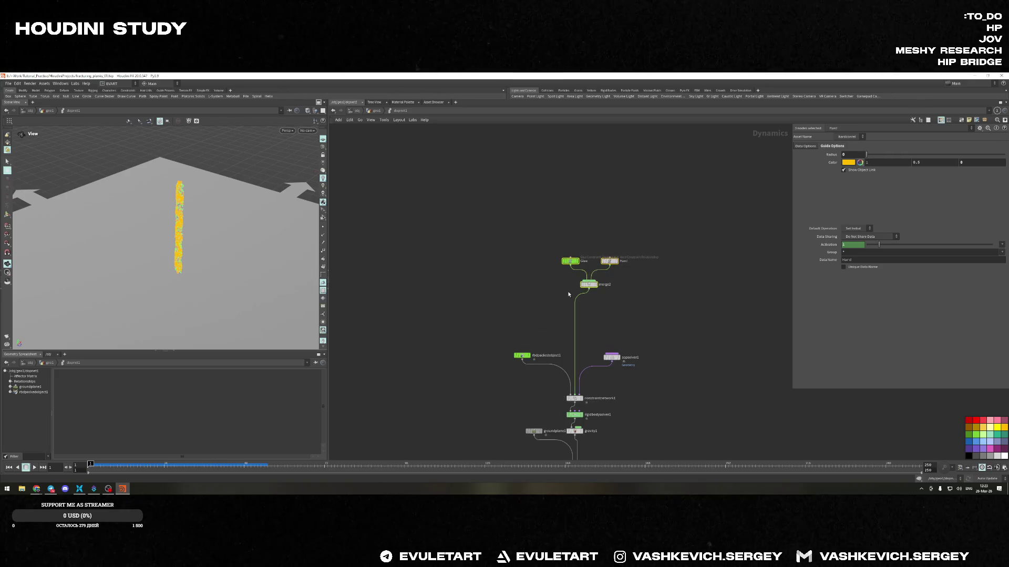
pyautogui.scroll(1, 576, 309)
pyautogui.click(587, 296)
pyautogui.scroll(-3, 634, 294)
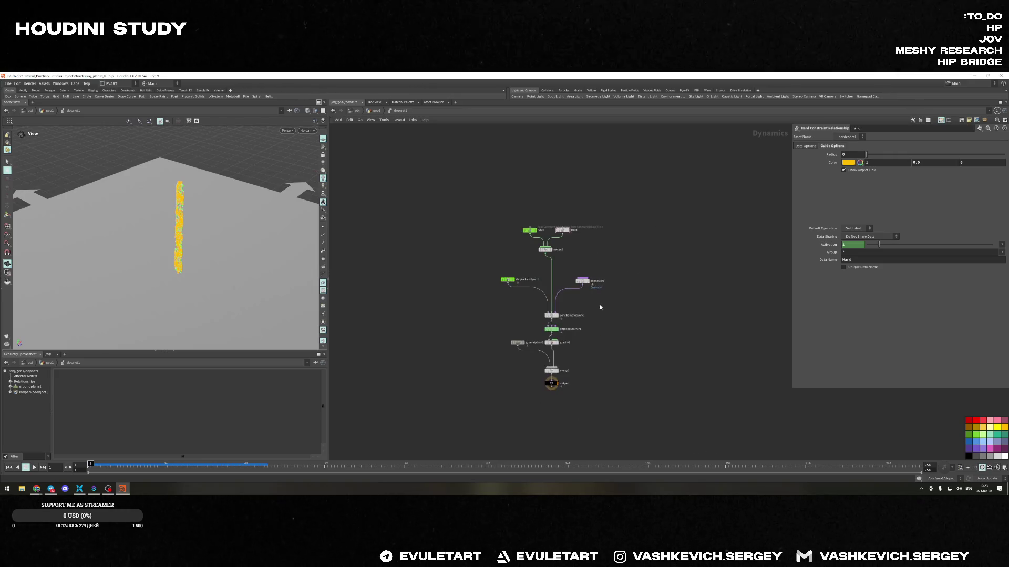
# Save the scene file and dive into sopsolver1.
pyautogui.hotkey('ctrl', 's')
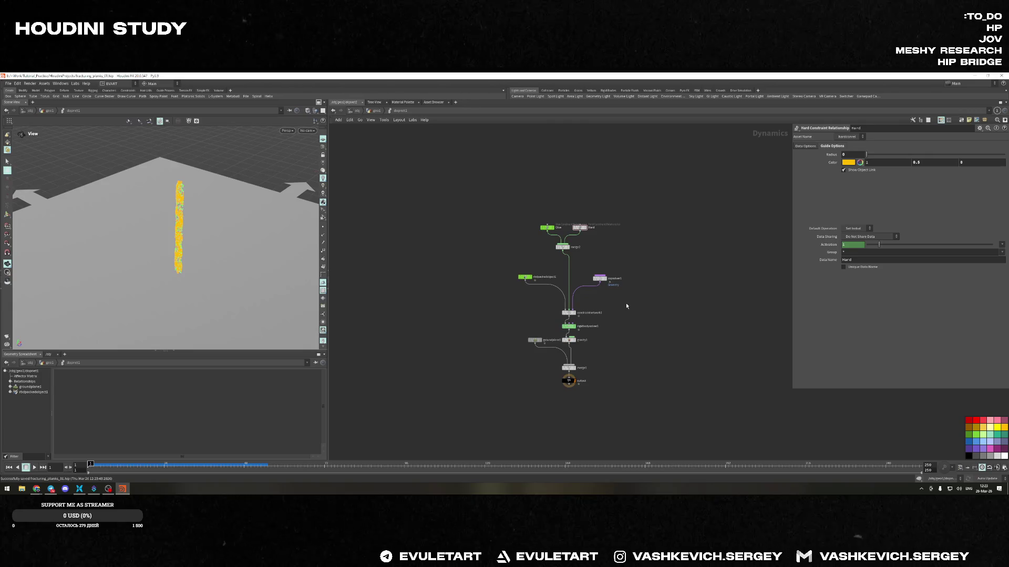
pyautogui.scroll(3, 599, 271)
pyautogui.click(600, 287)
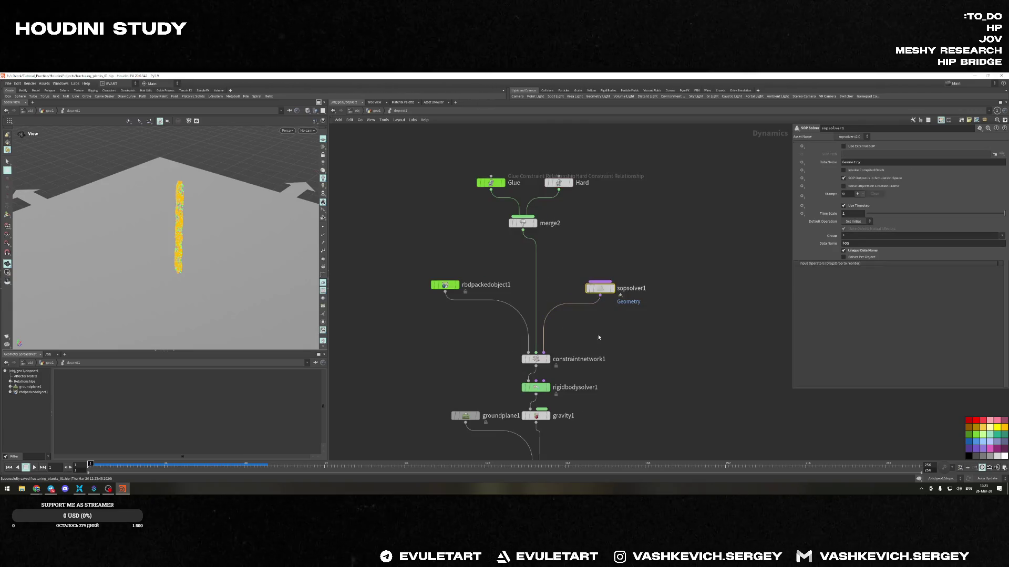
pyautogui.moveTo(613, 317); pyautogui.dragTo(593, 239, button='middle')
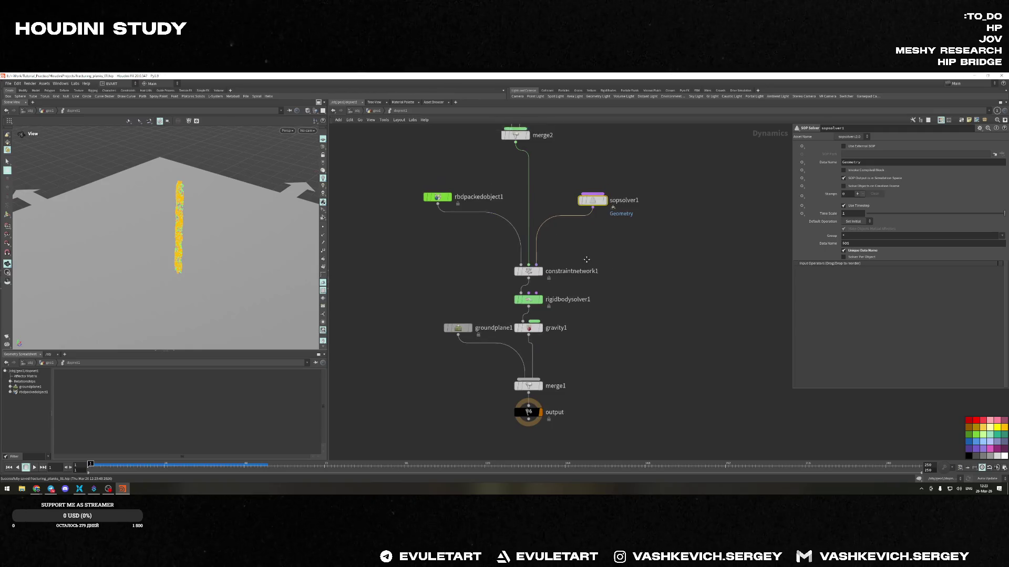
pyautogui.doubleClick(596, 225)
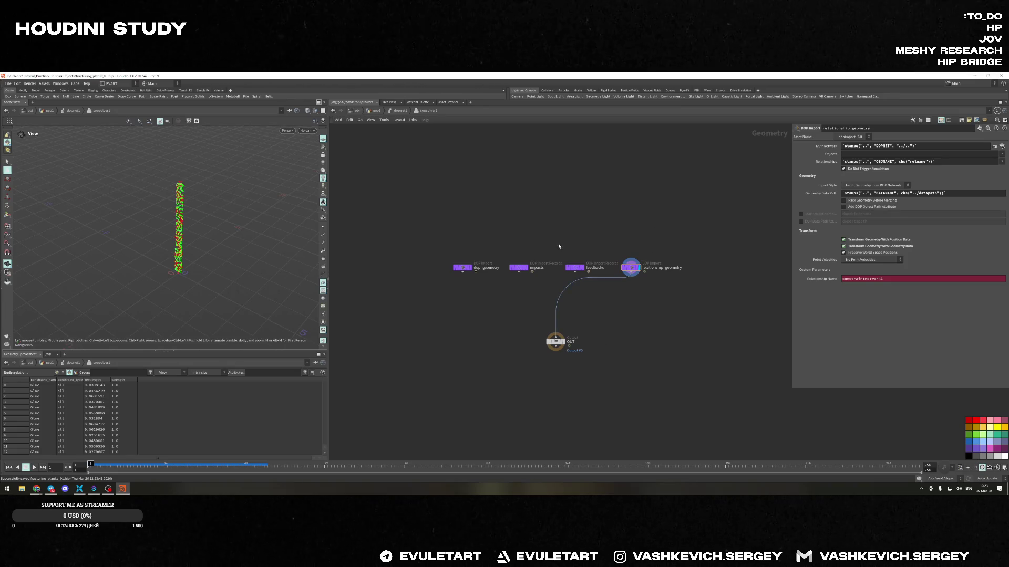
# Navigate back into dopnet1, play the simulation and reset it to frame 1.
pyautogui.press('u')
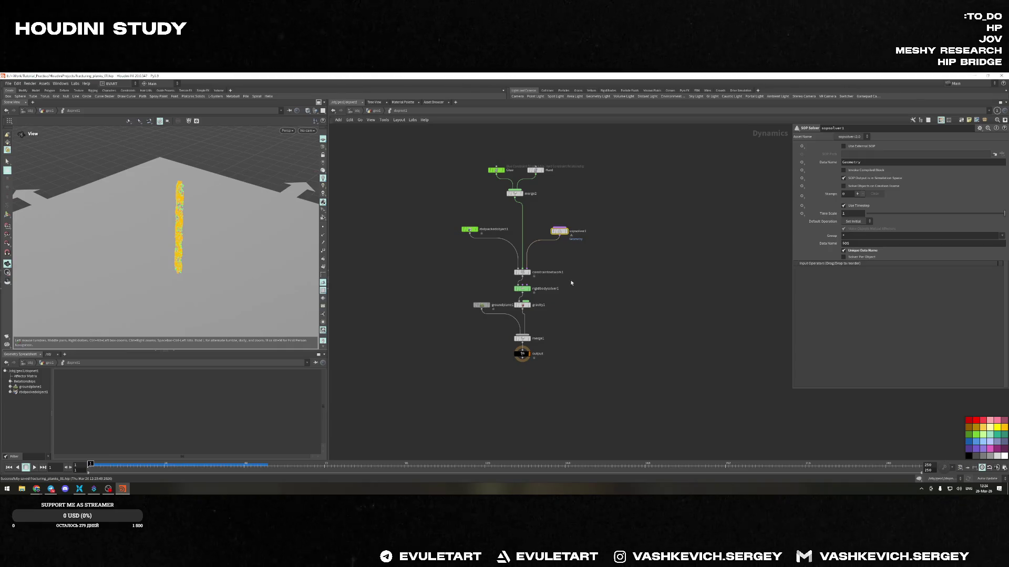
pyautogui.press('u')
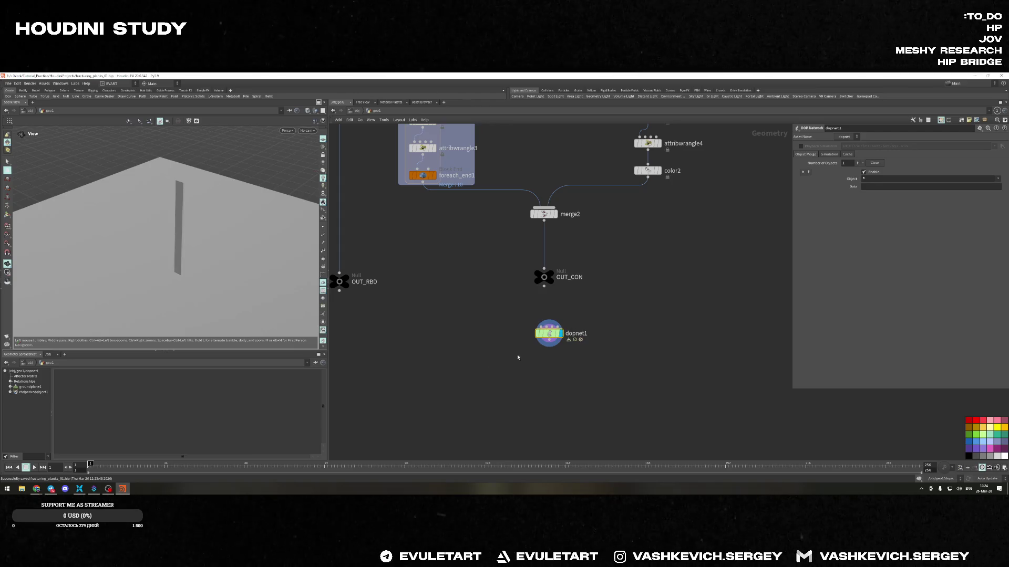
pyautogui.press('i')
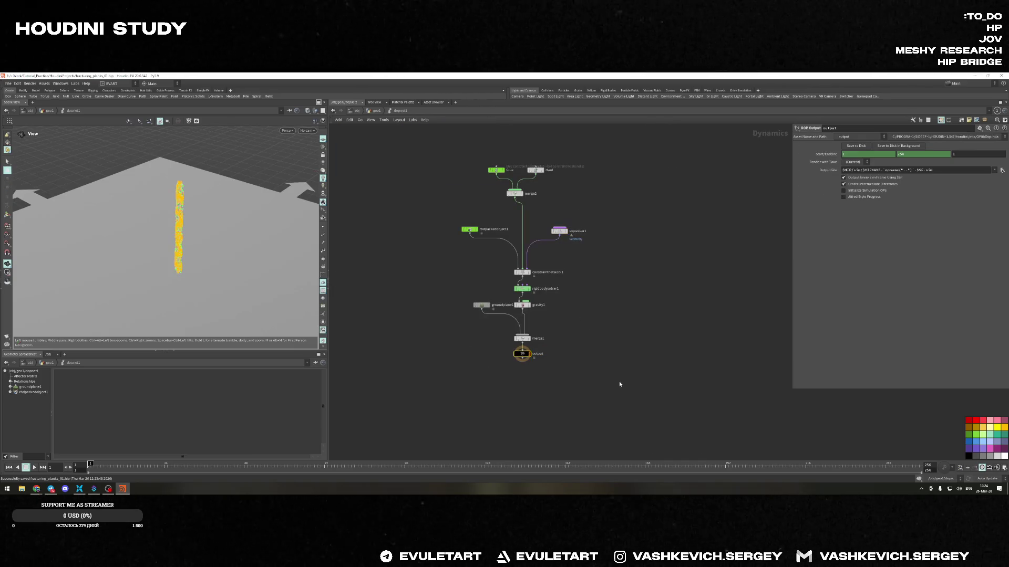
pyautogui.click(35, 468)
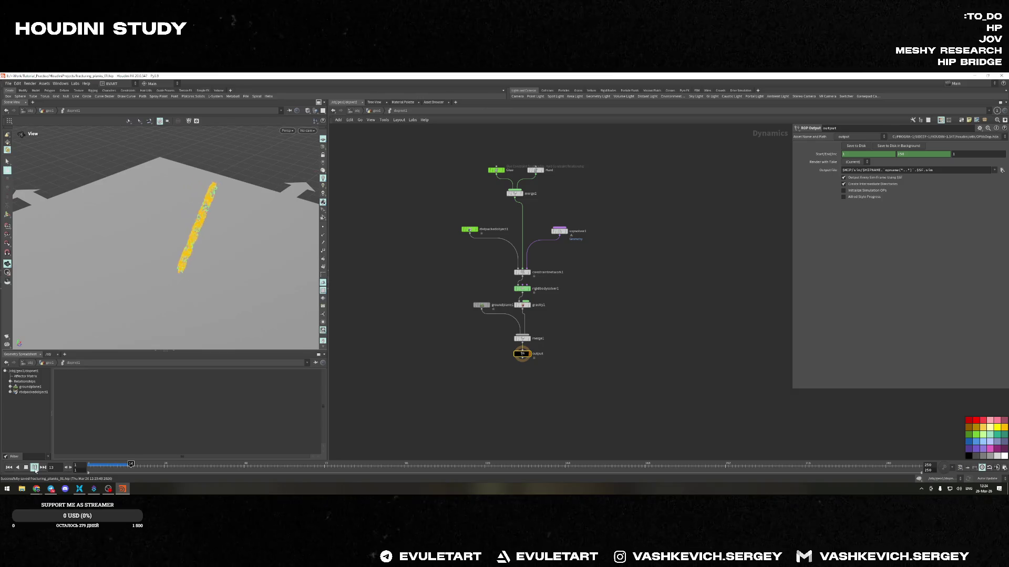
pyautogui.click(34, 468)
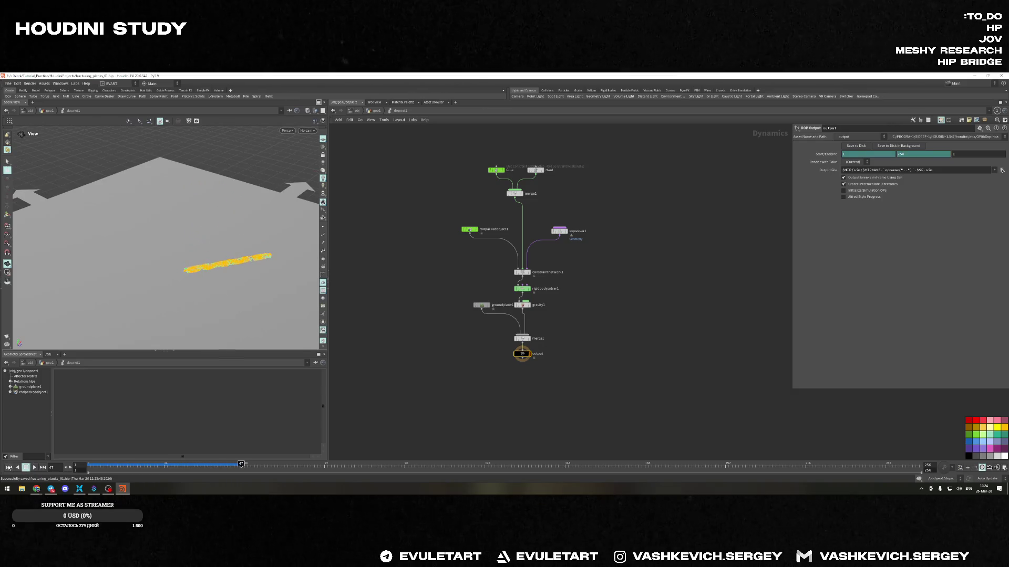
pyautogui.hotkey('ctrl', 'Up')
# Inside sopsolver1, display the OUT node's constraint geometry and play the simulation.
pyautogui.click(558, 231)
pyautogui.press('i')
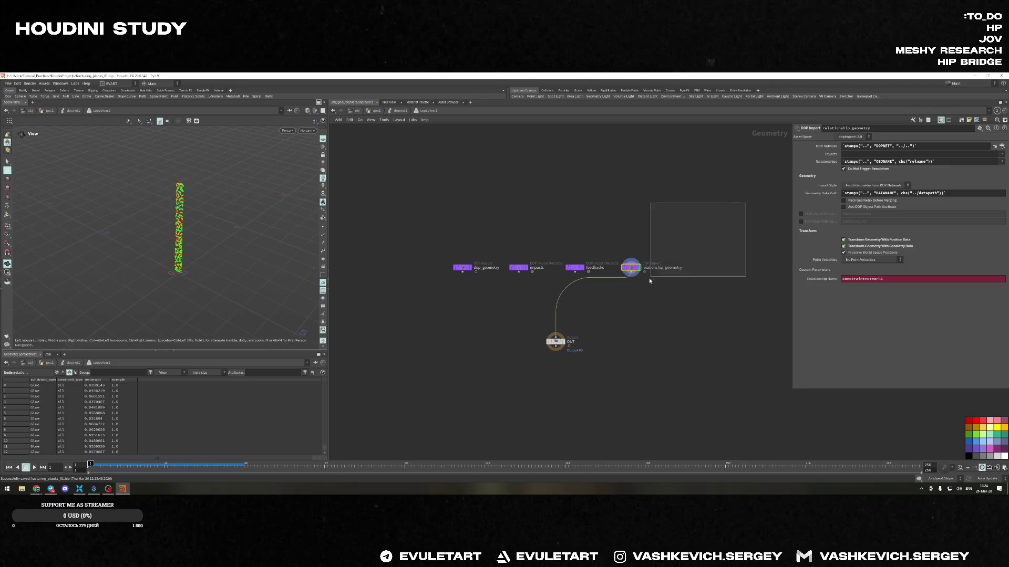
pyautogui.scroll(-5, 623, 288)
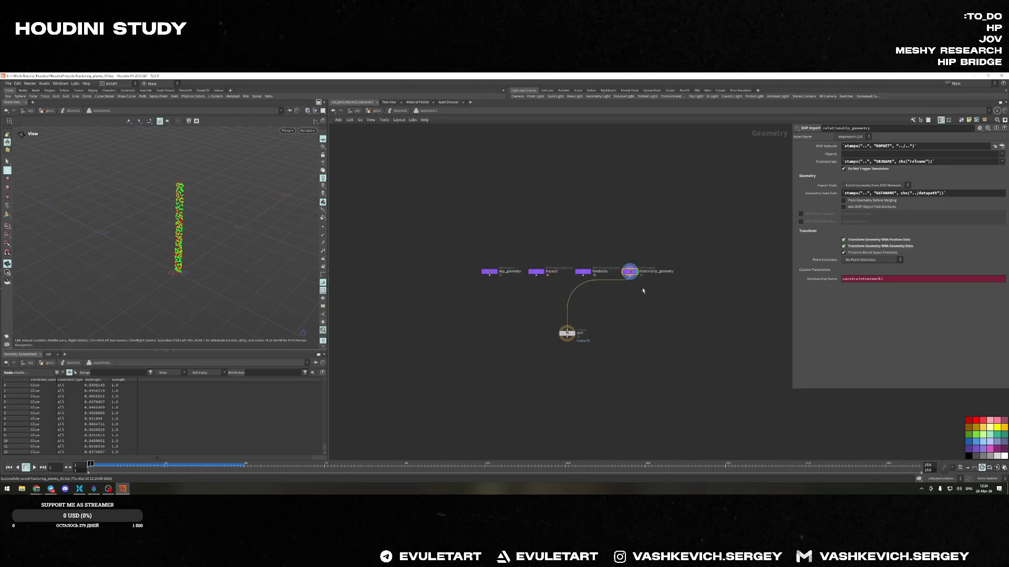
pyautogui.click(567, 334)
pyautogui.click(572, 332)
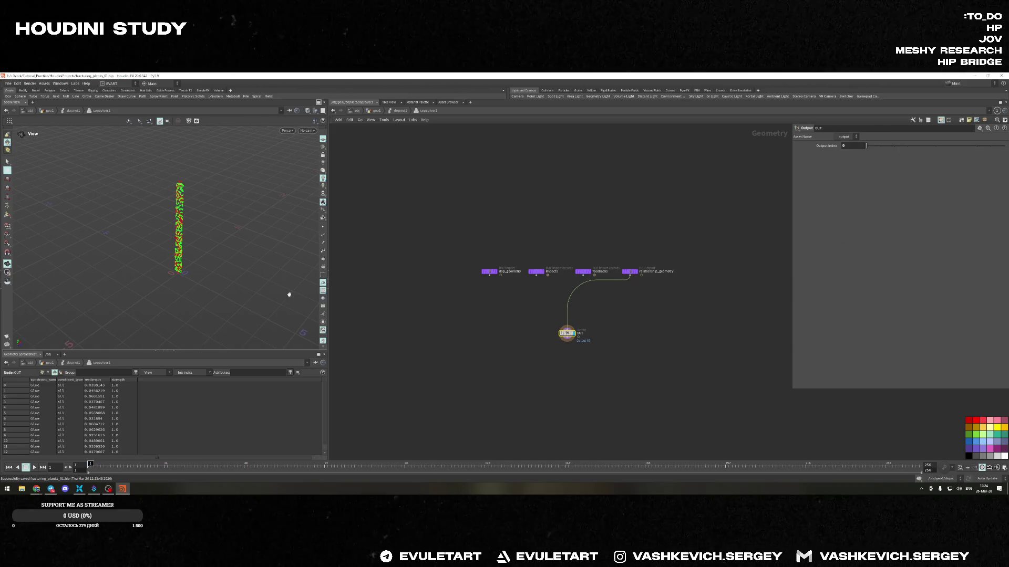
pyautogui.click(33, 467)
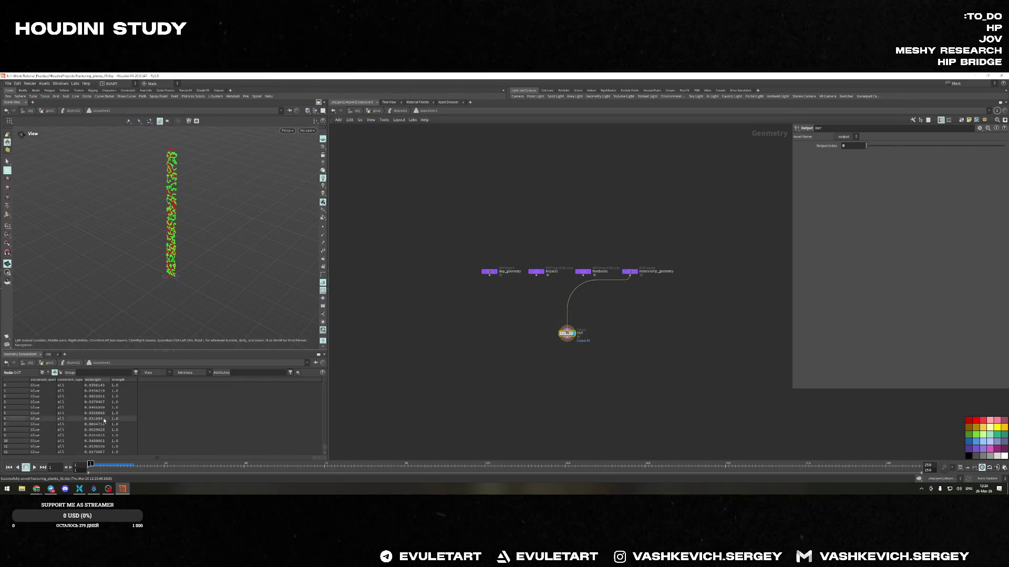
pyautogui.scroll(3, 570, 218)
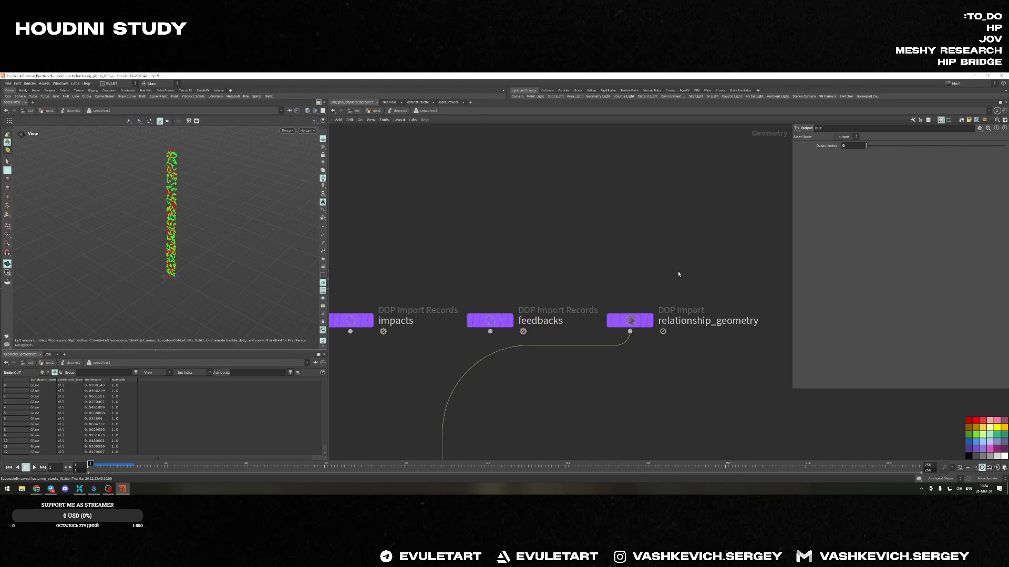
pyautogui.scroll(-2, 481, 303)
# Rewire the OUT node to take relationship_geometry and keep its name OUT.
pyautogui.moveTo(486, 297); pyautogui.dragTo(579, 360)
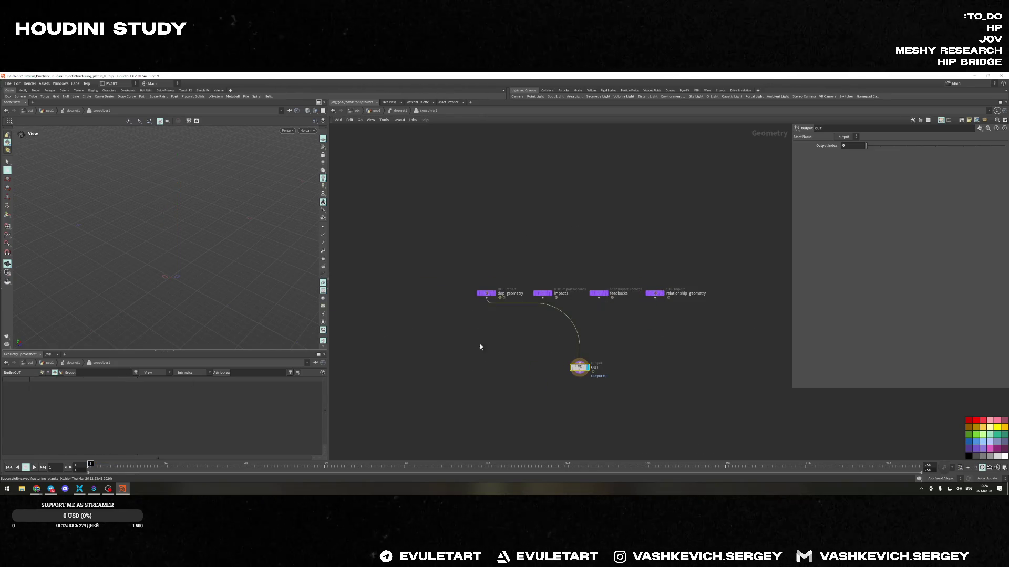
pyautogui.moveTo(620, 334); pyautogui.dragTo(546, 393)
pyautogui.moveTo(655, 297); pyautogui.dragTo(579, 361)
pyautogui.scroll(2, 594, 371)
pyautogui.scroll(2, 594, 372)
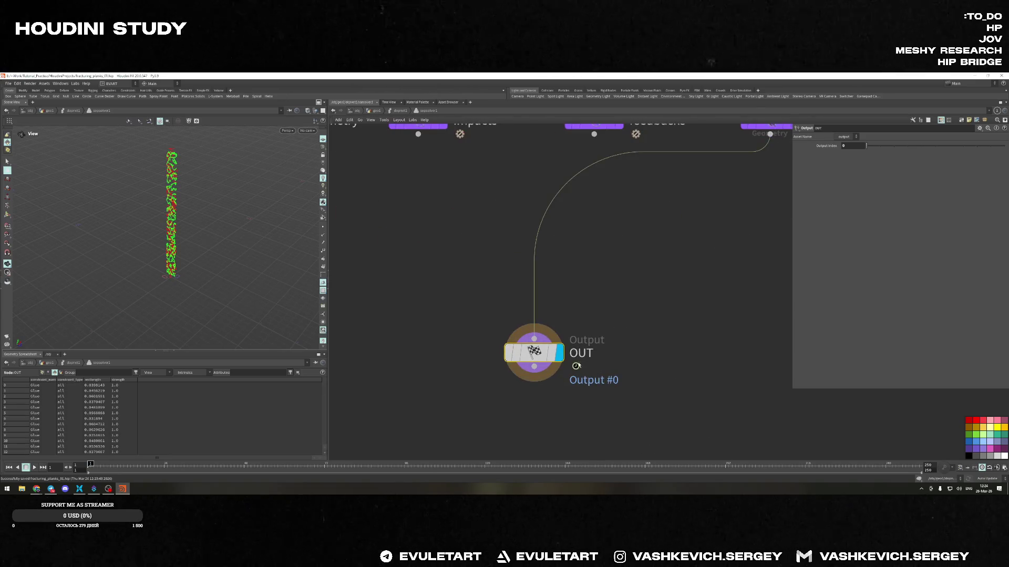
pyautogui.doubleClick(587, 355)
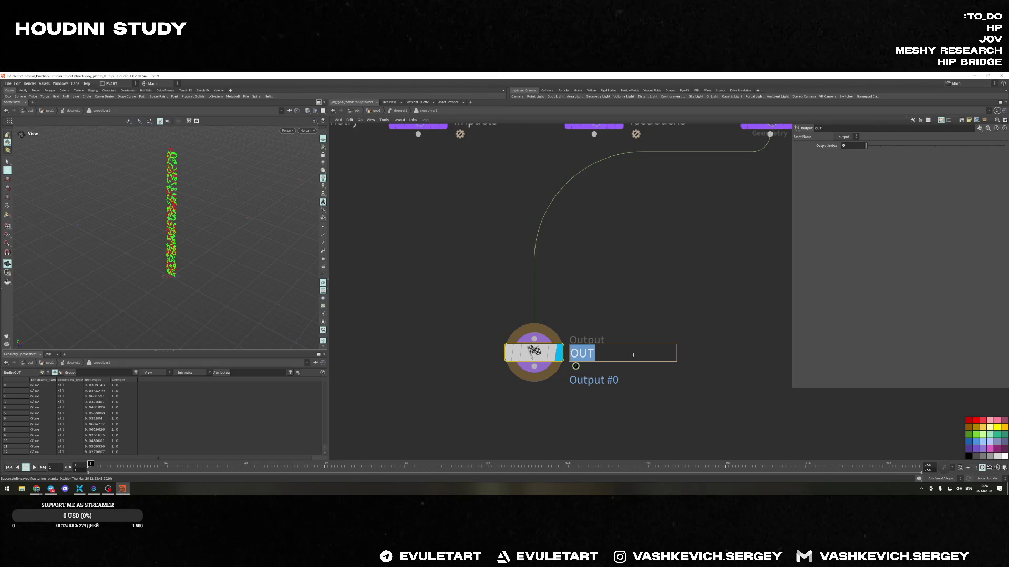
pyautogui.press('Return')
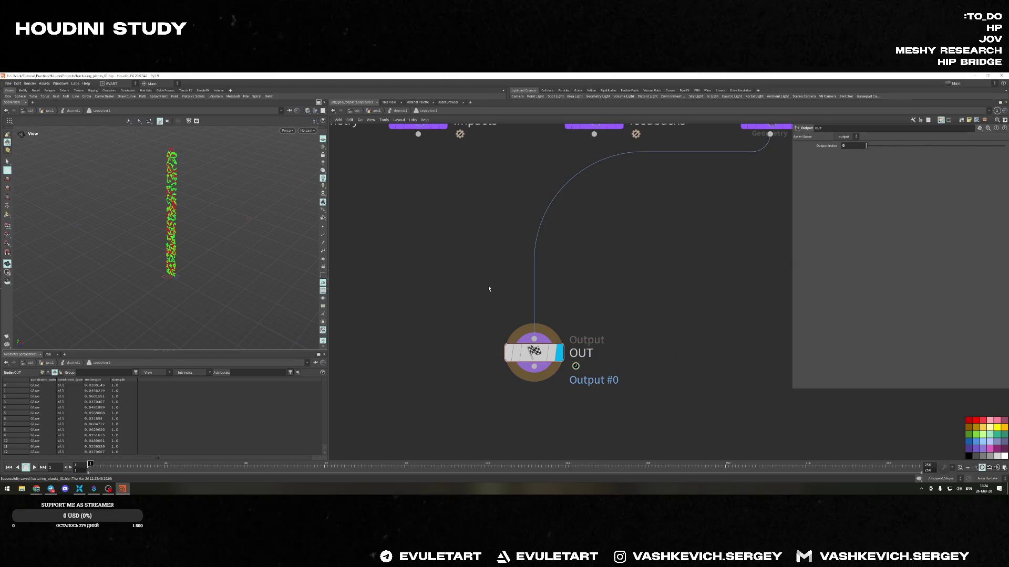
pyautogui.scroll(-3, 505, 315)
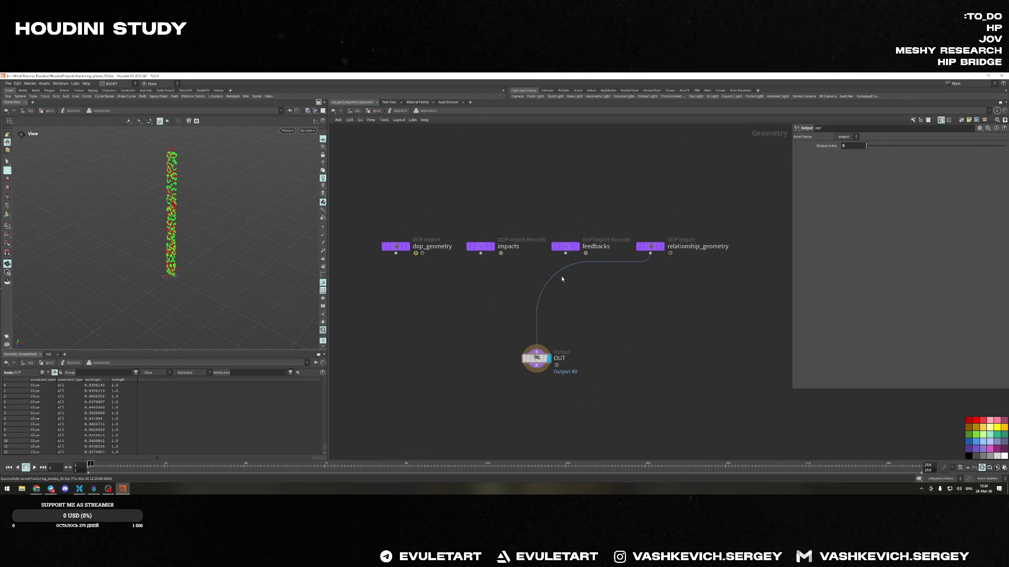
# Inspect the dop_geometry and relationship_geometry imports, jump up to dopnet1, and bring the tutorial forward.
pyautogui.click(395, 247)
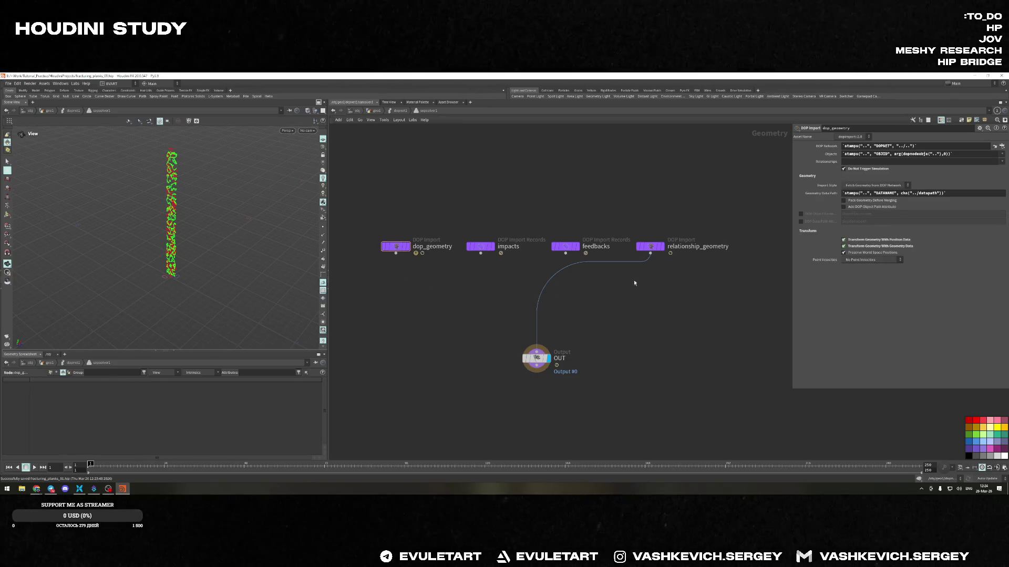
pyautogui.click(650, 246)
pyautogui.click(614, 367)
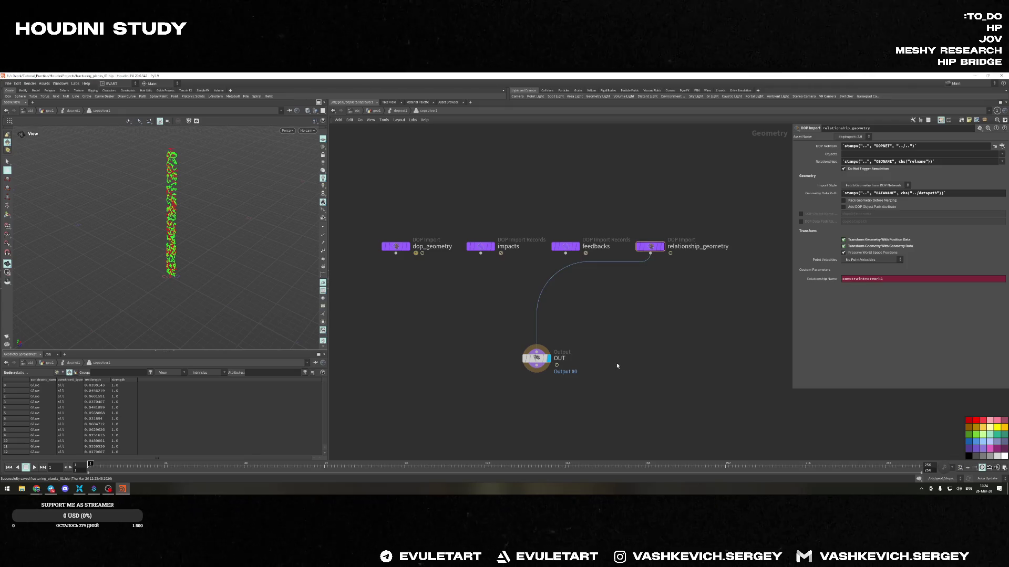
pyautogui.press('u')
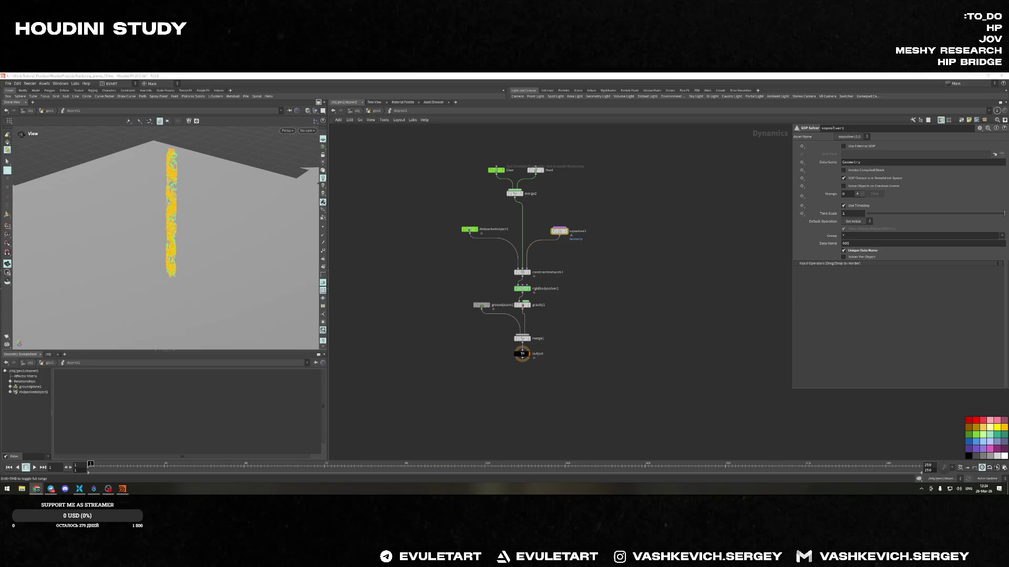
pyautogui.hotkey('alt', 'Tab')
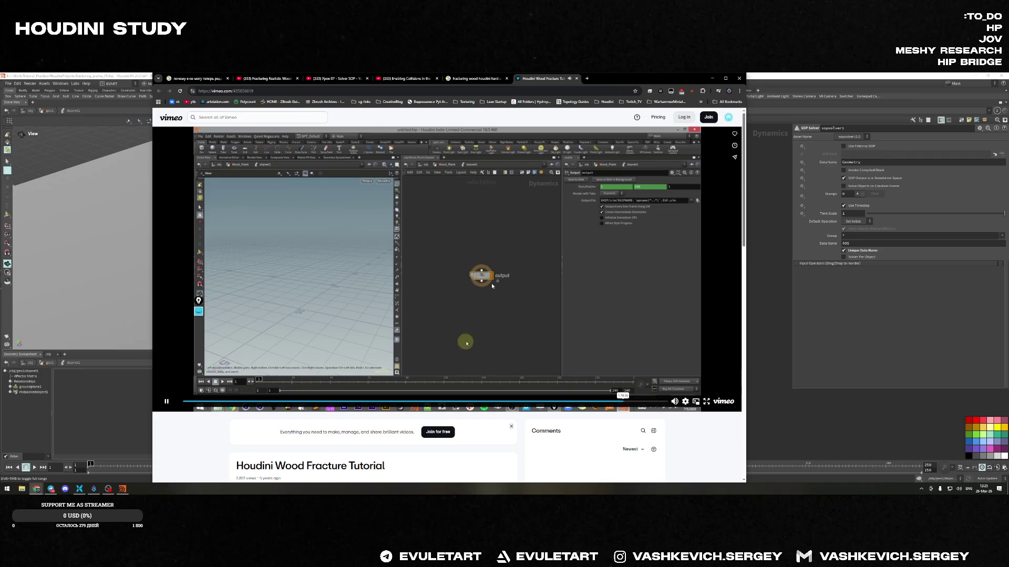
# Skip the Vimeo tutorial ahead and pause where its node menu and submenu show, checking Houdini in between.
pyautogui.press('Right')
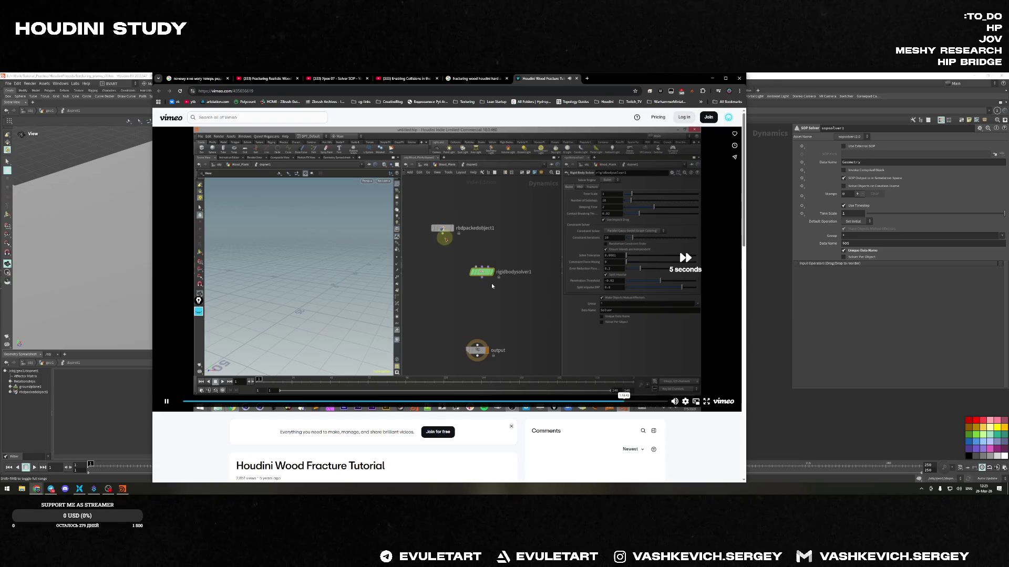
pyautogui.press('space')
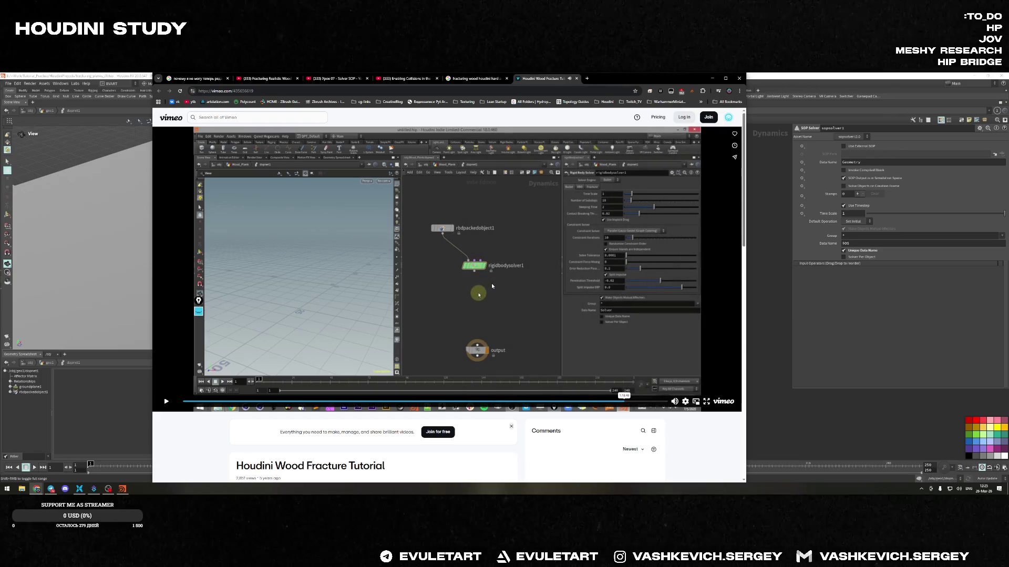
pyautogui.hotkey('alt', 'Tab')
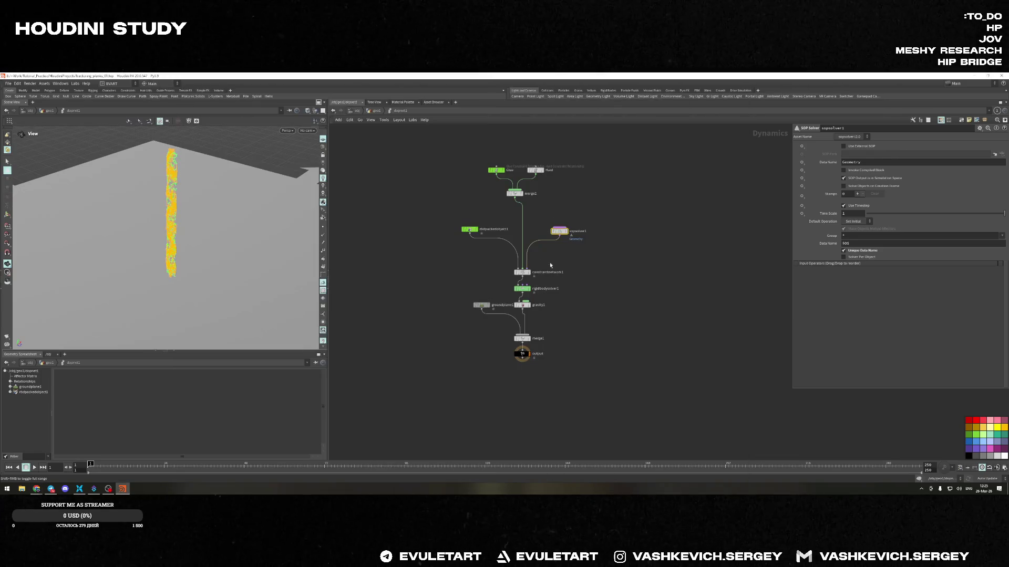
pyautogui.scroll(3, 474, 229)
pyautogui.hotkey('alt', 'Tab')
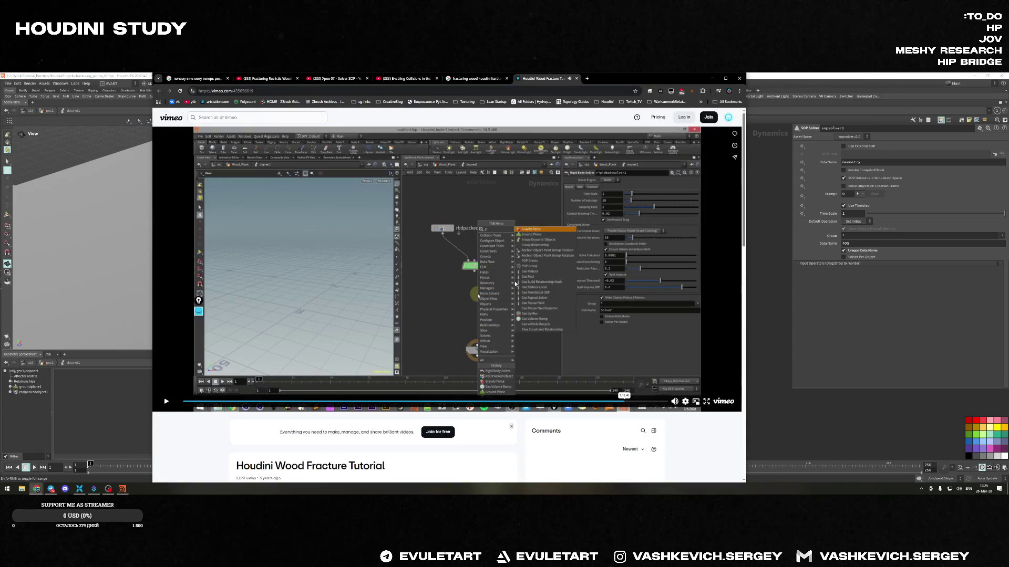
pyautogui.press('space')
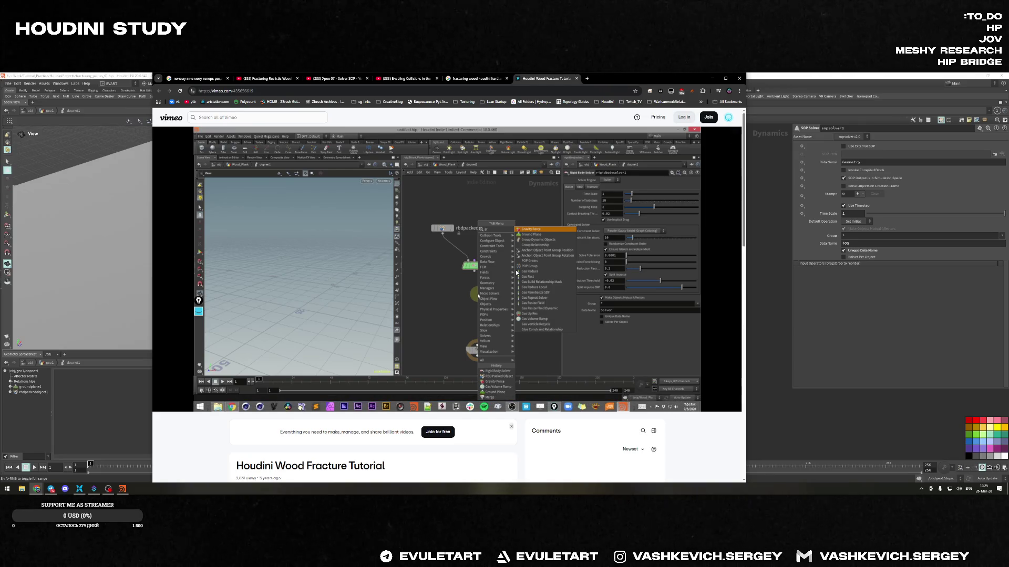
pyautogui.hotkey('alt', 'Tab')
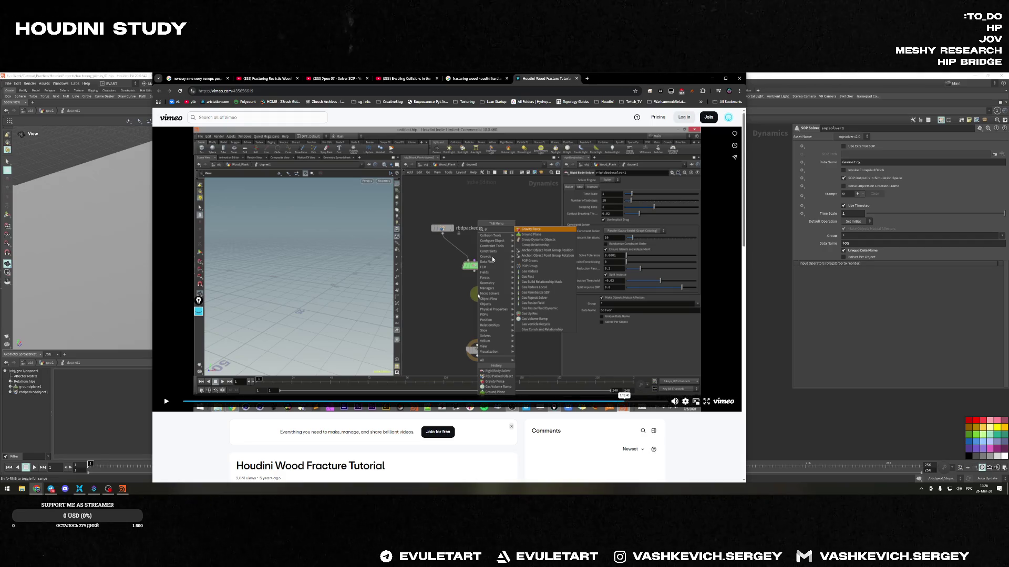
# Play and skip the tutorial forward, pausing after its glue constraint node appears.
pyautogui.click(493, 258)
pyautogui.press('Right')
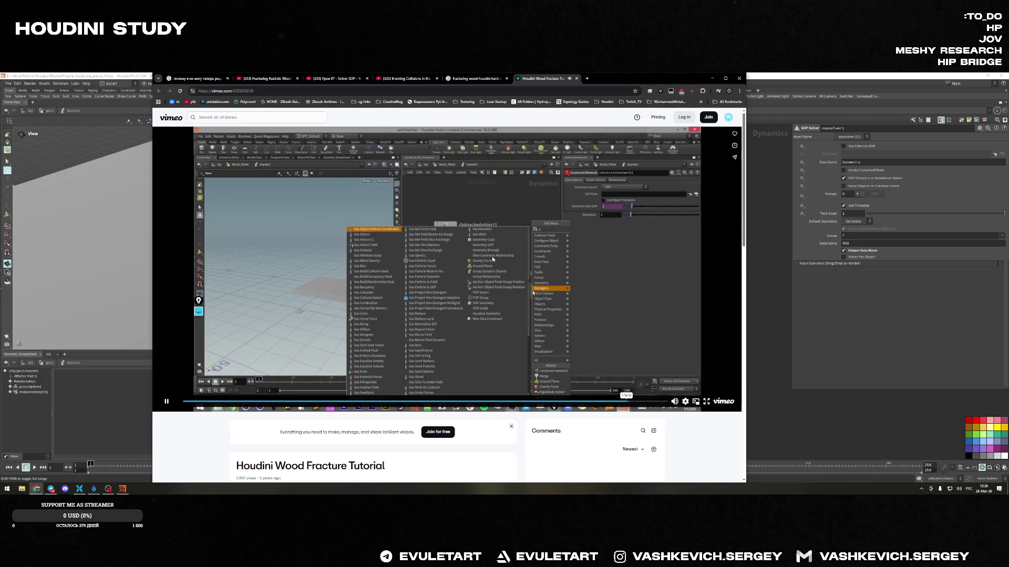
pyautogui.click(492, 256)
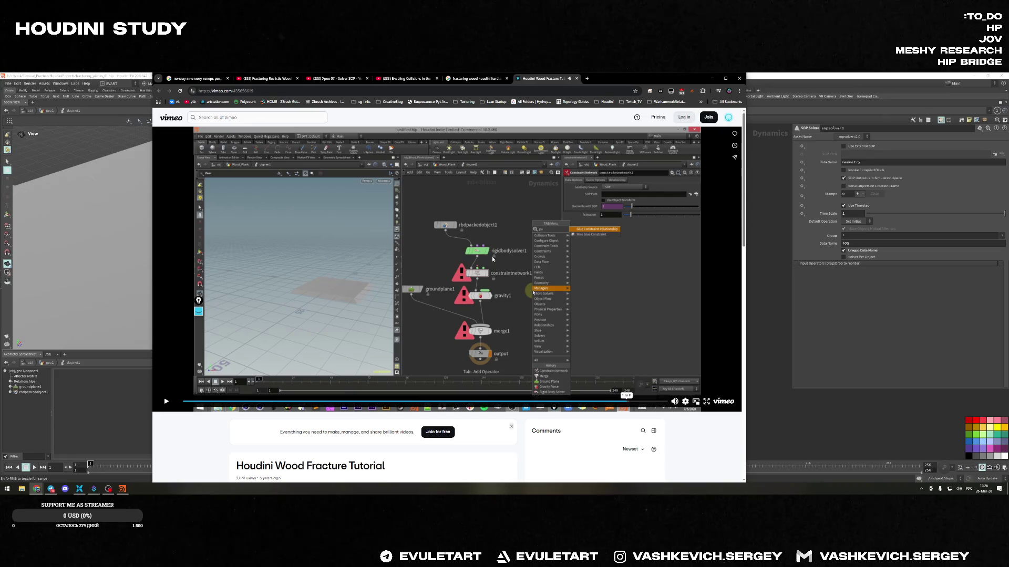
pyautogui.click(492, 257)
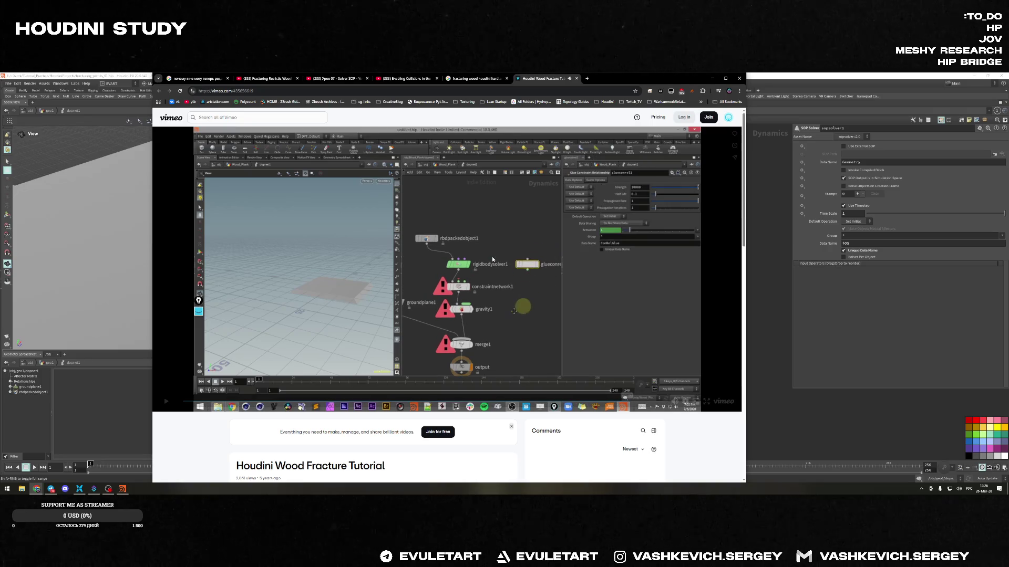
pyautogui.click(492, 256)
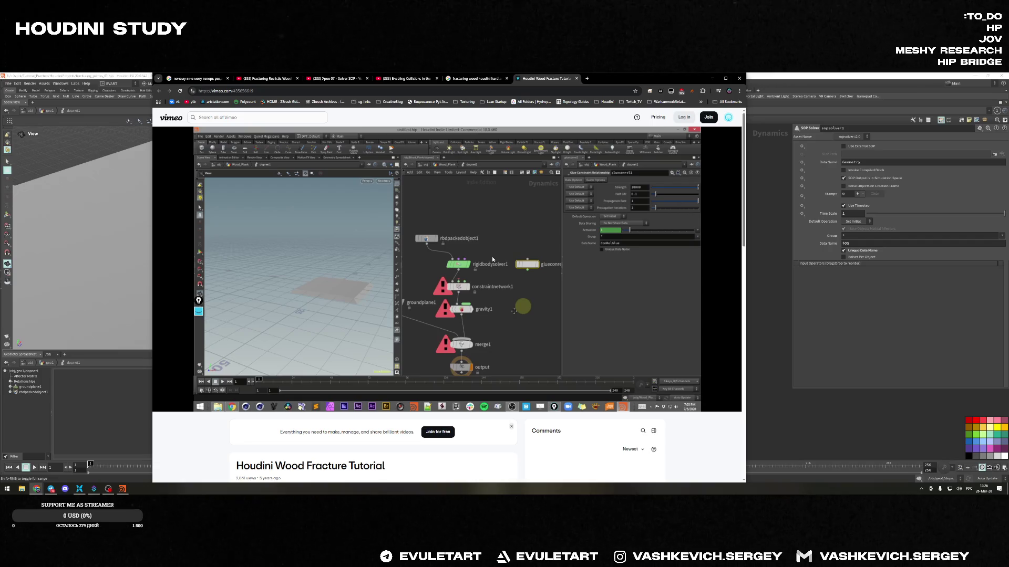
pyautogui.press('space')
pyautogui.press('Right')
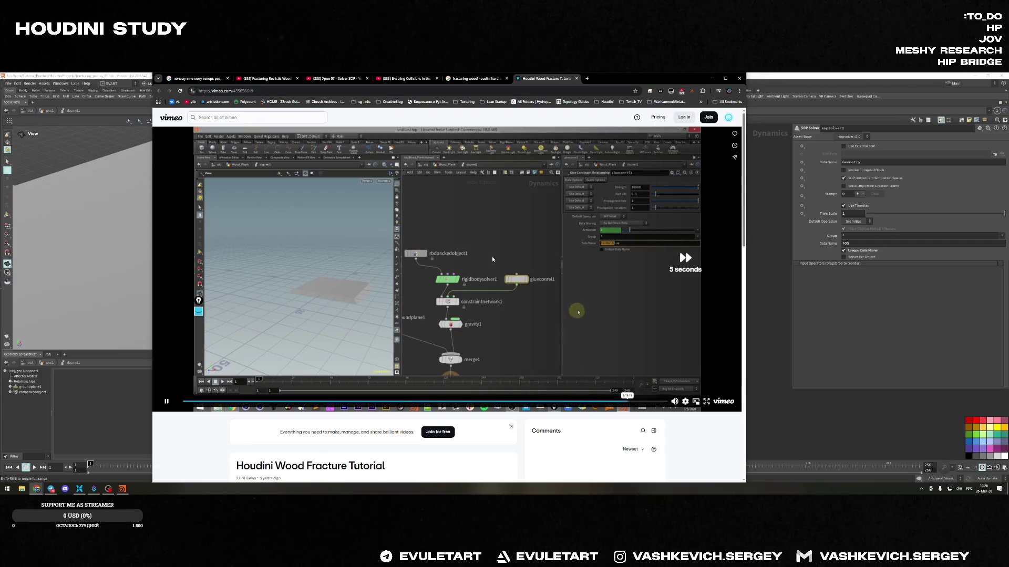
pyautogui.press('space')
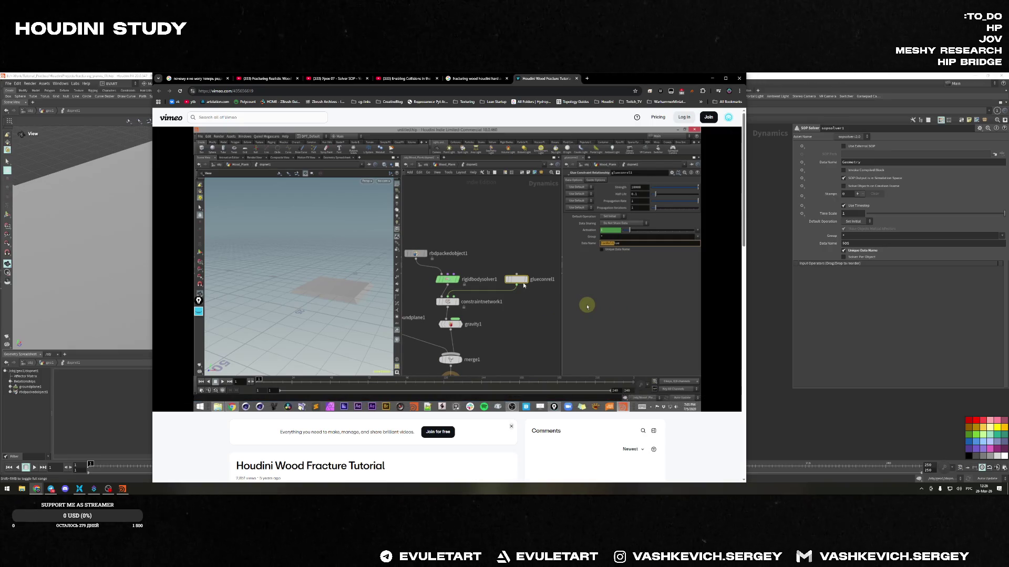
# Scrub the tutorial back and forth five seconds around the DOP network moment.
pyautogui.press('space')
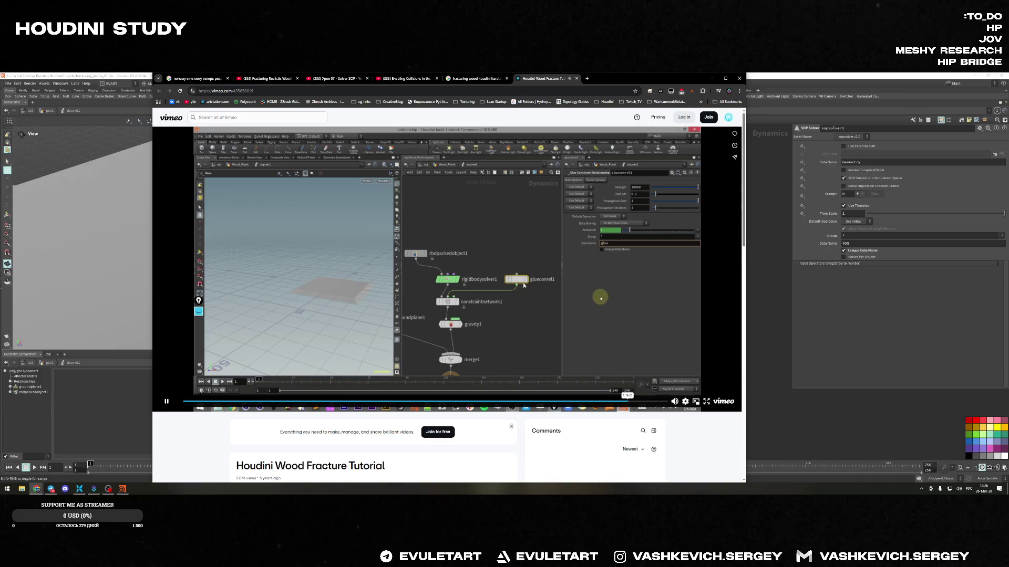
pyautogui.press('Right')
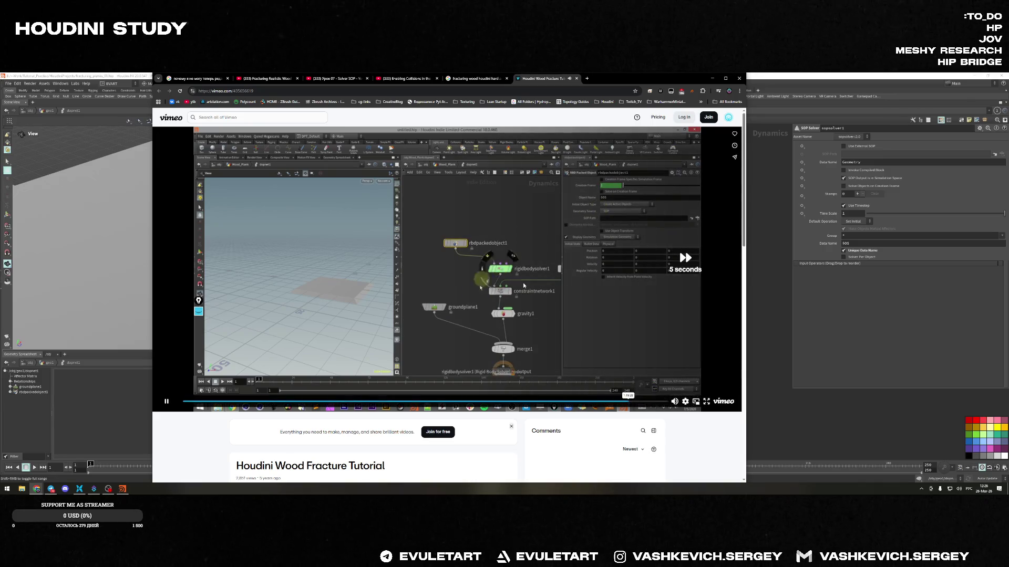
pyautogui.press('Left')
pyautogui.press('Right')
pyautogui.press('Left')
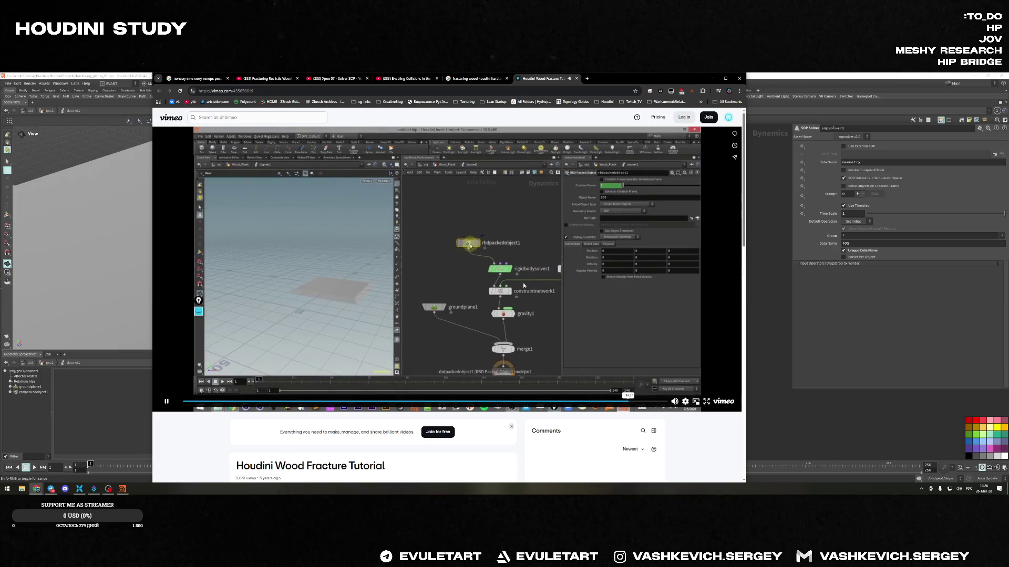
pyautogui.press('Right')
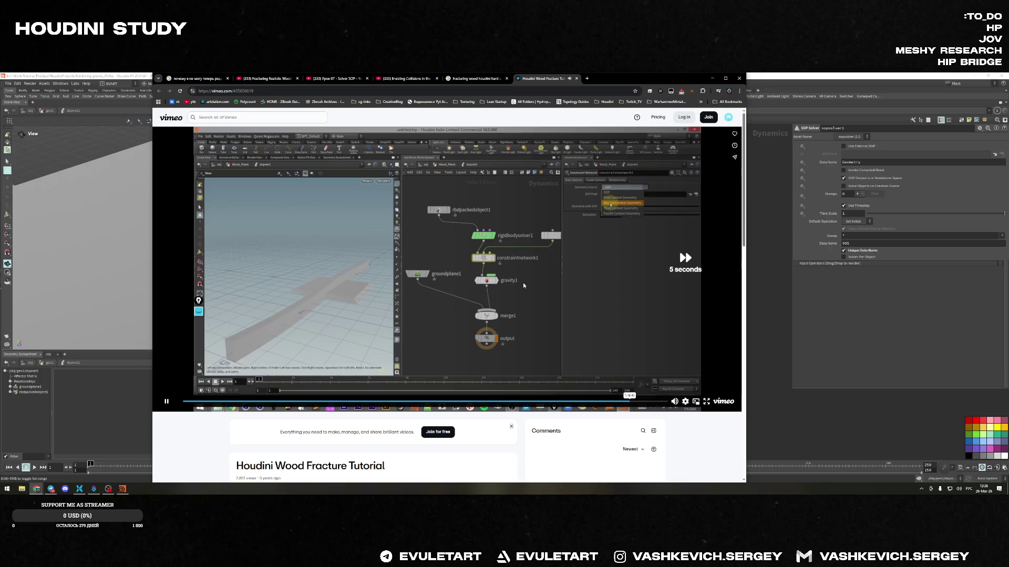
pyautogui.press('Left')
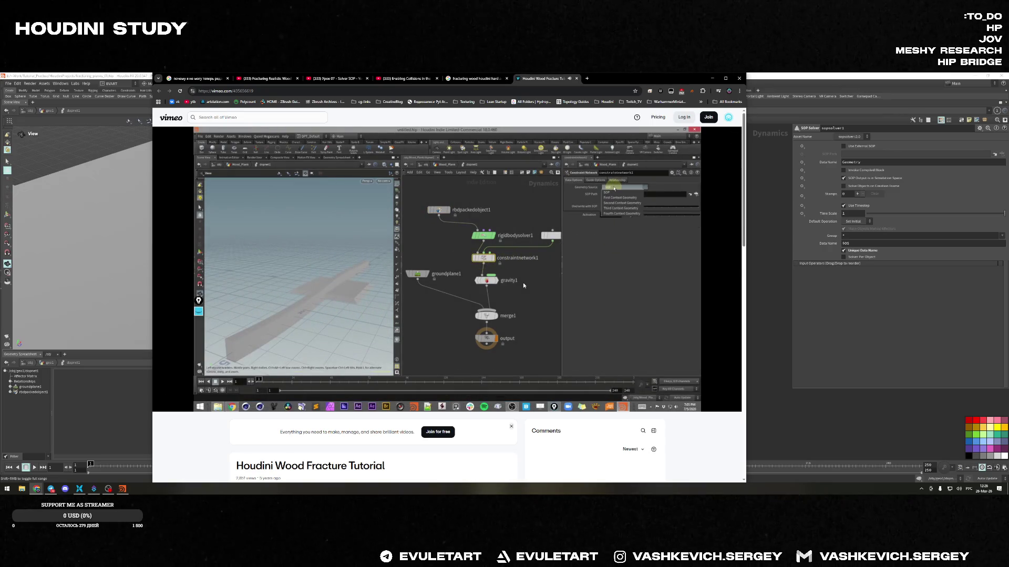
# Compare with the Houdini scene, then watch the tutorial fullscreen at its ground plane settings.
pyautogui.hotkey('alt', 'Tab')
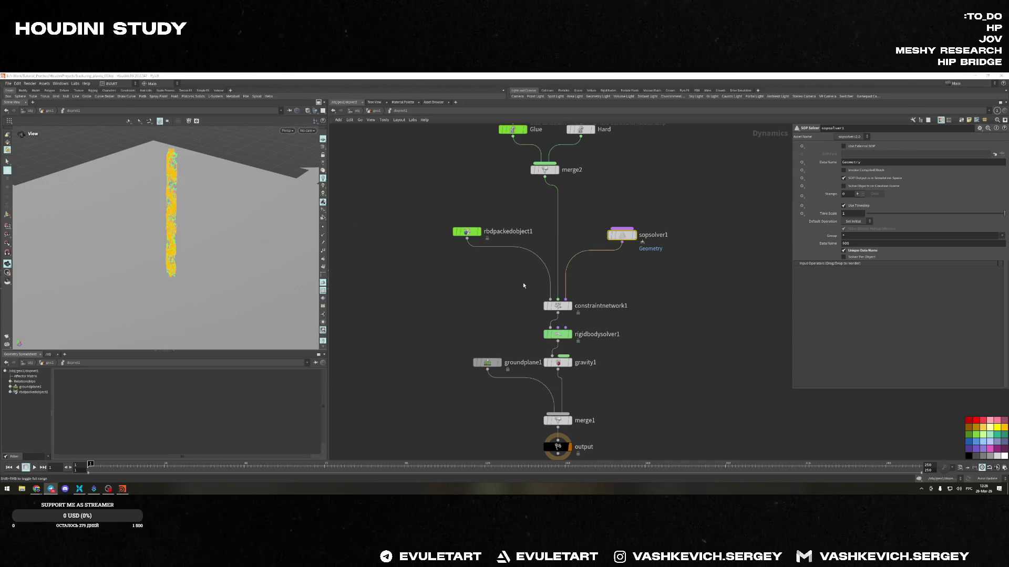
pyautogui.hotkey('alt', 'Tab')
pyautogui.press('Right')
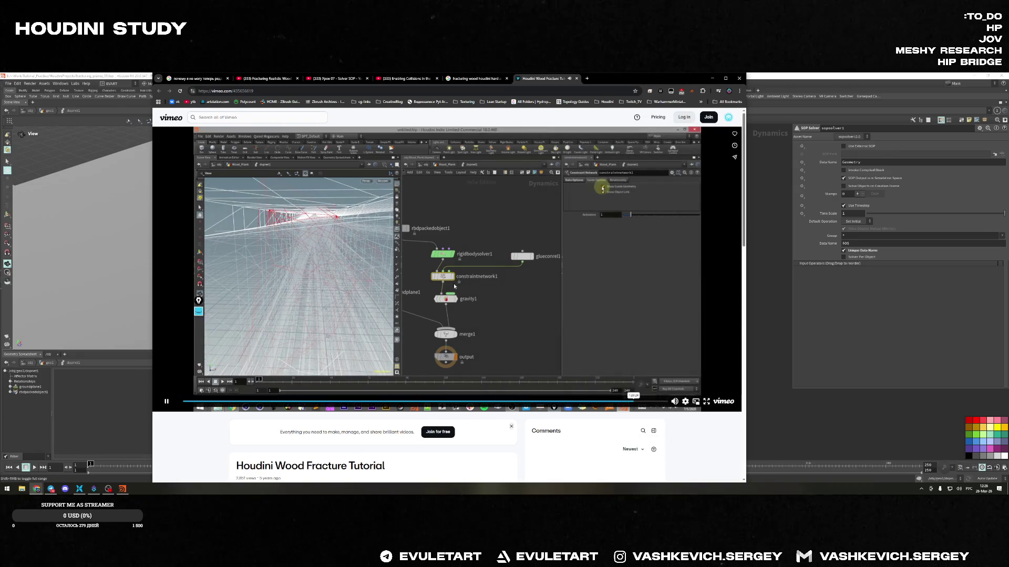
pyautogui.click(429, 268)
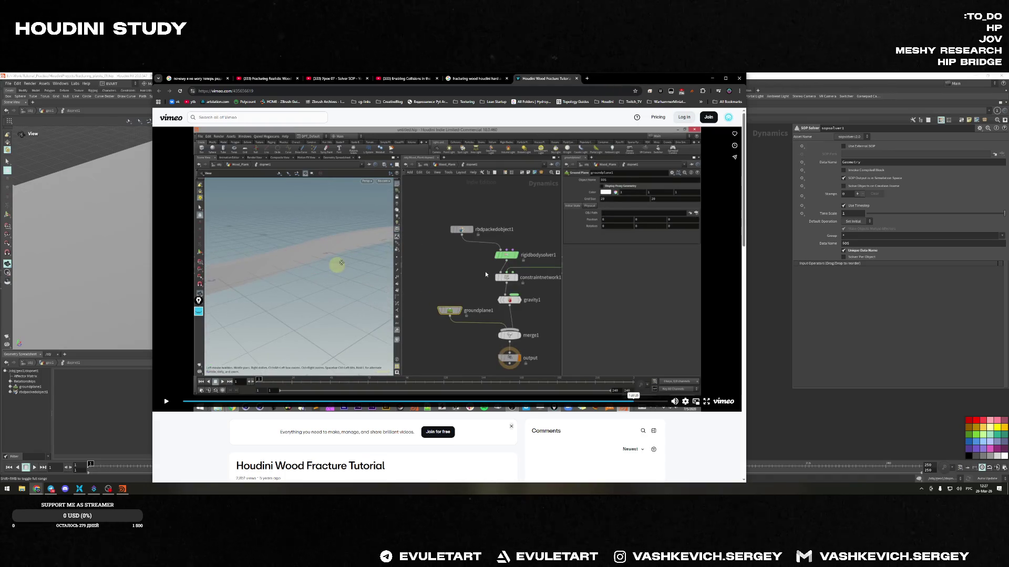
pyautogui.click(706, 401)
pyautogui.click(638, 270)
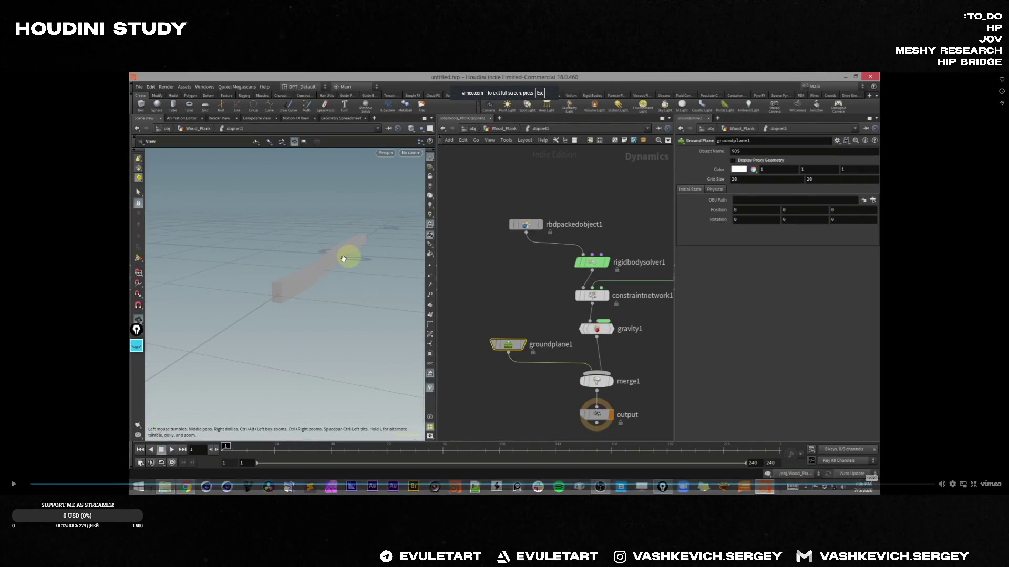
# Scrub the fullscreen tutorial around the plank falling and breaking, then leave fullscreen.
pyautogui.press('Right')
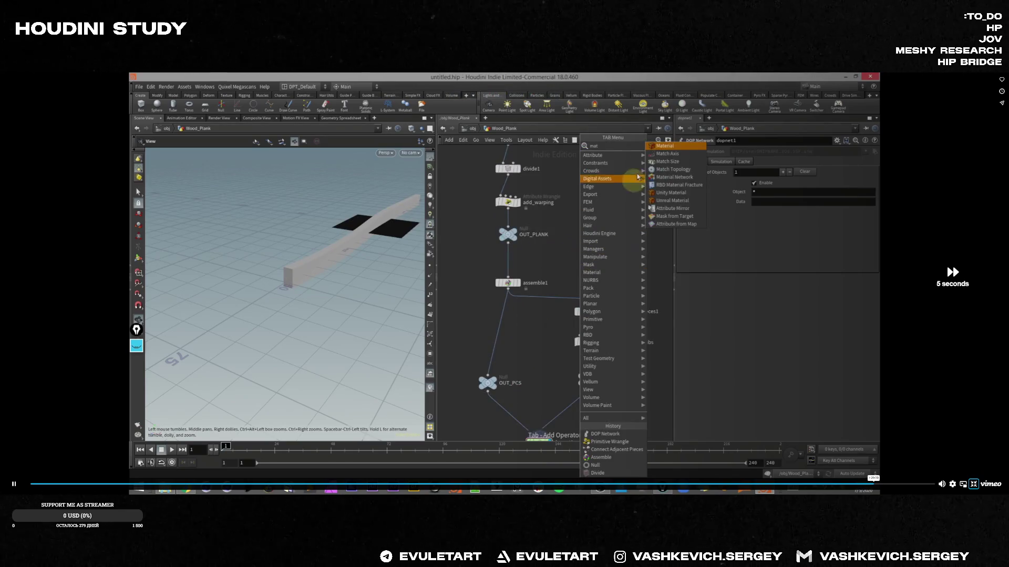
pyautogui.press('Left')
pyautogui.press('Right')
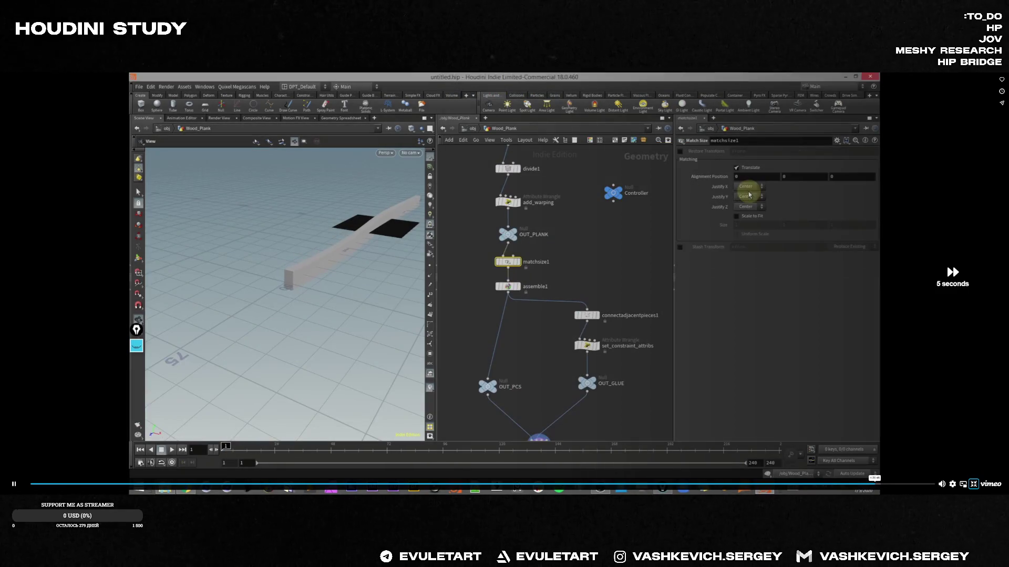
pyautogui.press('Left')
pyautogui.press('Right')
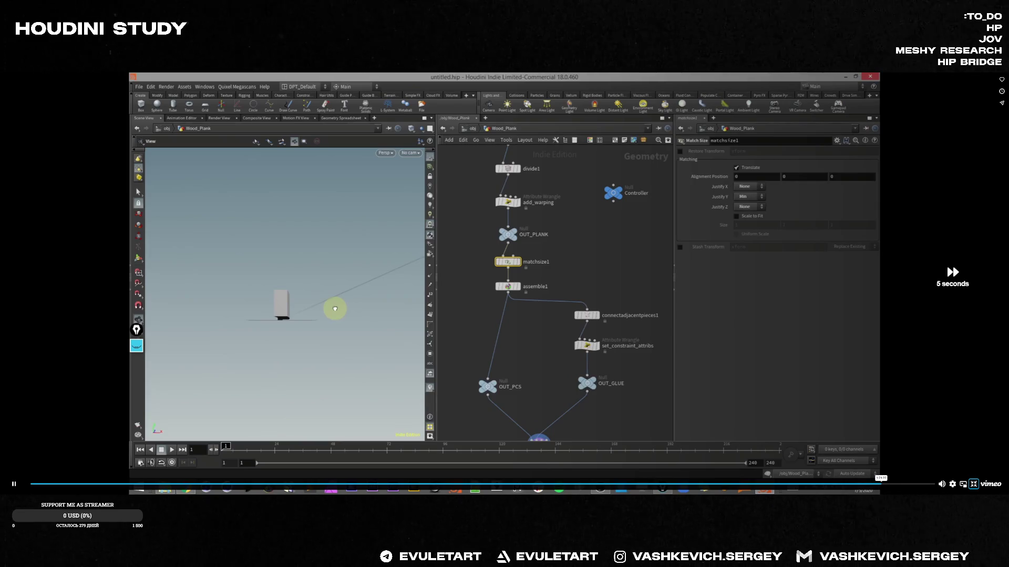
pyautogui.press('Left')
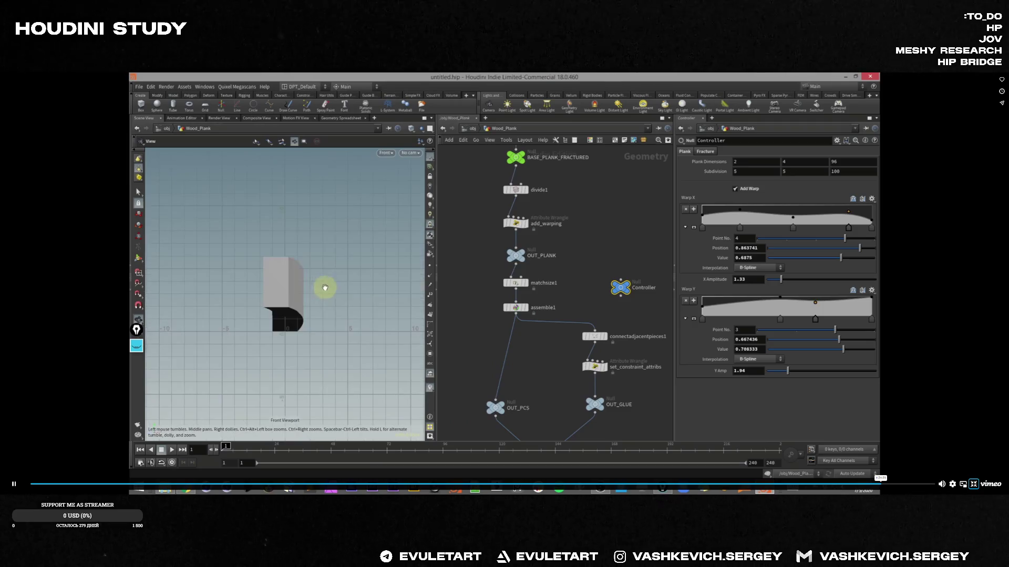
pyautogui.press('Escape')
pyautogui.press('f')
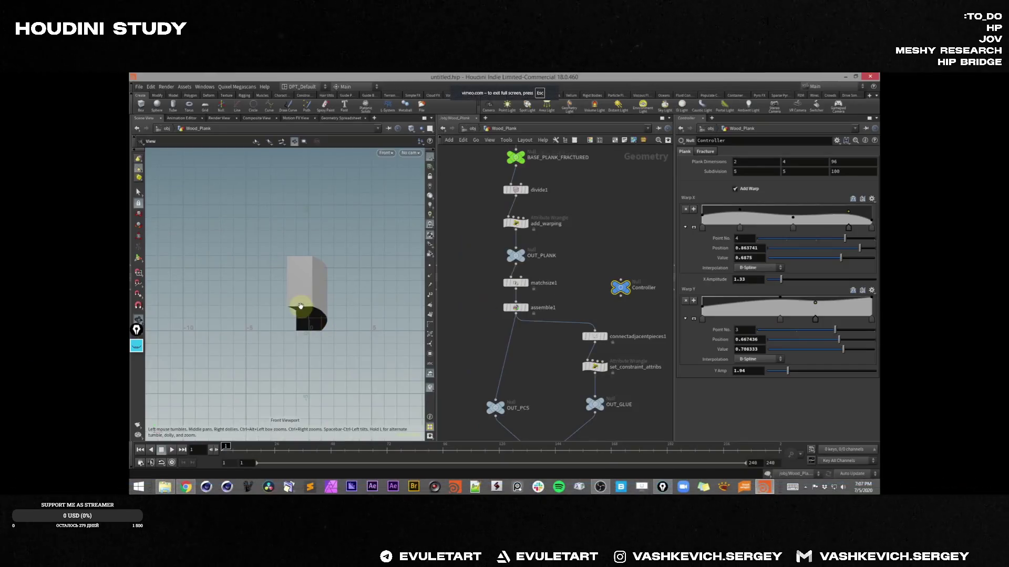
pyautogui.press('Right')
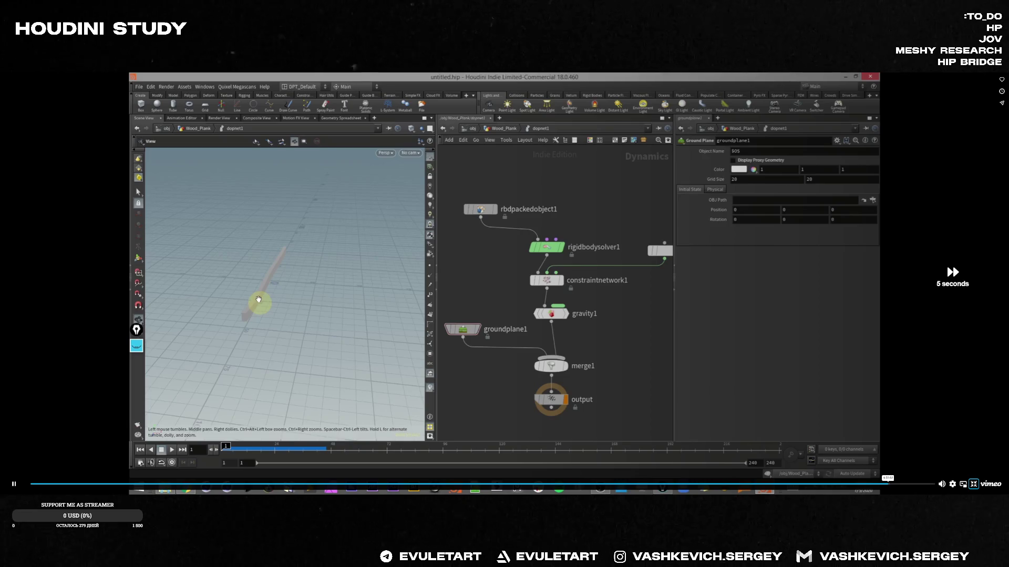
pyautogui.press('Escape')
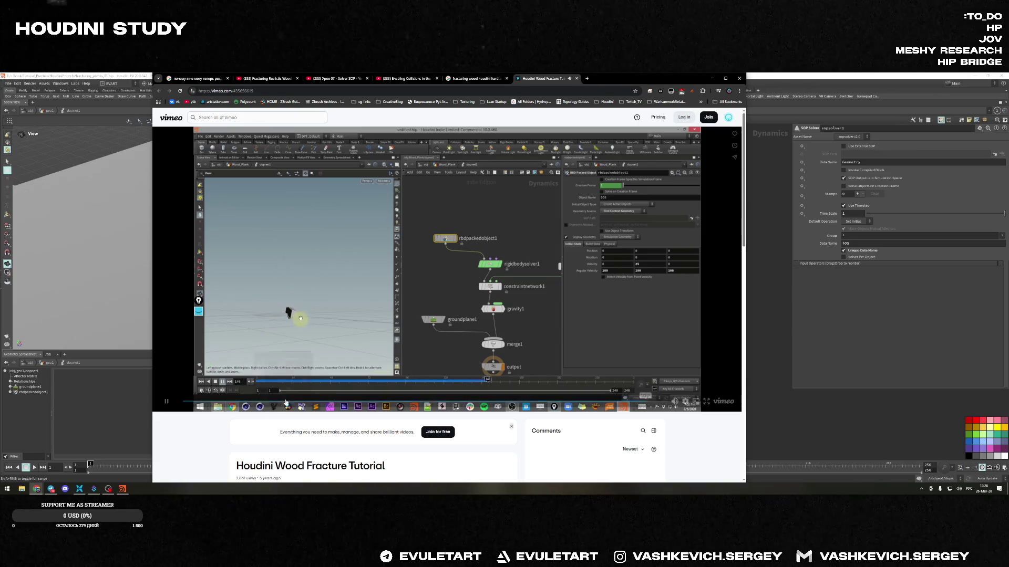
# Bring Houdini forward and select rbdpackedobject1 in the DOP network.
pyautogui.hotkey('alt', 'Tab')
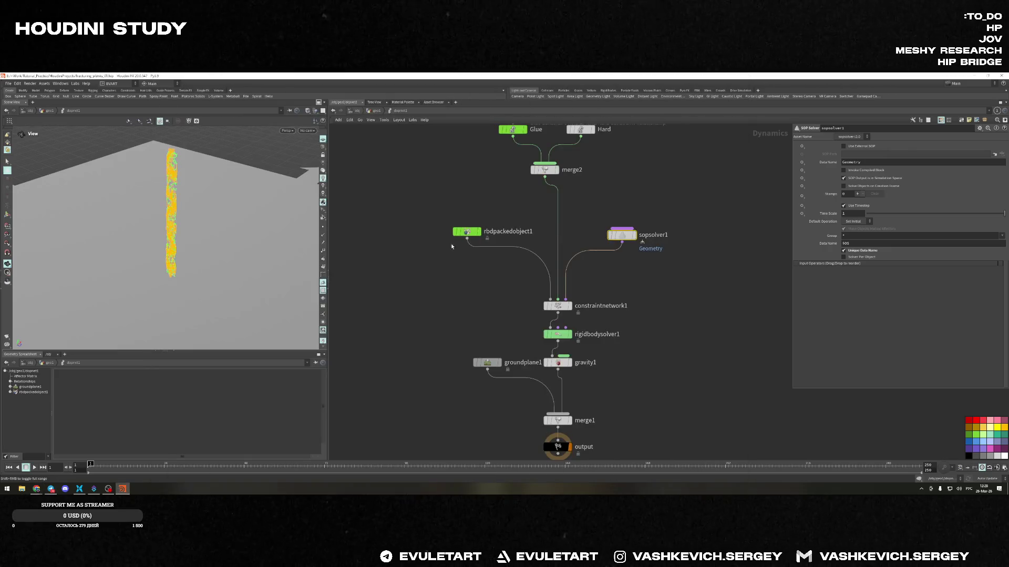
pyautogui.scroll(-2, 452, 246)
pyautogui.click(473, 249)
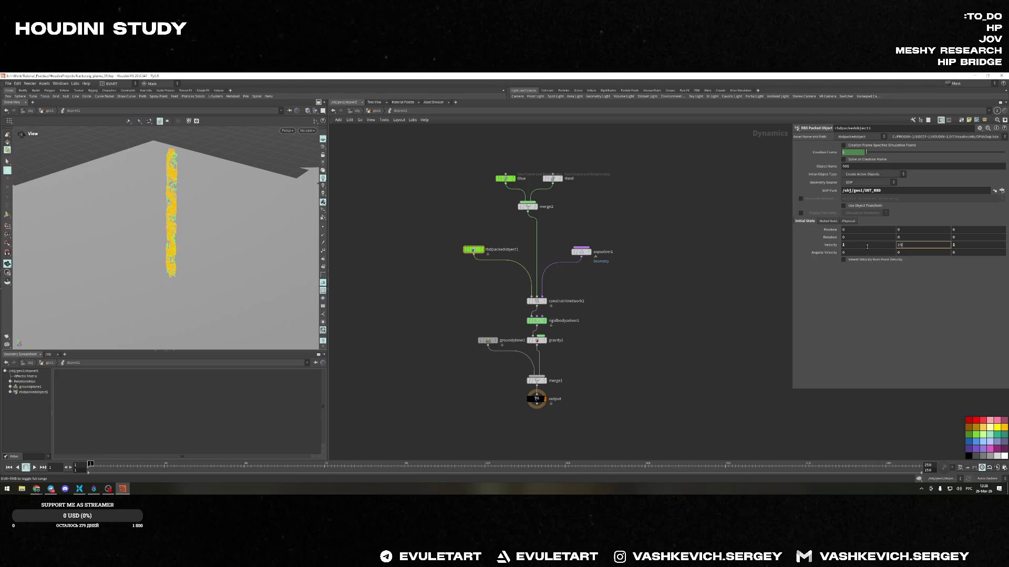
# Give the RBD packed object velocity 0, 25, 0 and angular velocity 50, 50, 50, then select the output node.
pyautogui.press('Tab')
pyautogui.write('0')
pyautogui.press('Return')
pyautogui.press('Tab')
pyautogui.write('50')
pyautogui.press('Tab')
pyautogui.write('50')
pyautogui.click(538, 399)
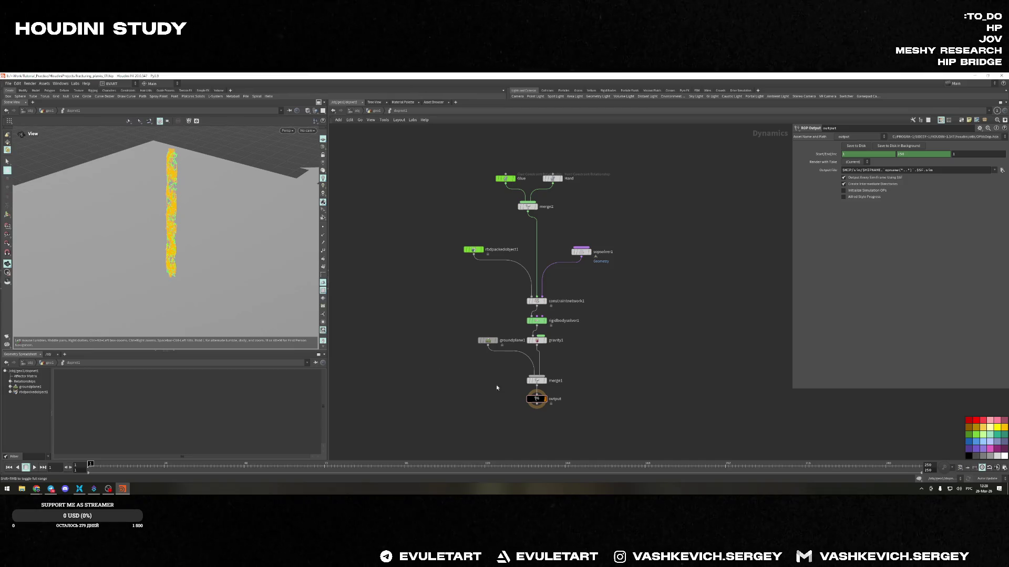
pyautogui.moveTo(496, 387); pyautogui.dragTo(487, 338, button='middle')
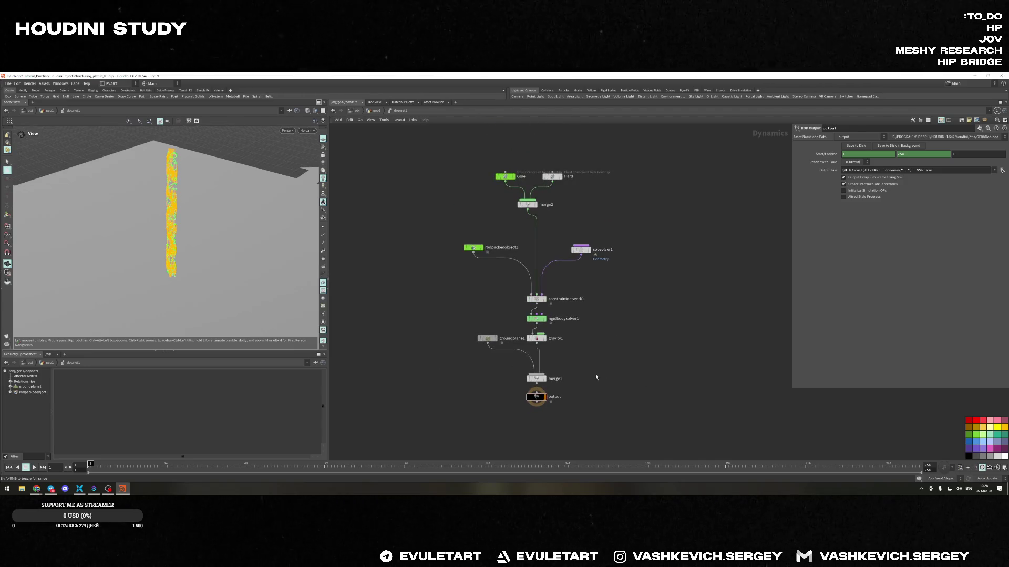
# Preview the simulation from the geometry level, watching the plank from above the ground plane.
pyautogui.press('u')
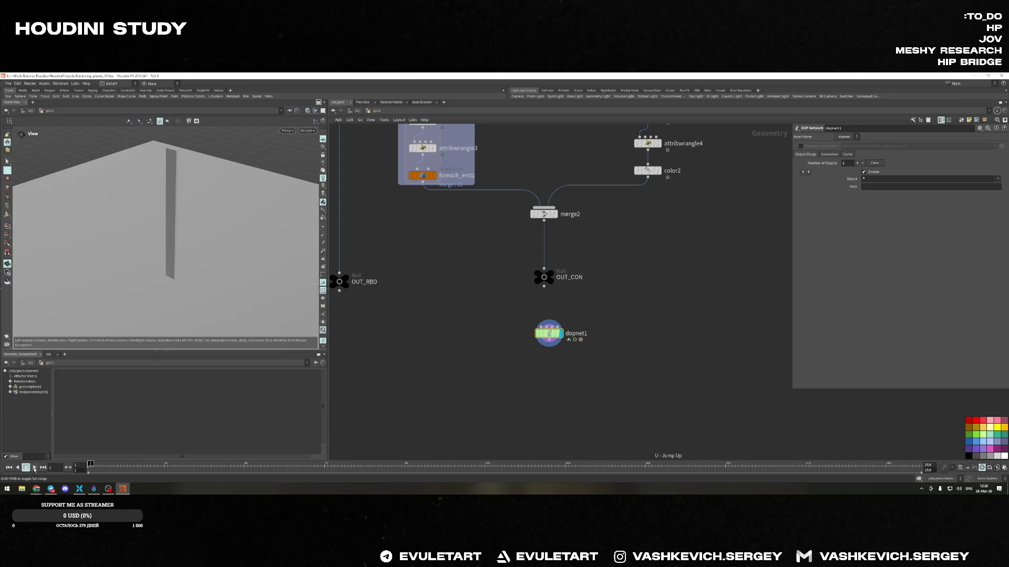
pyautogui.click(34, 467)
pyautogui.moveTo(192, 296); pyautogui.dragTo(225, 241)
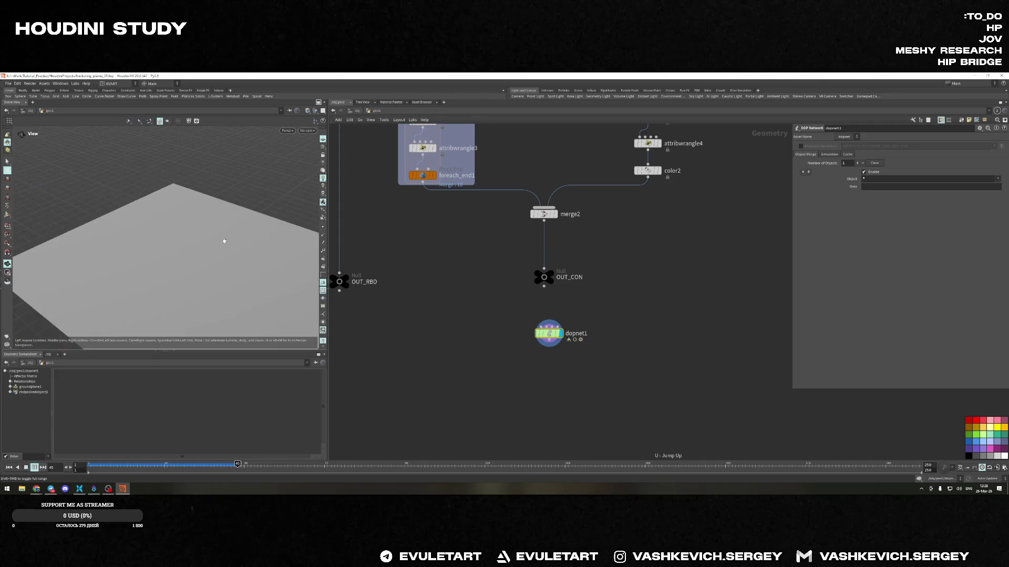
pyautogui.scroll(-3, 224, 241)
pyautogui.scroll(-2, 226, 241)
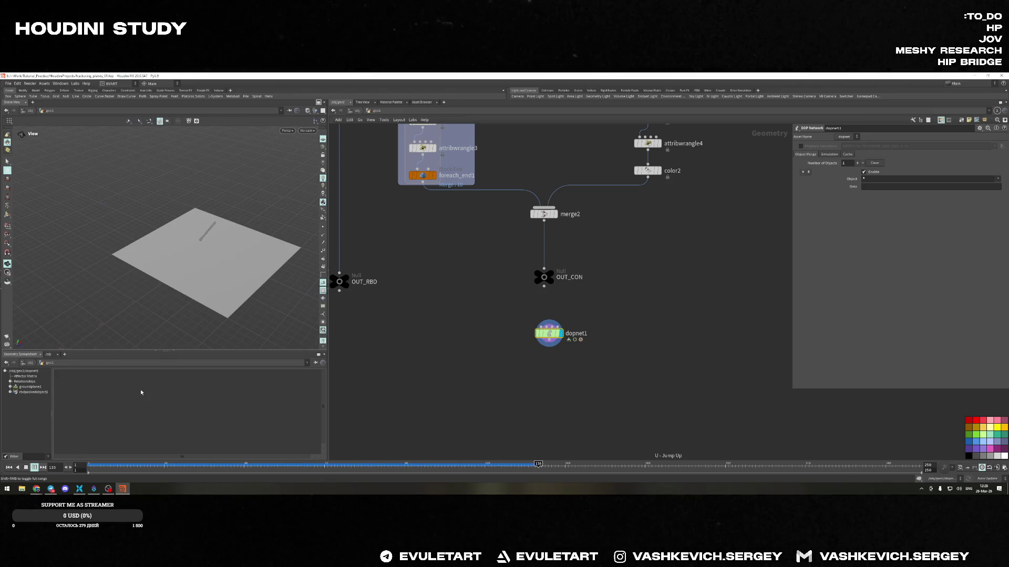
pyautogui.click(28, 468)
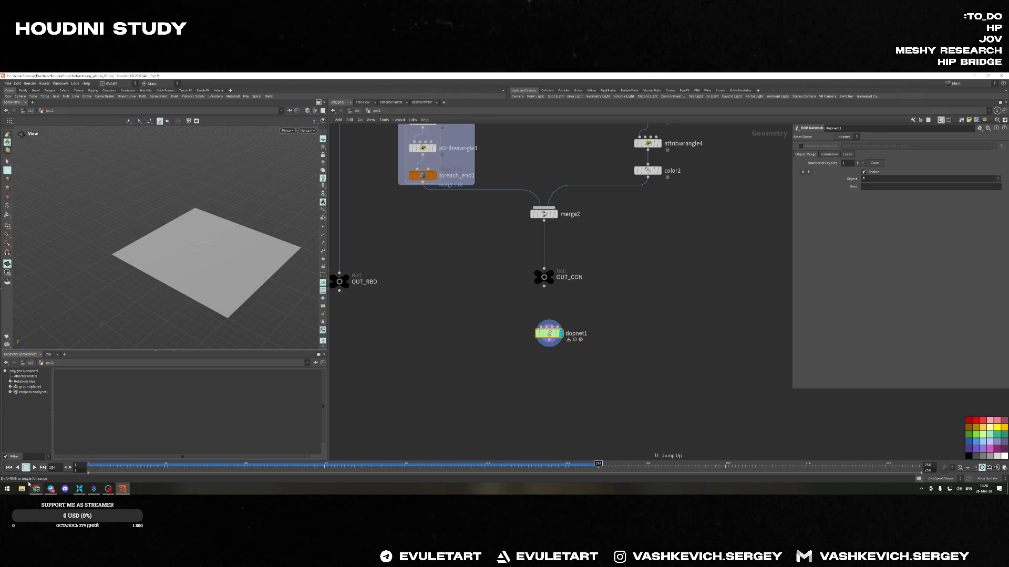
pyautogui.scroll(3, 244, 245)
pyautogui.scroll(-2, 240, 257)
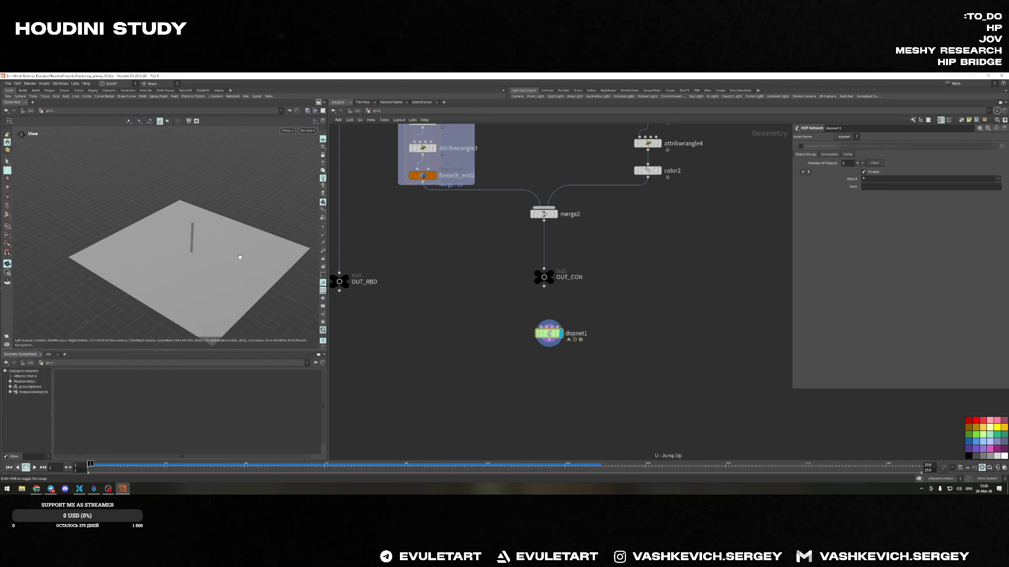
pyautogui.click(34, 467)
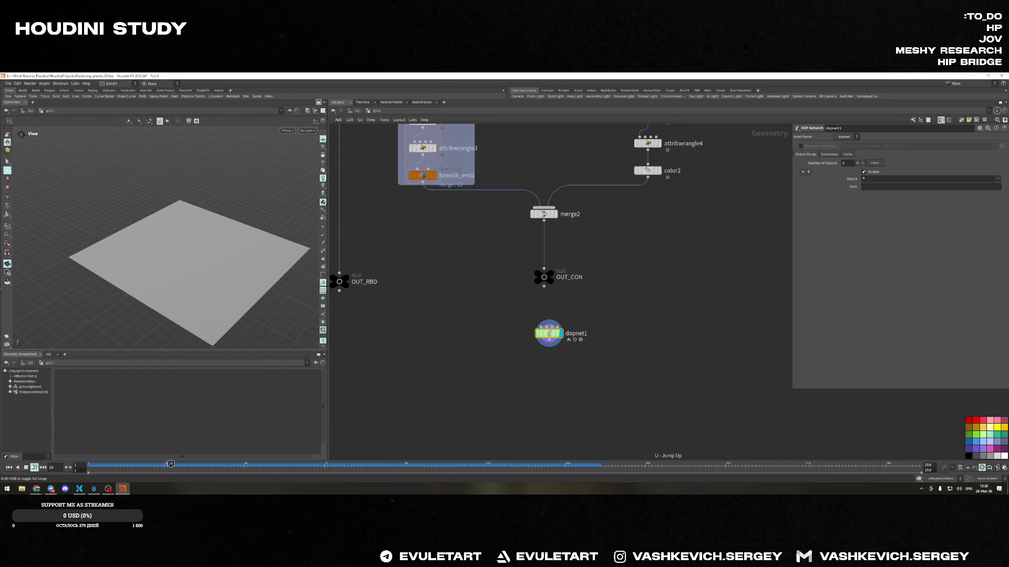
pyautogui.click(11, 468)
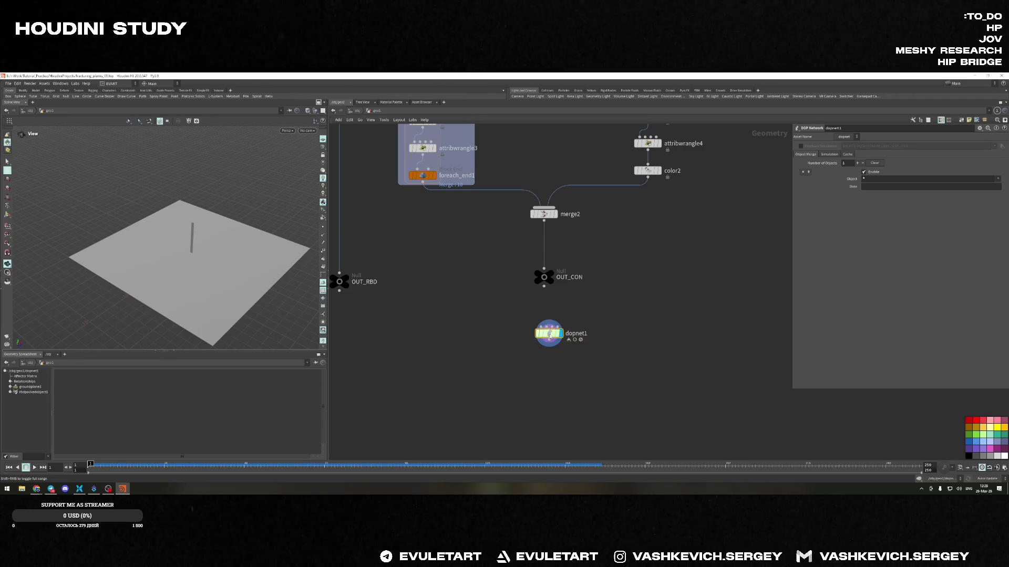
# Inside dopnet1, lower the packed object's upward velocity to 7 and return to the geometry level.
pyautogui.doubleClick(550, 335)
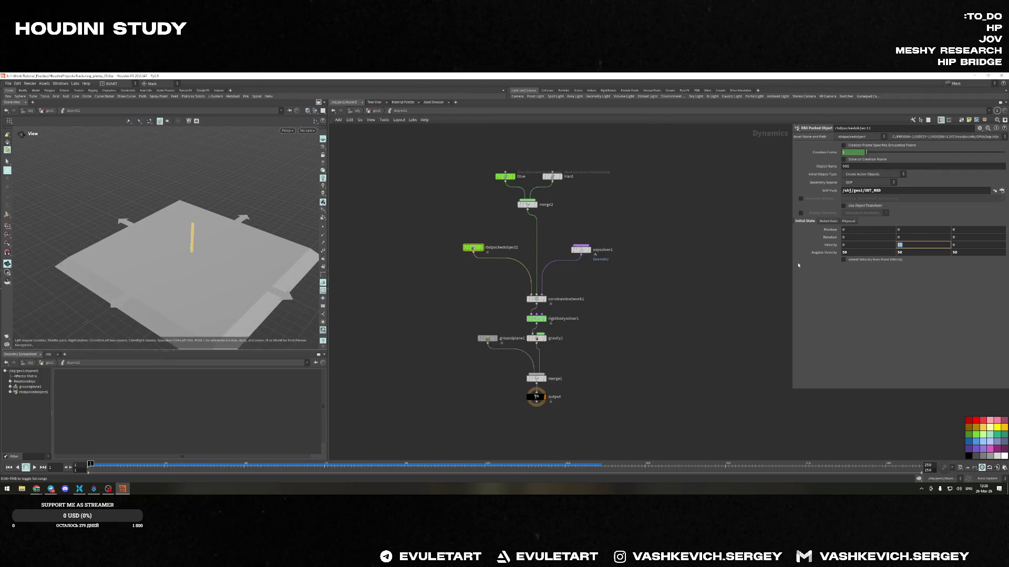
pyautogui.write('7')
pyautogui.press('Return')
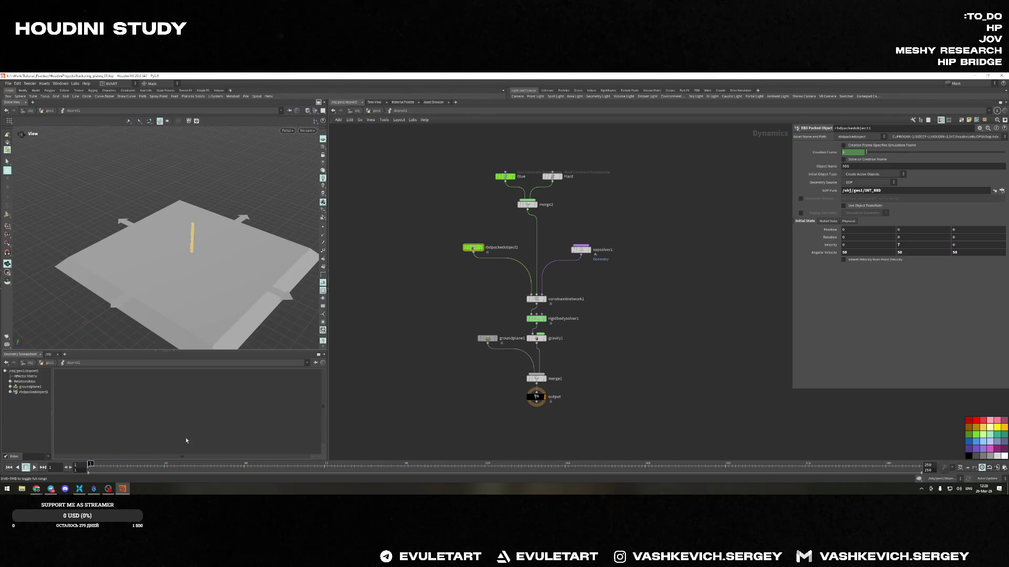
pyautogui.press('u')
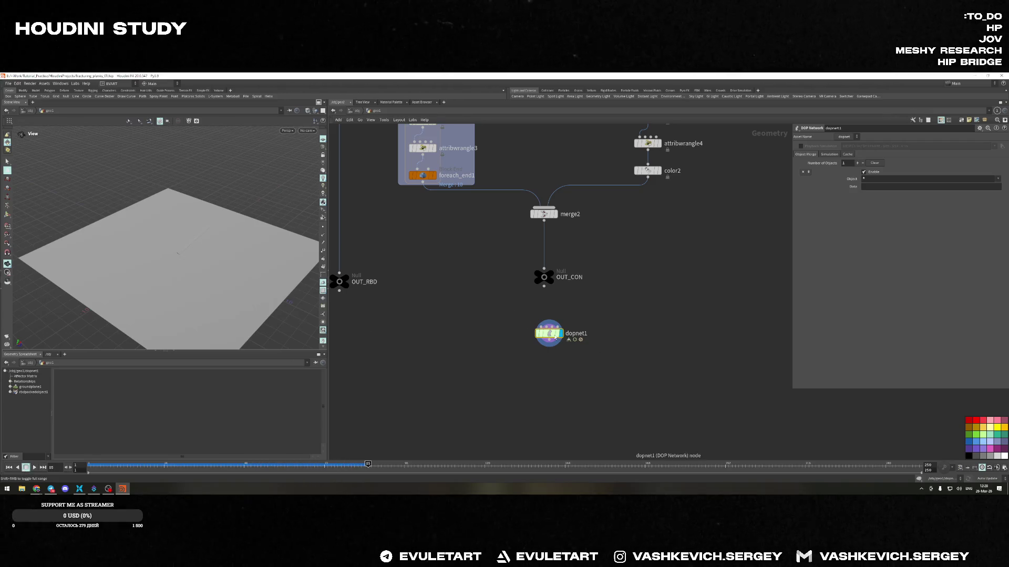
# Inside dopnet1, set the angular velocity to 100, 500, 100 and rewind to the first frame.
pyautogui.doubleClick(548, 334)
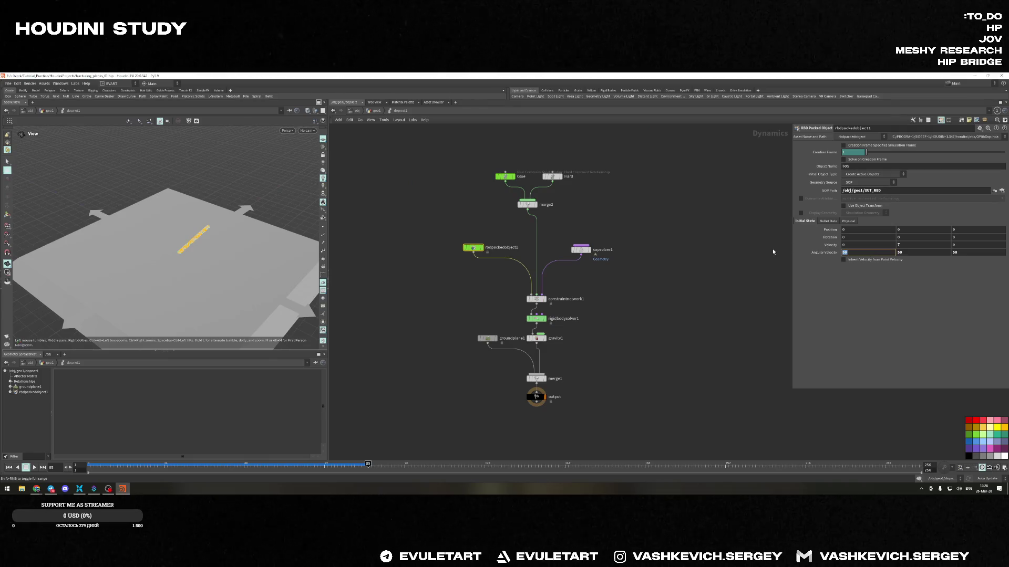
pyautogui.write('100')
pyautogui.press('Tab')
pyautogui.write('500')
pyautogui.press('Tab')
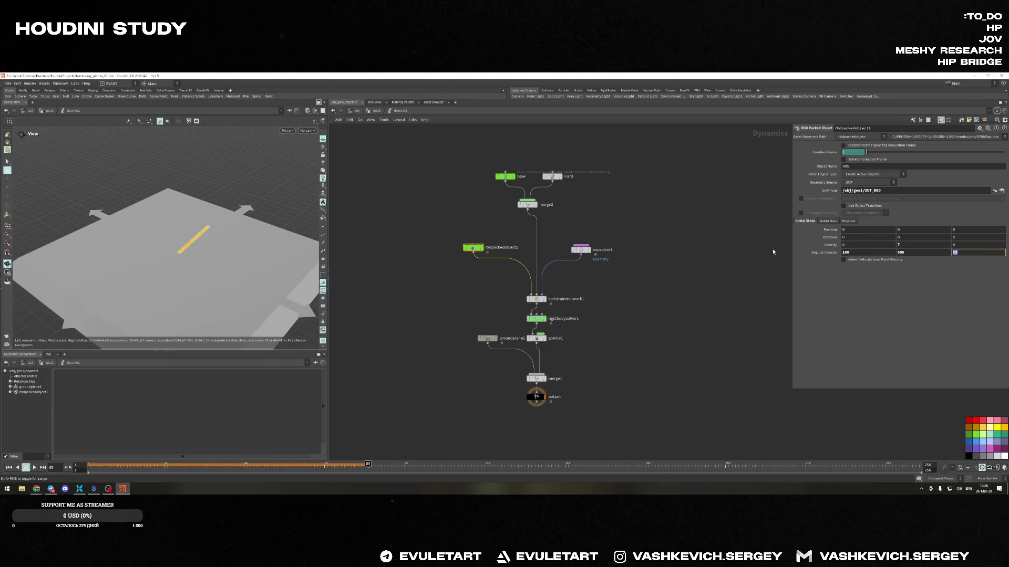
pyautogui.press('Return')
pyautogui.click(26, 468)
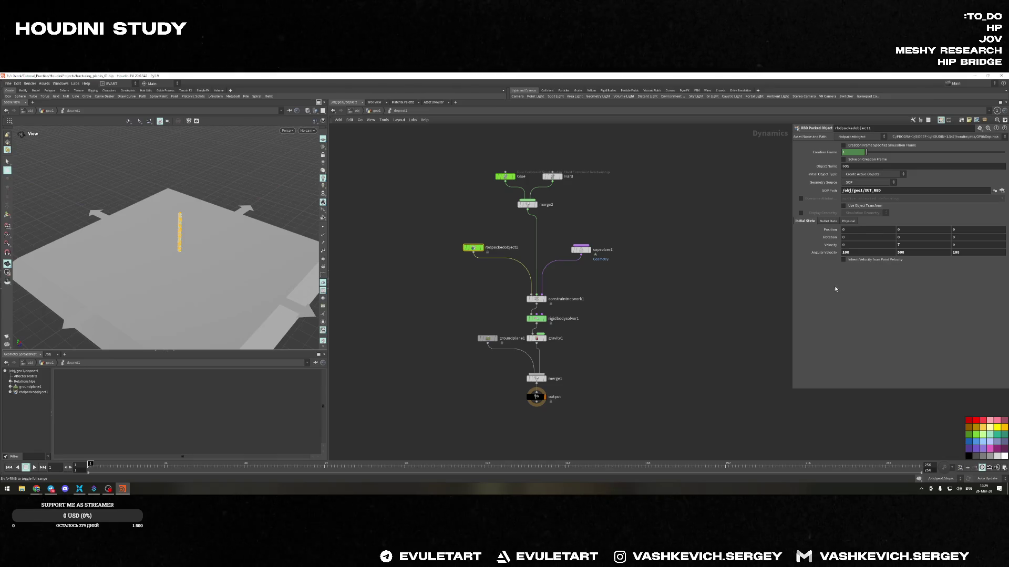
# Inspect groundplane1 and other DOP nodes, then replay the simulation from the geometry level while orbiting the plank.
pyautogui.click(485, 339)
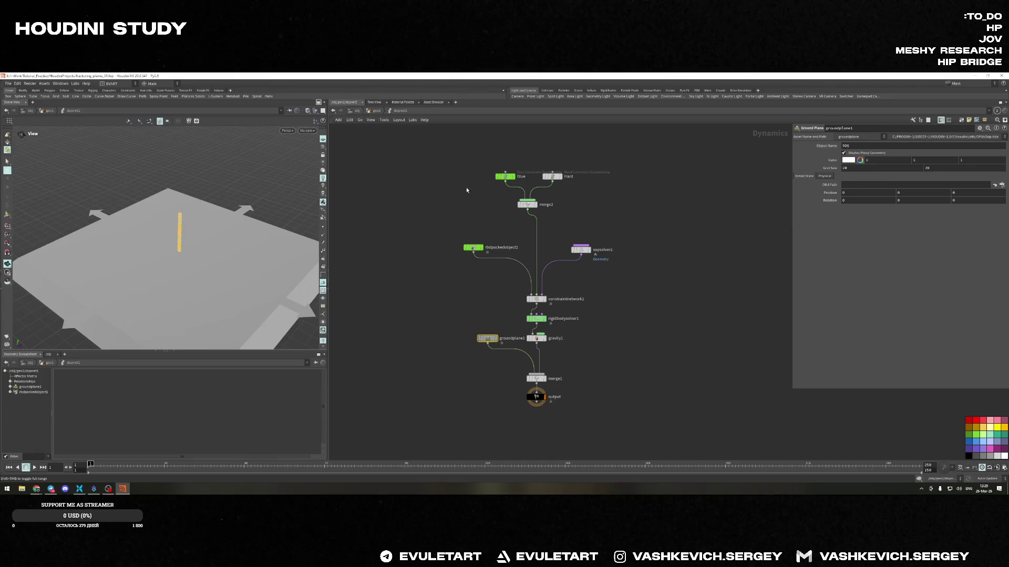
pyautogui.moveTo(468, 189); pyautogui.dragTo(475, 165, button='middle')
pyautogui.click(446, 192)
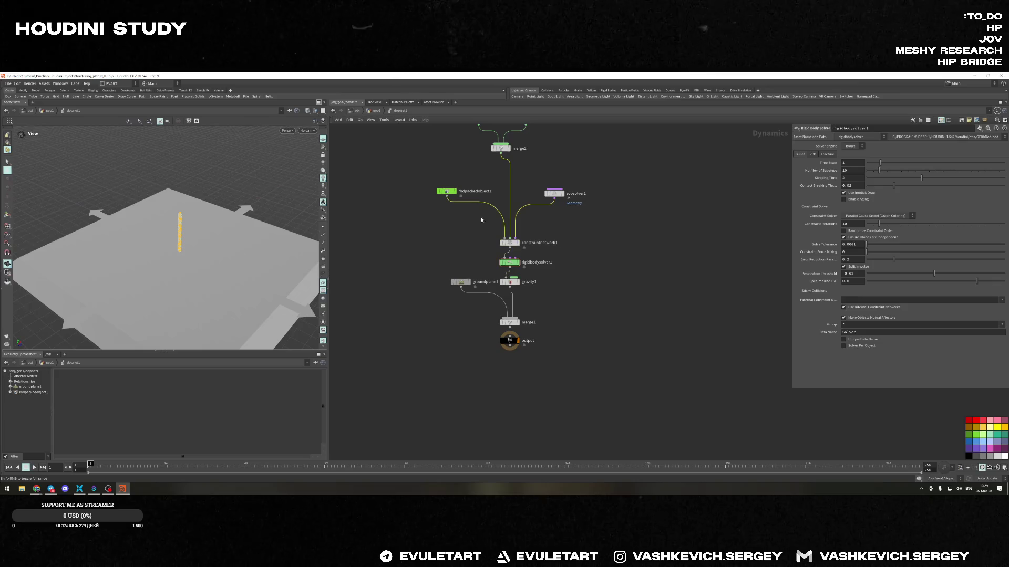
pyautogui.click(509, 341)
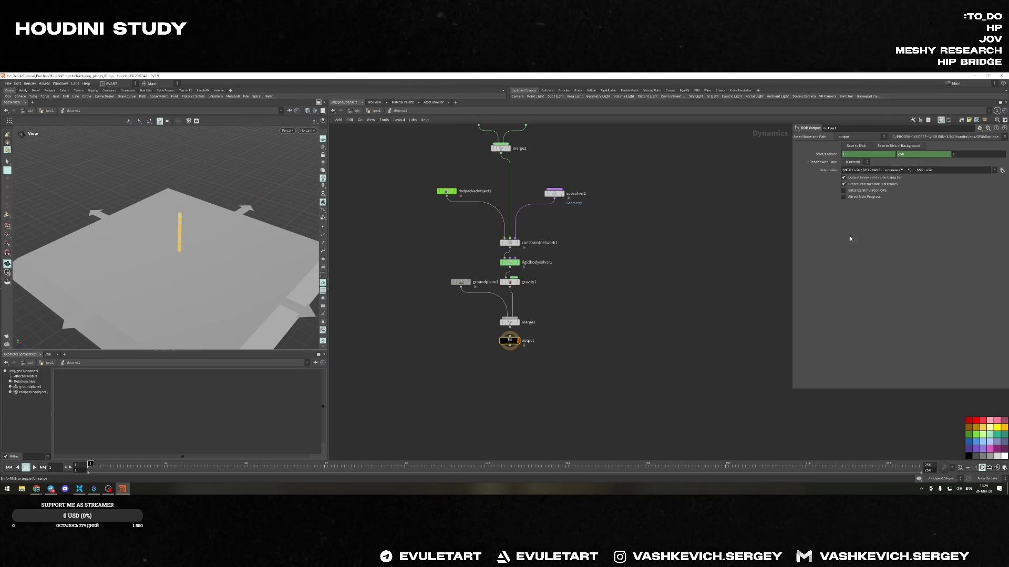
pyautogui.press('u')
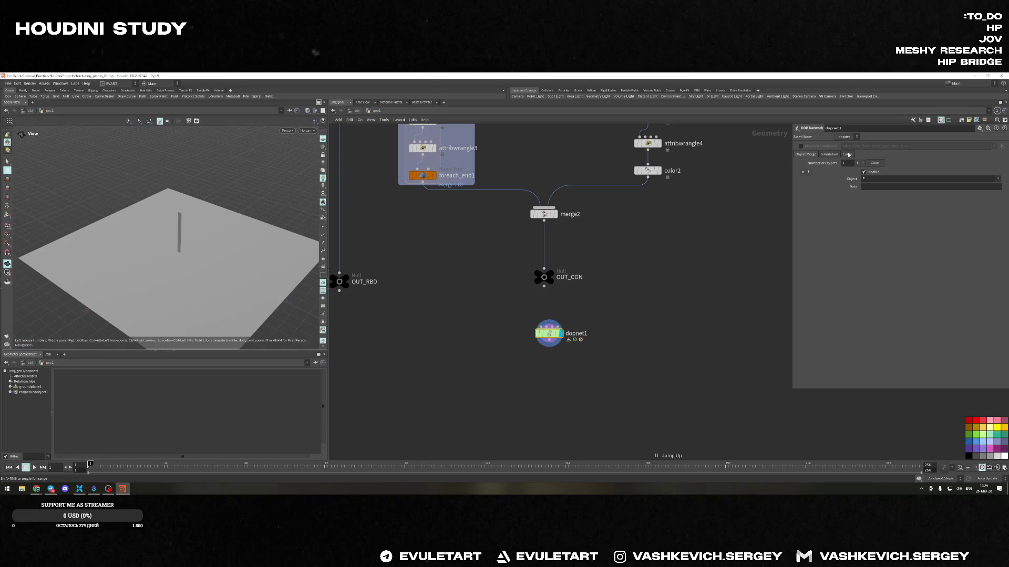
pyautogui.click(34, 468)
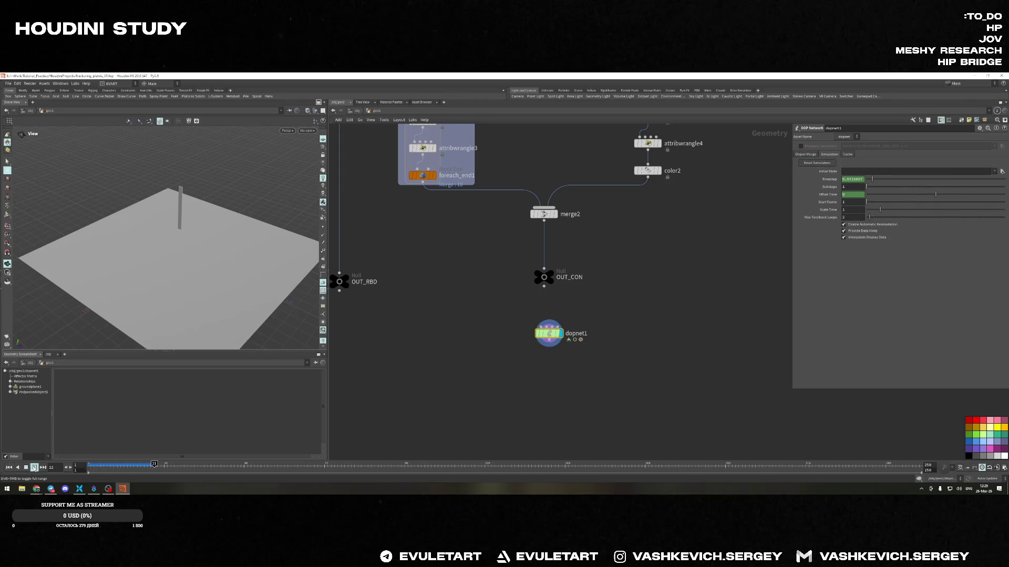
pyautogui.scroll(5, 181, 266)
pyautogui.scroll(5, 186, 203)
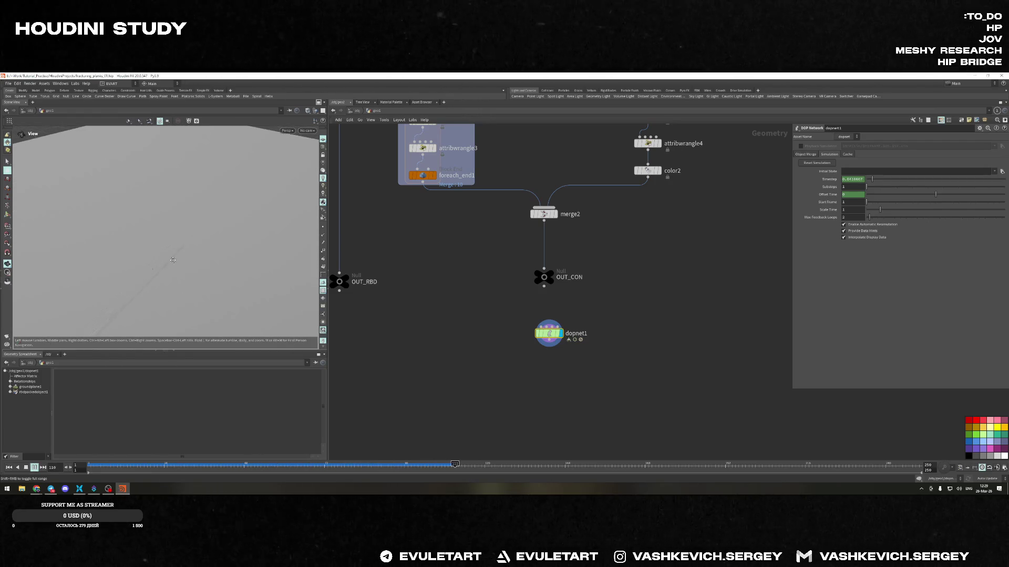
pyautogui.moveTo(218, 220); pyautogui.dragTo(217, 213)
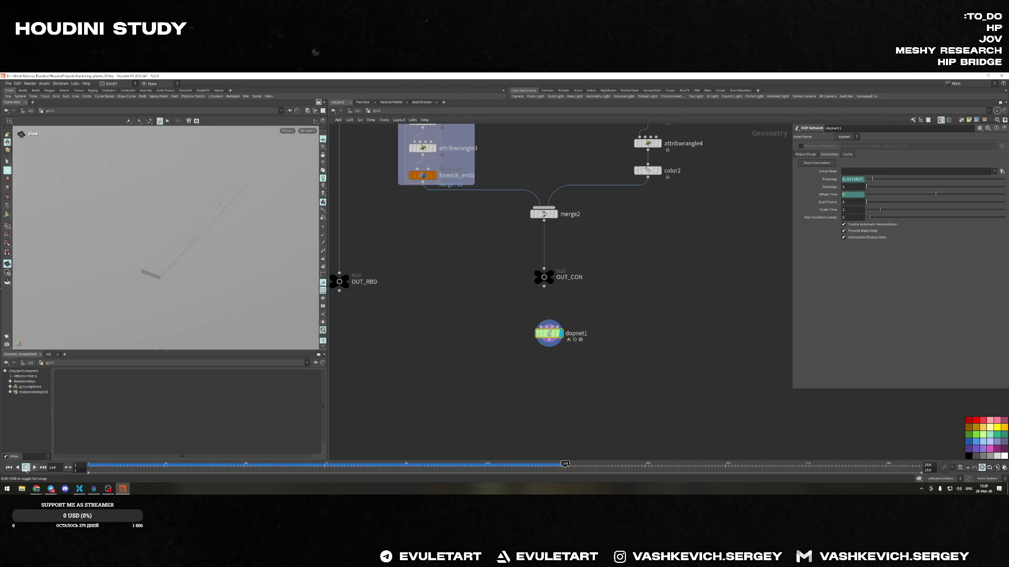
pyautogui.moveTo(208, 255)
pyautogui.mouseDown()
pyautogui.moveTo(176, 247)
pyautogui.moveTo(255, 216)
pyautogui.mouseUp()
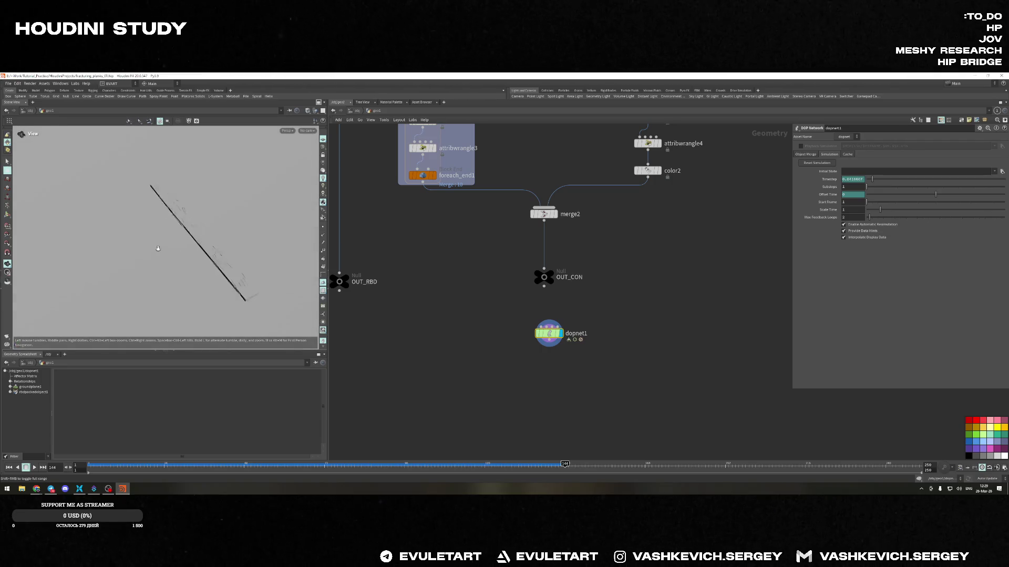
pyautogui.press('d')
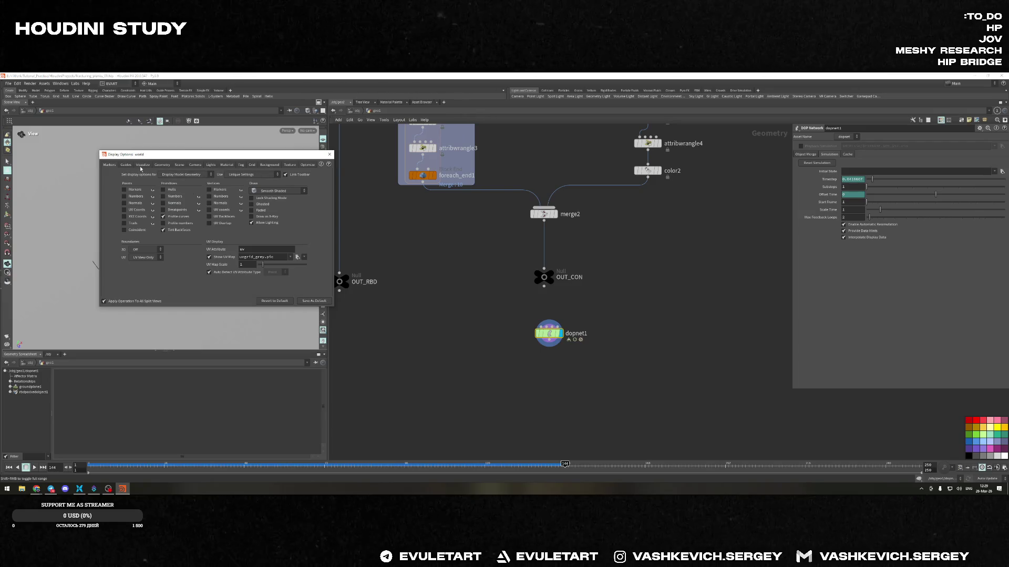
# Set the viewport background colour scheme to Dark in Display Options.
pyautogui.click(131, 164)
pyautogui.click(267, 166)
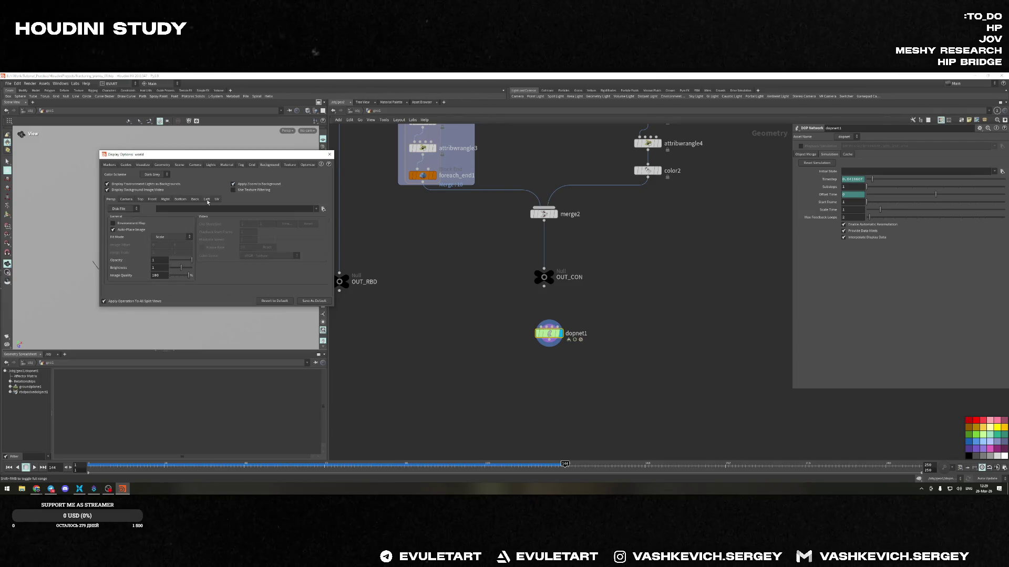
pyautogui.click(152, 174)
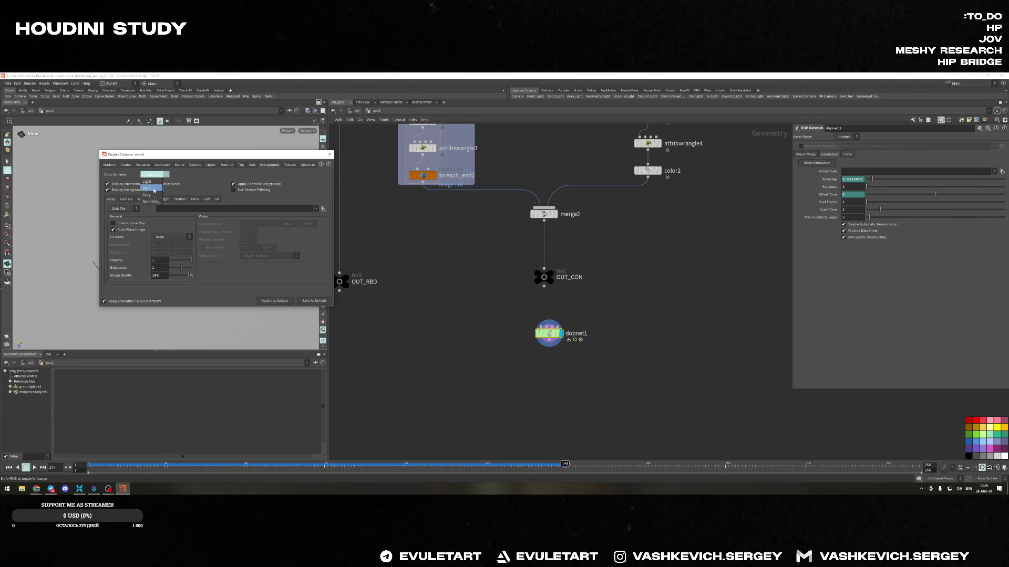
pyautogui.click(154, 189)
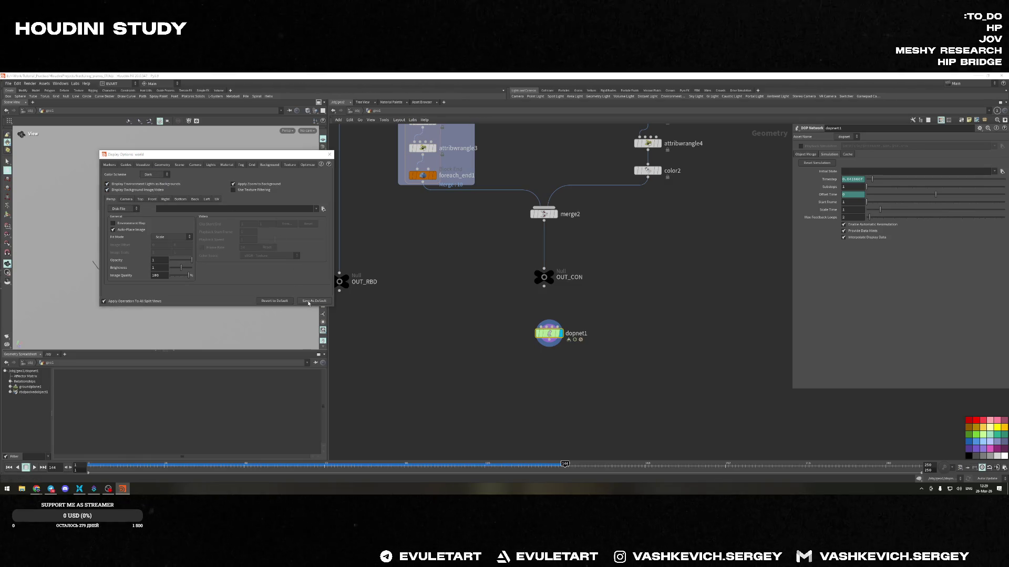
pyautogui.click(330, 156)
pyautogui.moveTo(243, 241)
pyautogui.mouseDown()
pyautogui.moveTo(278, 252)
pyautogui.moveTo(218, 273)
pyautogui.moveTo(173, 276)
pyautogui.moveTo(294, 286)
pyautogui.moveTo(263, 259)
pyautogui.moveTo(206, 292)
pyautogui.moveTo(104, 270)
pyautogui.moveTo(203, 251)
pyautogui.moveTo(180, 222)
pyautogui.moveTo(222, 237)
pyautogui.moveTo(183, 220)
pyautogui.mouseUp()
pyautogui.scroll(-2, 556, 287)
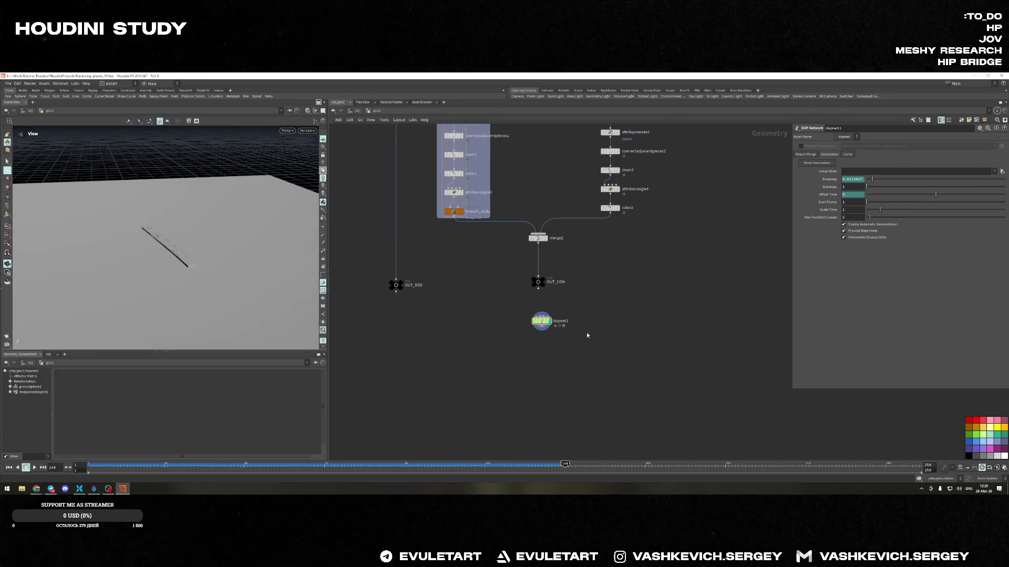
# Test a 1000 angular velocity on the packed object by playing the simulation and rewinding.
pyautogui.doubleClick(542, 321)
pyautogui.click(446, 191)
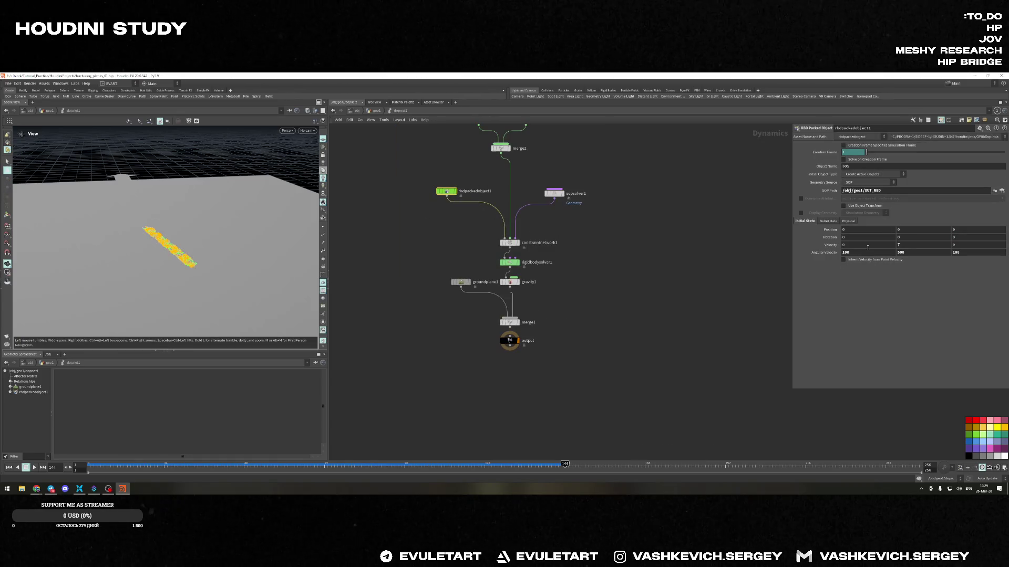
pyautogui.write('00')
pyautogui.press('Tab')
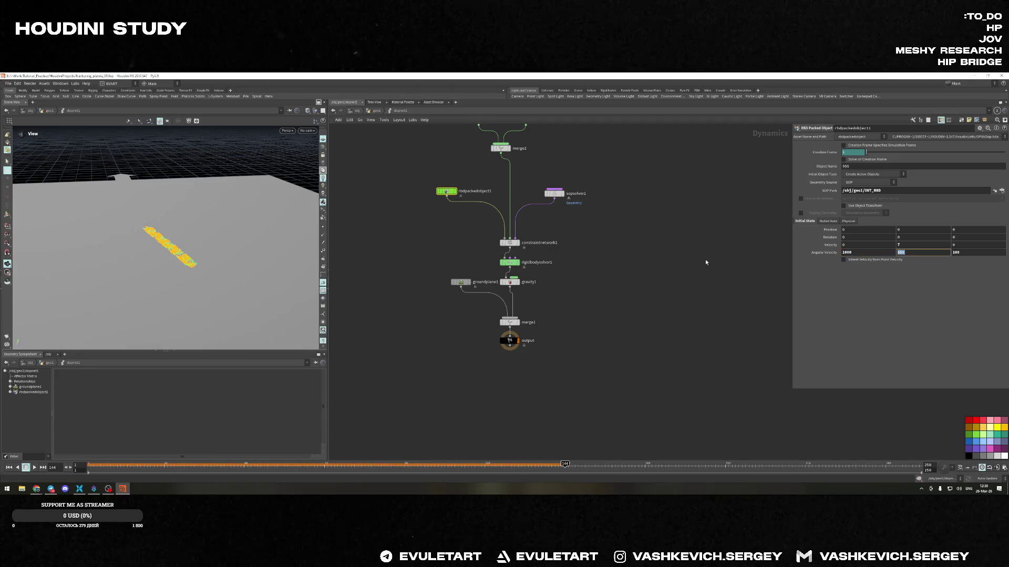
pyautogui.press('Tab')
pyautogui.click(9, 467)
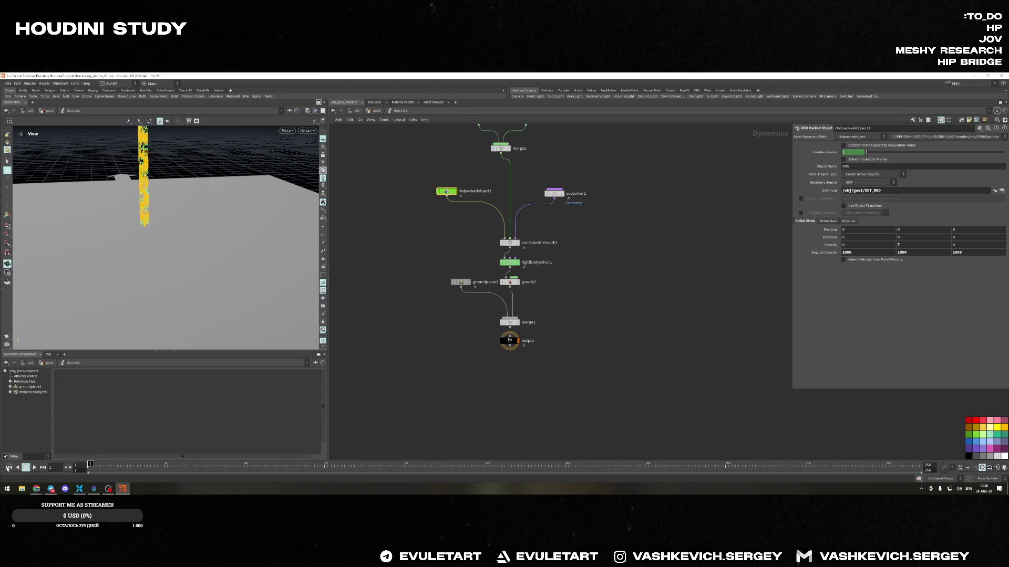
pyautogui.click(33, 467)
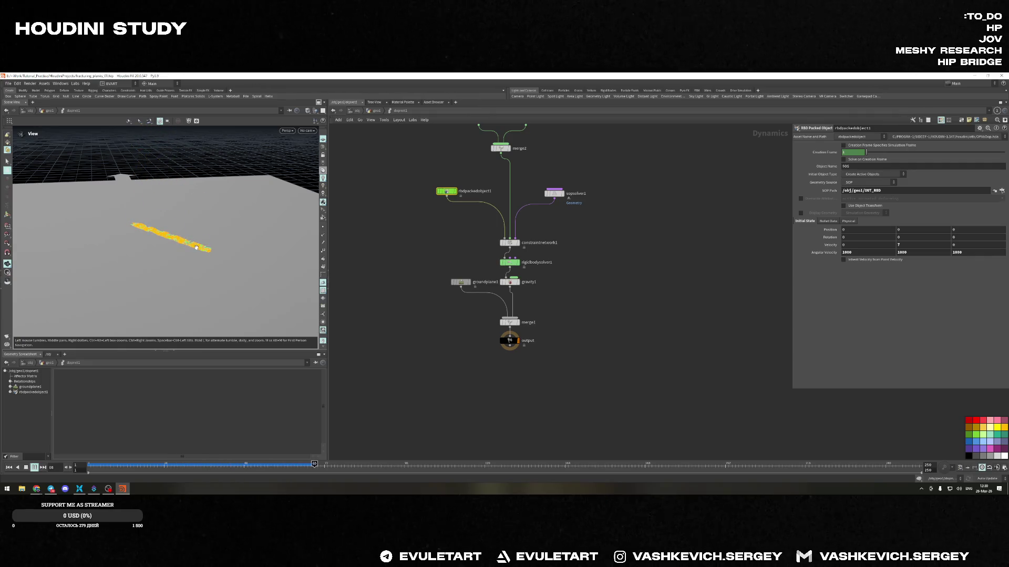
pyautogui.click(8, 468)
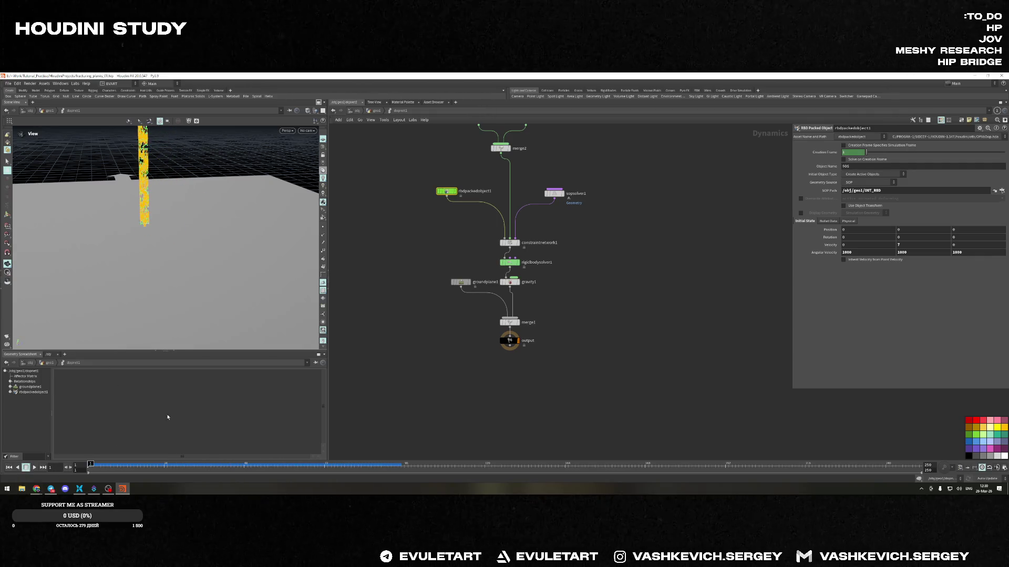
# Reset the angular velocity to 0, 0, 0 and return to the geometry level.
pyautogui.click(871, 253)
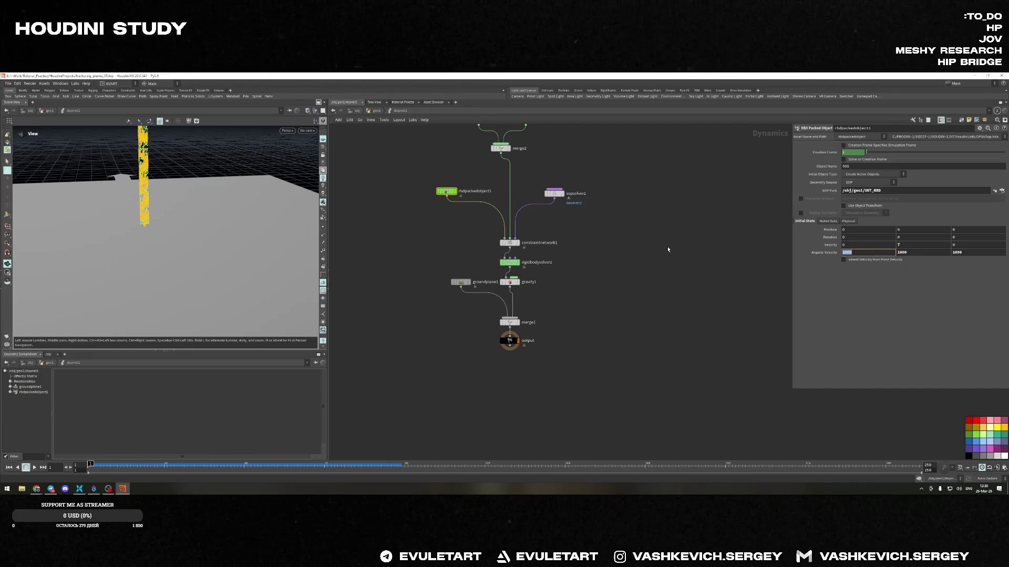
pyautogui.write('0')
pyautogui.press('Tab')
pyautogui.write('0')
pyautogui.press('Tab')
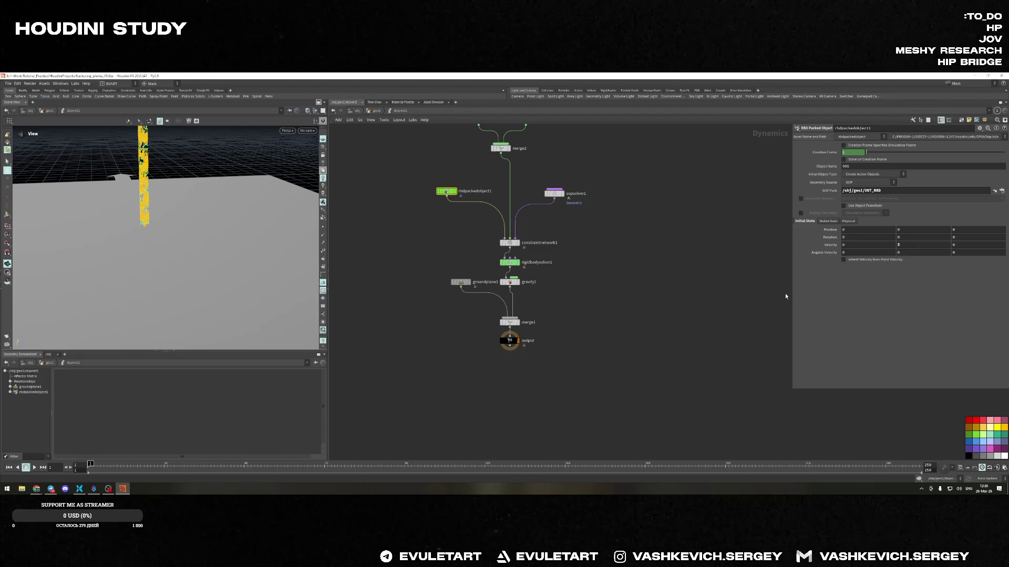
pyautogui.moveTo(168, 206)
pyautogui.mouseDown()
pyautogui.moveTo(200, 193)
pyautogui.moveTo(237, 234)
pyautogui.moveTo(232, 184)
pyautogui.mouseUp()
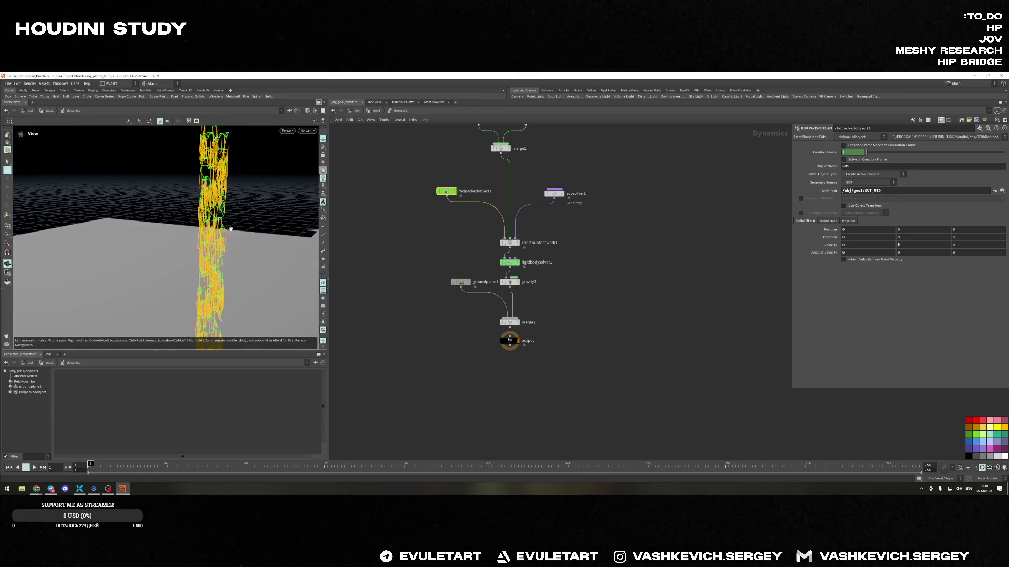
pyautogui.moveTo(211, 131); pyautogui.dragTo(201, 193)
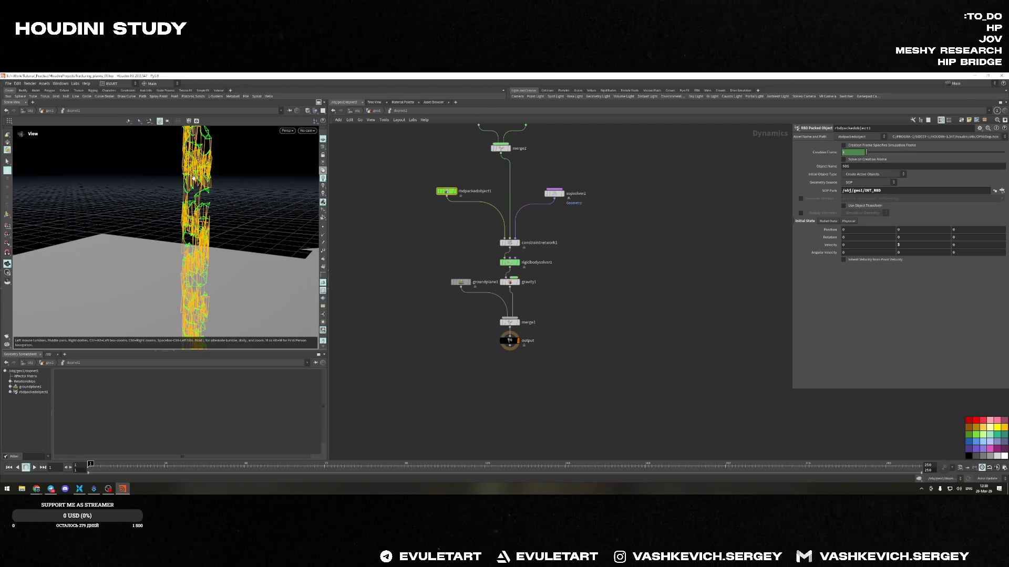
pyautogui.moveTo(202, 255); pyautogui.dragTo(137, 197)
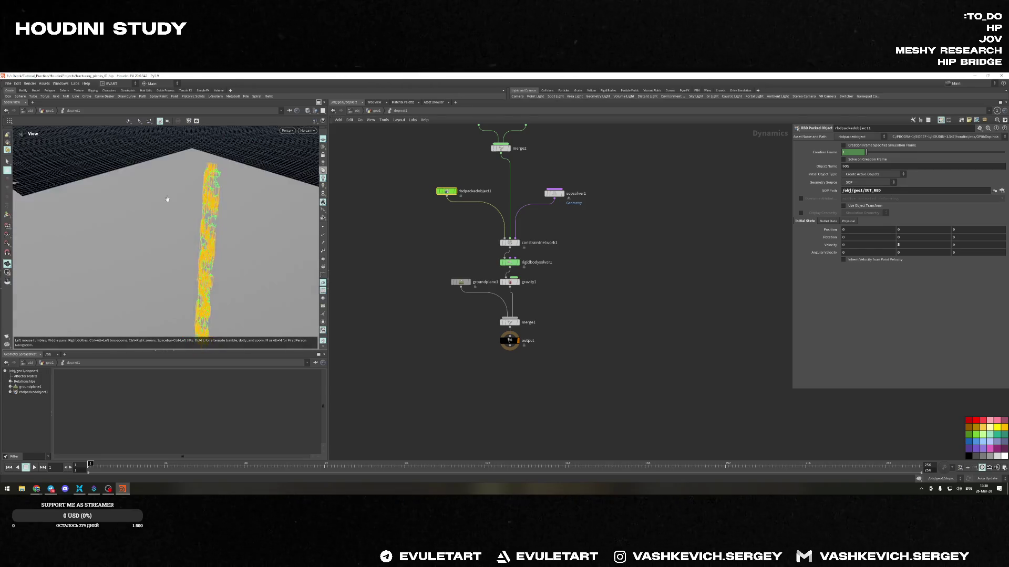
pyautogui.moveTo(137, 197); pyautogui.dragTo(164, 198)
pyautogui.press('u')
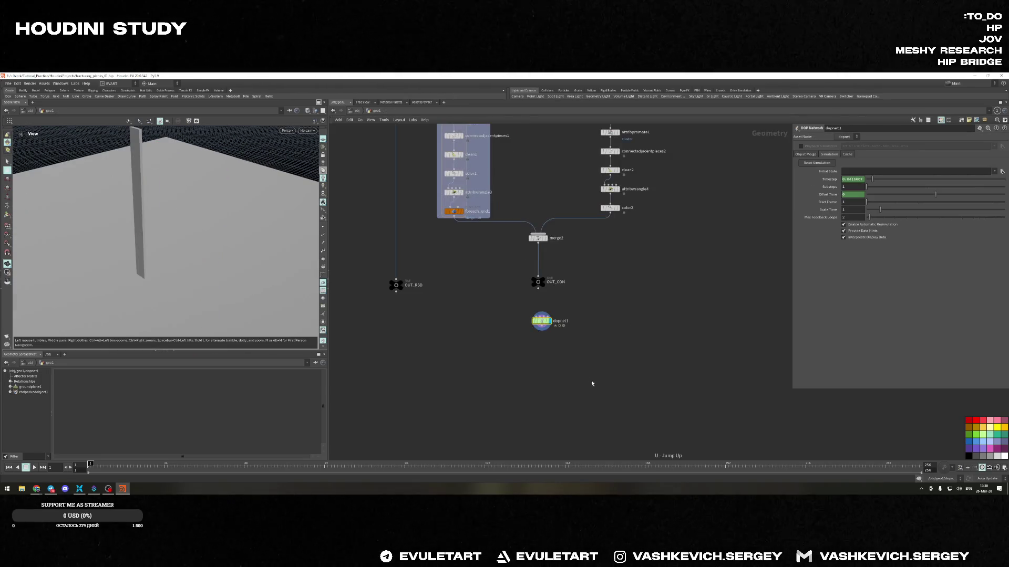
# Save the plank fracture scene file with Ctrl+S.
pyautogui.hotkey('ctrl', 's')
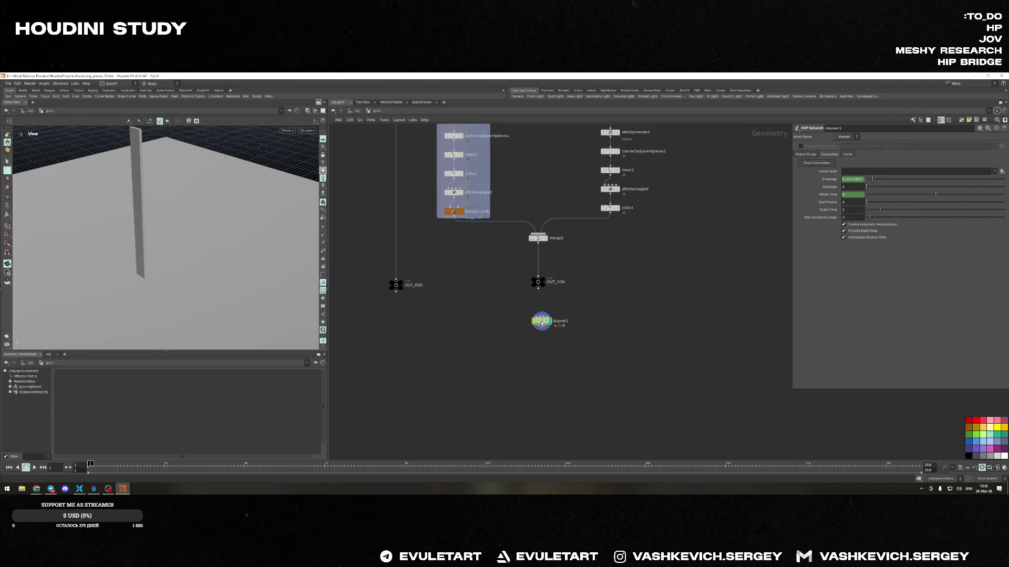
# Dive into dopnet1 and look over its glue, hard, solver, constraint and gravity nodes.
pyautogui.doubleClick(541, 321)
pyautogui.moveTo(572, 197); pyautogui.dragTo(450, 264)
pyautogui.click(549, 308)
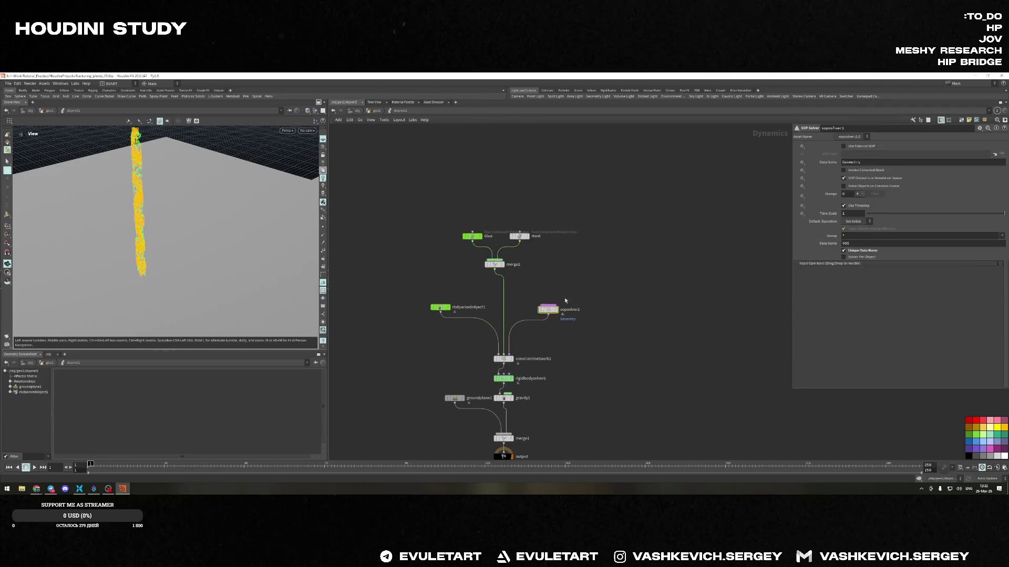
pyautogui.click(566, 206)
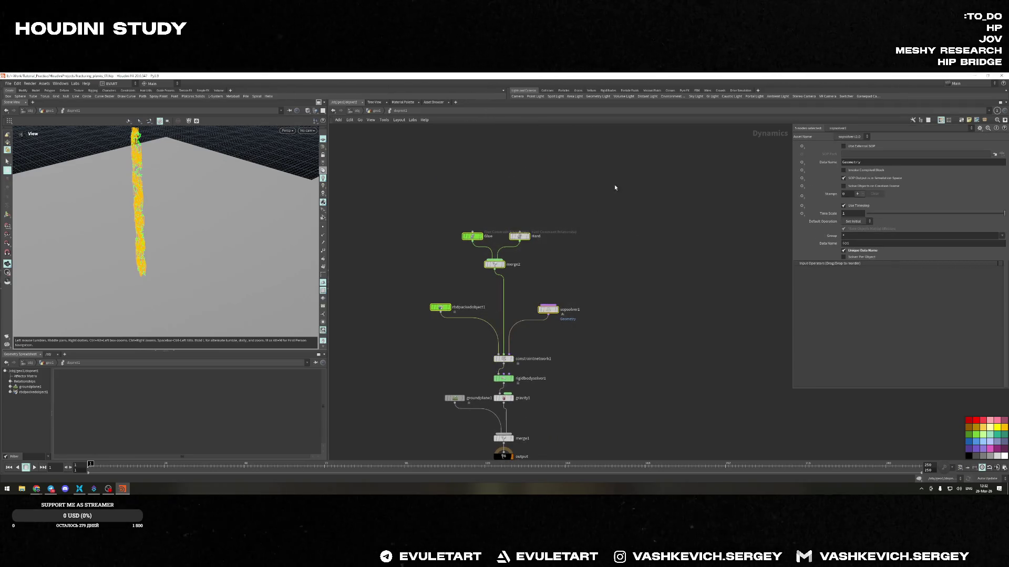
pyautogui.moveTo(621, 147); pyautogui.dragTo(355, 362)
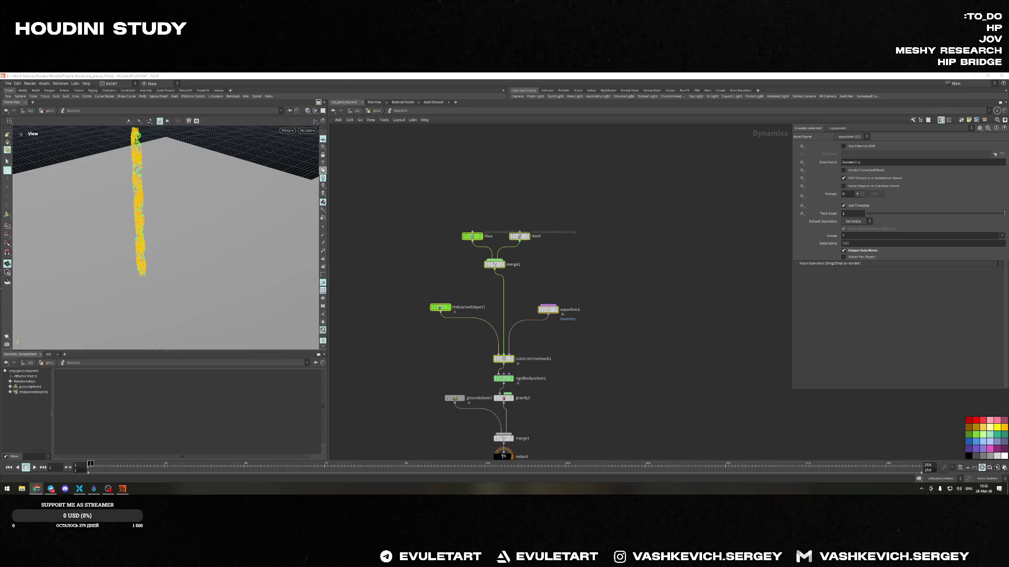
# Inspect the Hard constraint node, then leave only sopsolver1 selected.
pyautogui.click(595, 232)
pyautogui.scroll(-3, 595, 231)
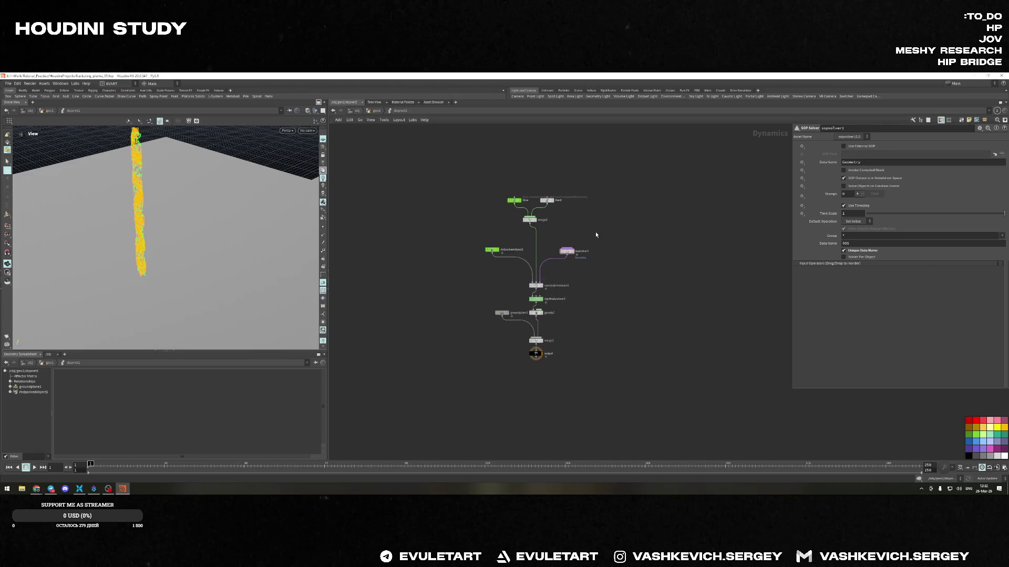
pyautogui.click(554, 197)
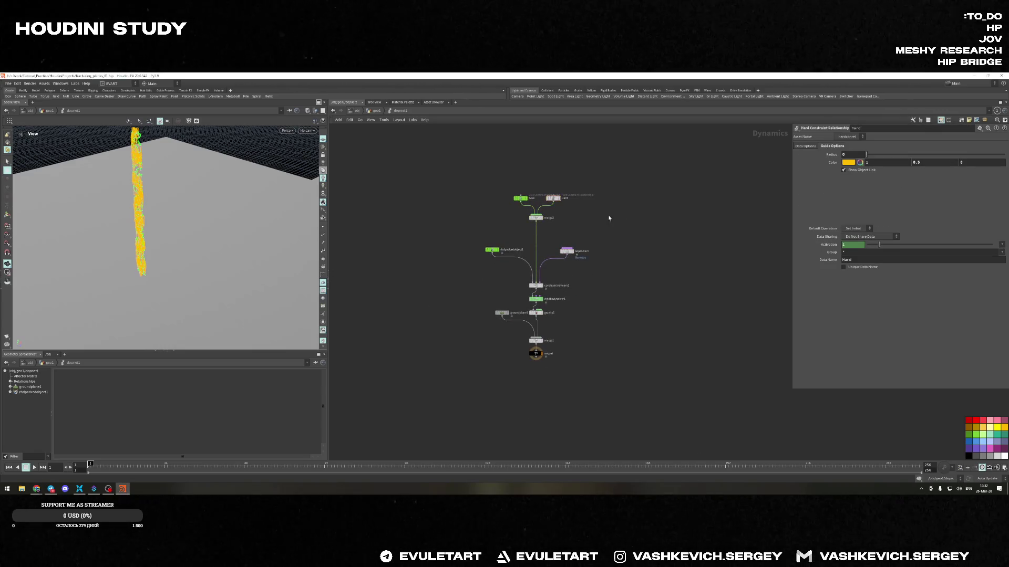
pyautogui.moveTo(609, 218); pyautogui.dragTo(498, 266)
pyautogui.click(615, 233)
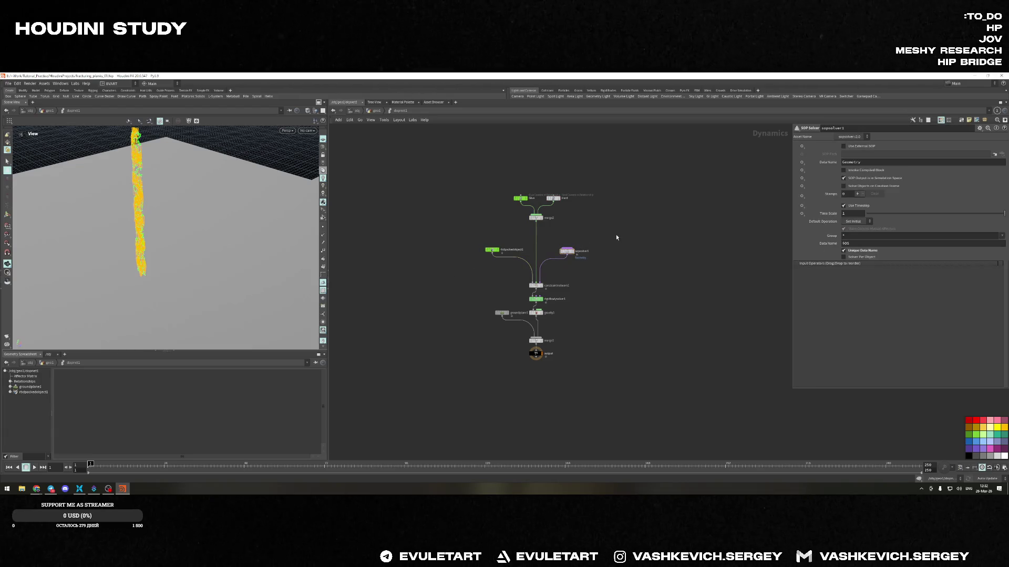
pyautogui.moveTo(35, 489)
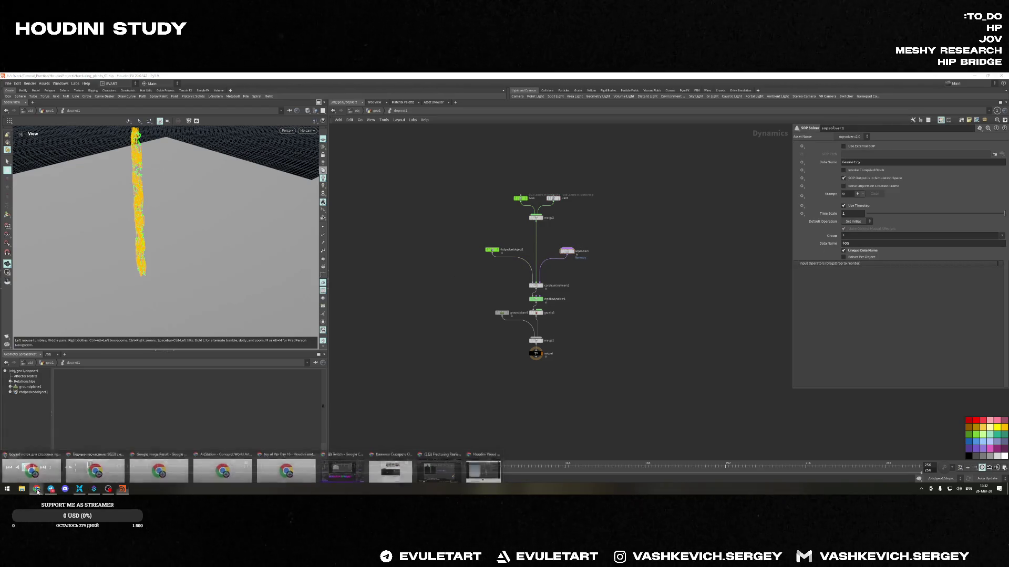
# Skim the Vimeo wood fracture tutorial, seeking between the flat plank, geometry network and Dynamics network.
pyautogui.click(482, 469)
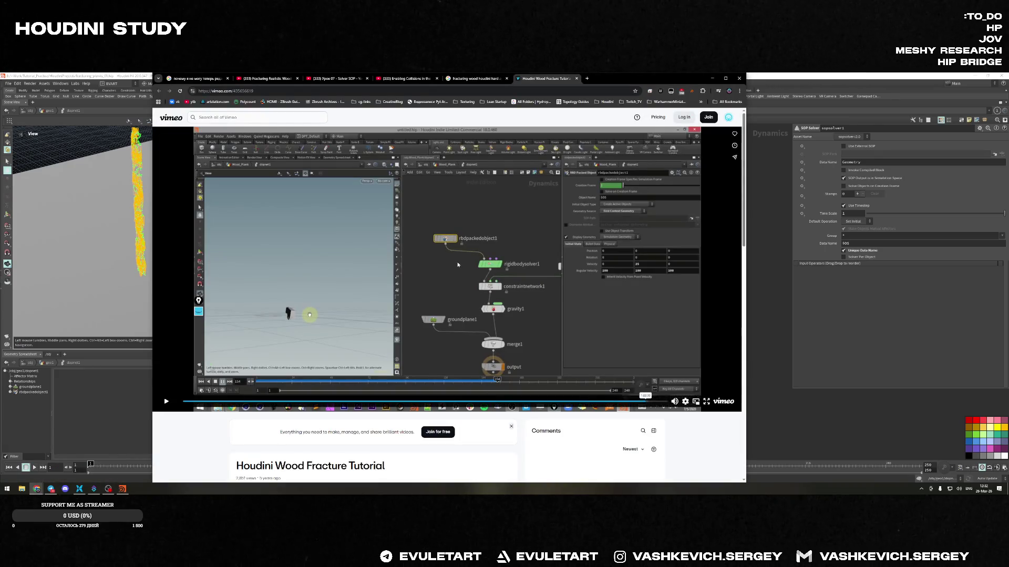
pyautogui.click(471, 271)
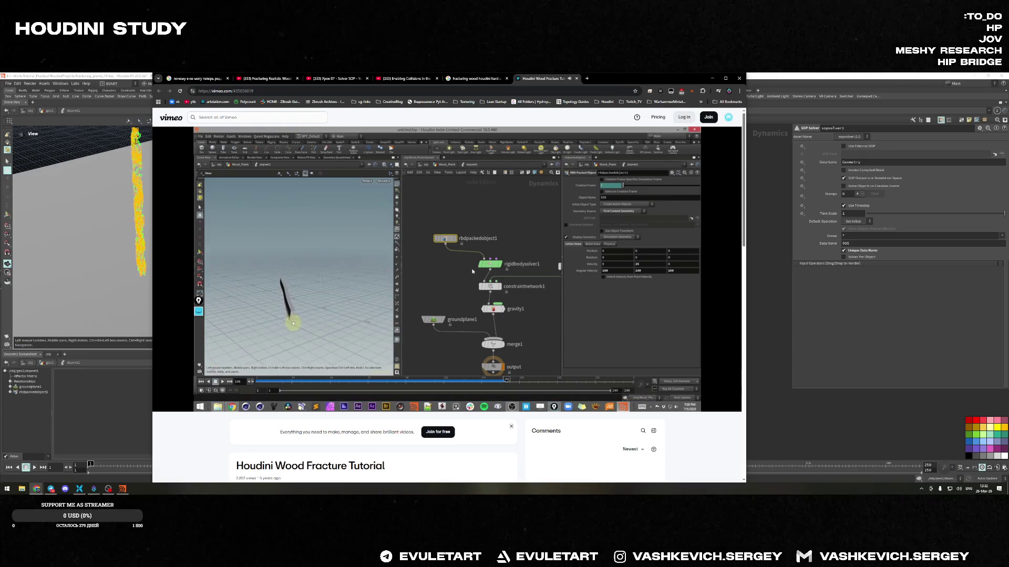
pyautogui.press('Right')
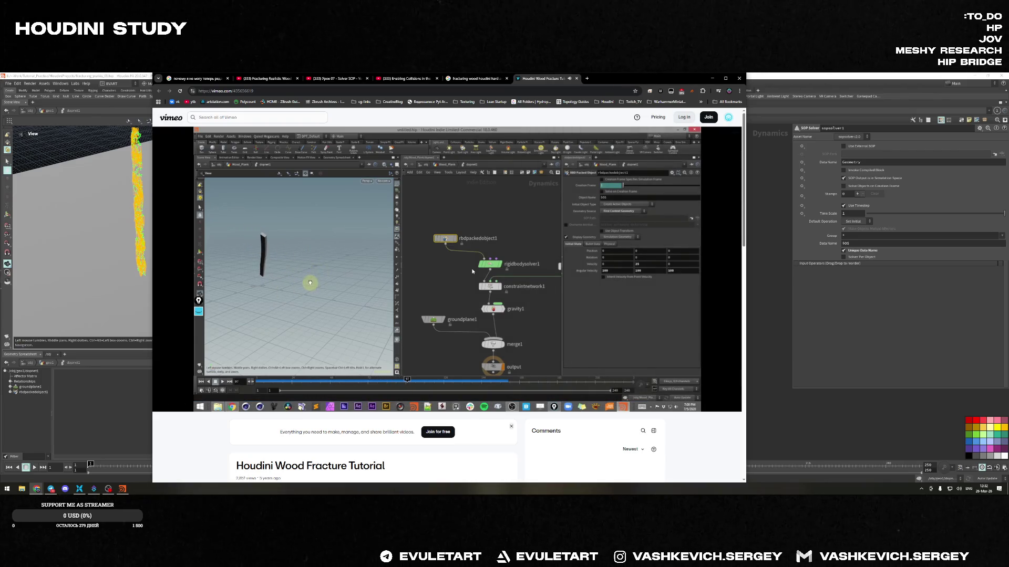
pyautogui.press('Right')
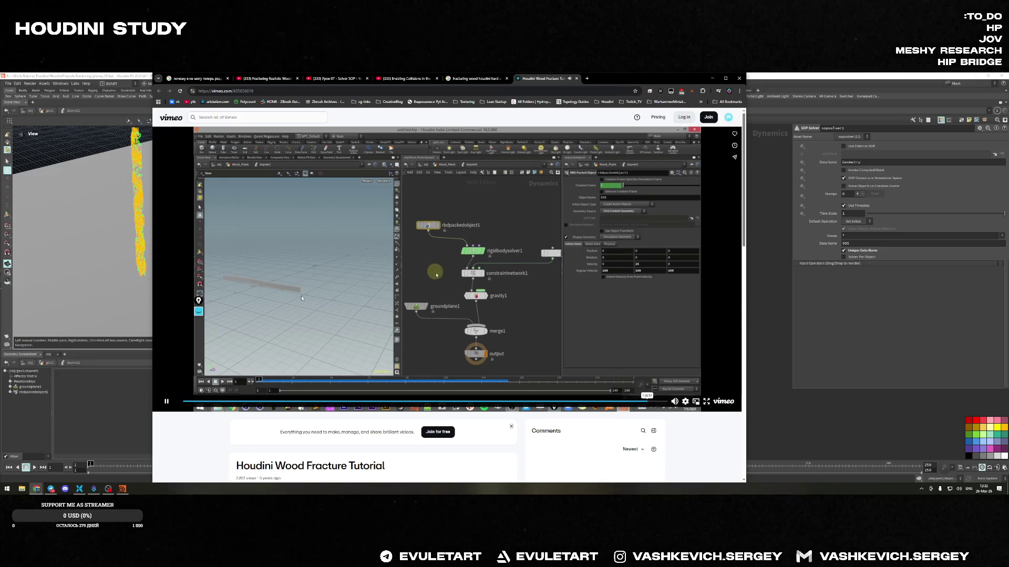
pyautogui.press('Right')
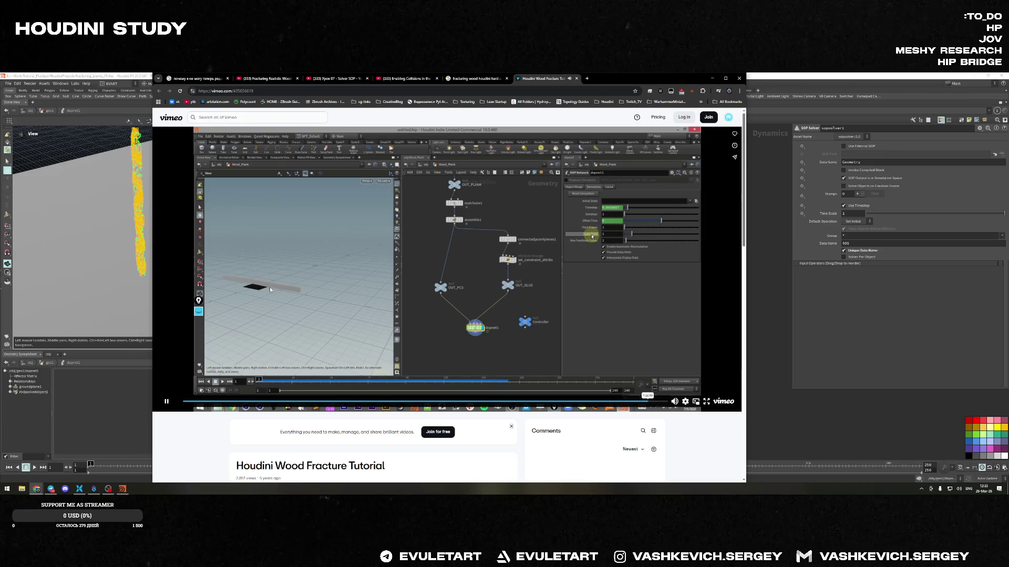
pyautogui.press('Right')
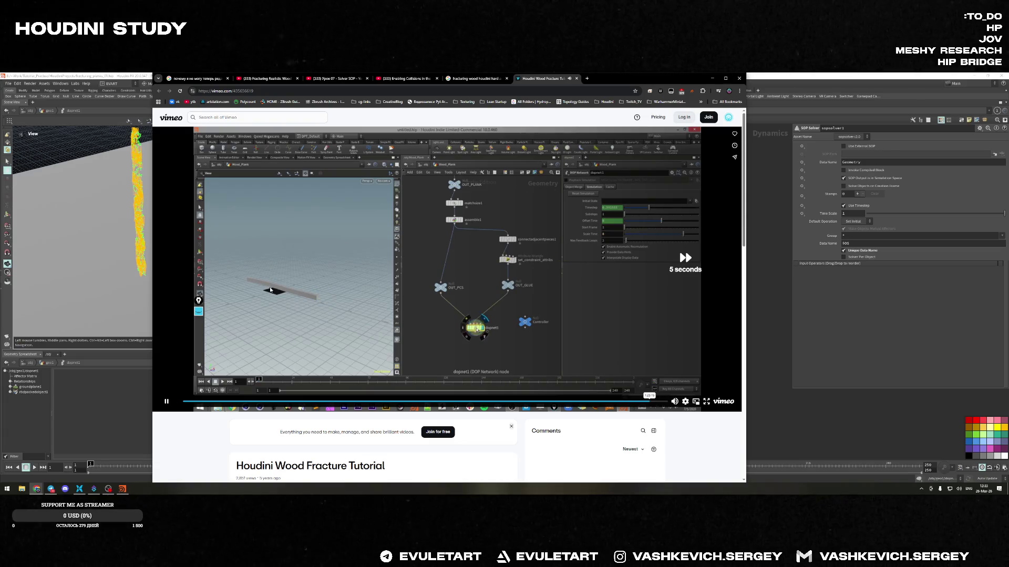
pyautogui.press('Right')
pyautogui.press('Left')
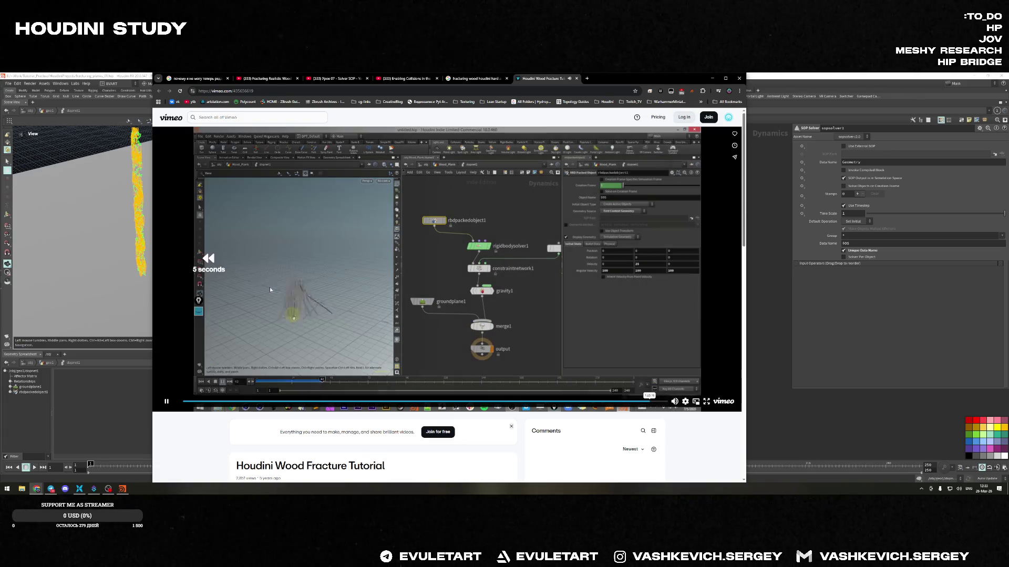
pyautogui.press('Left')
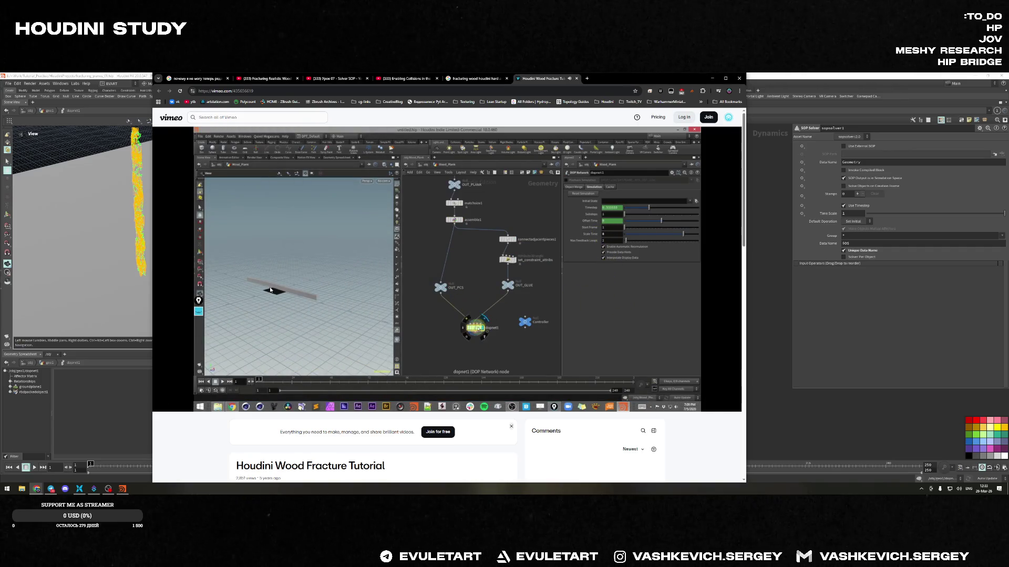
pyautogui.press('Left')
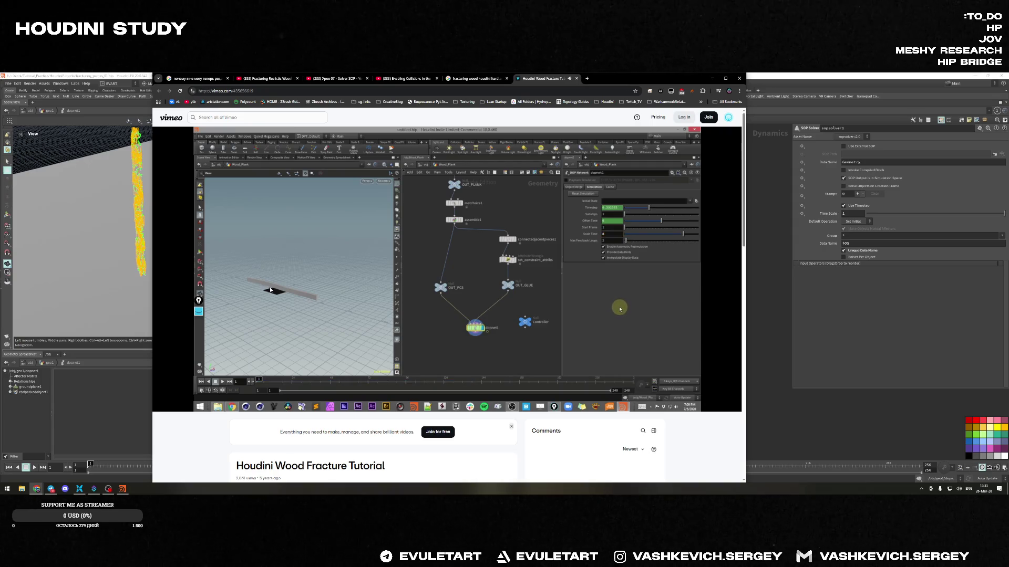
pyautogui.press('Right')
pyautogui.press('Left')
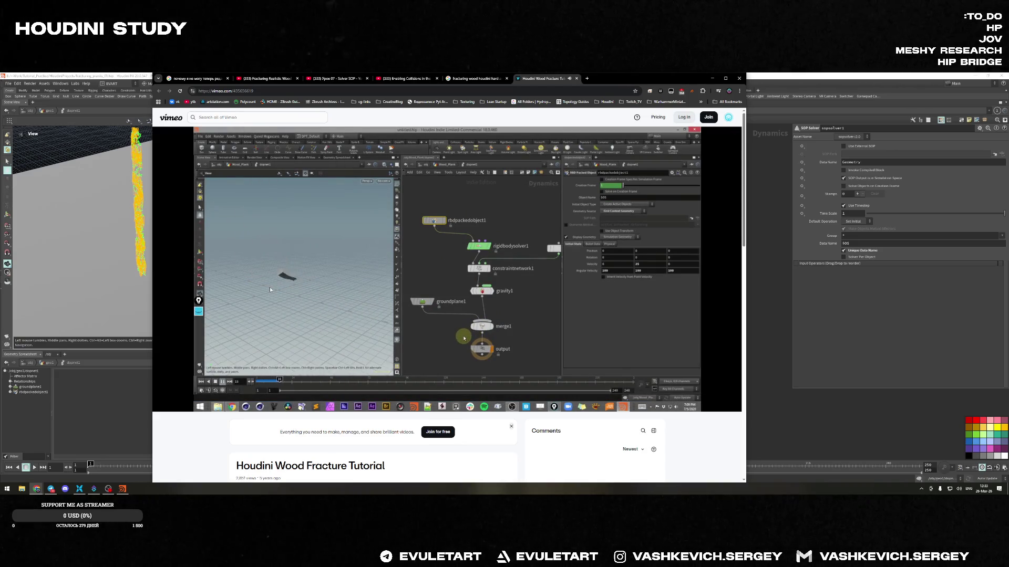
pyautogui.press('space')
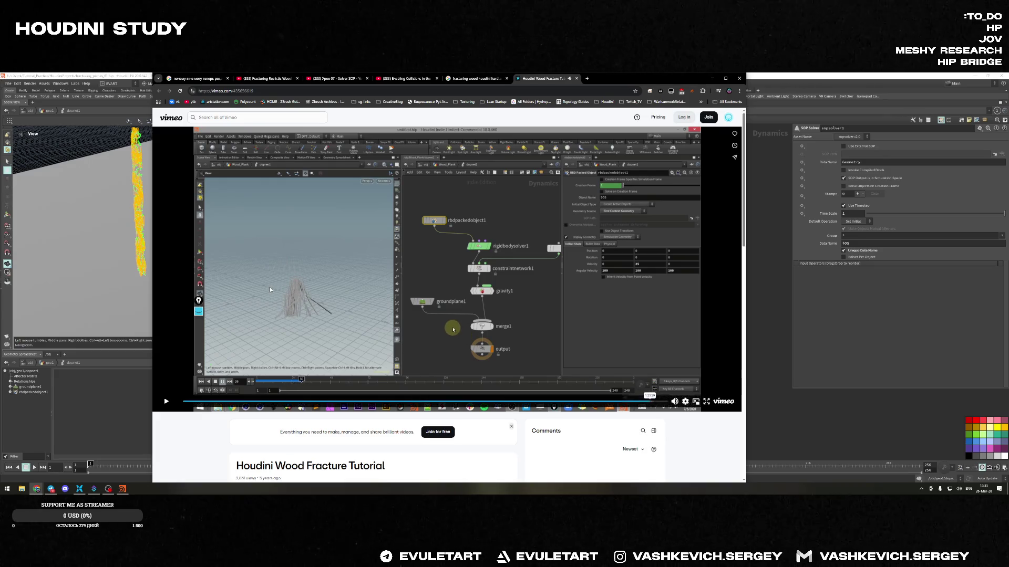
# Step back and forth through the fractured-pieces section, then close the Vimeo tutorial tab.
pyautogui.click(257, 229)
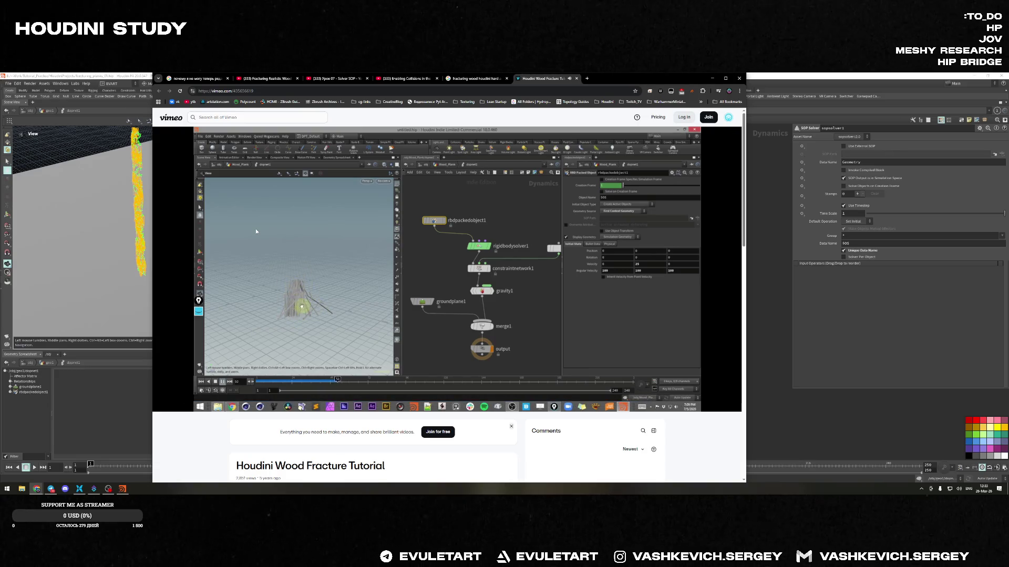
pyautogui.press('Right')
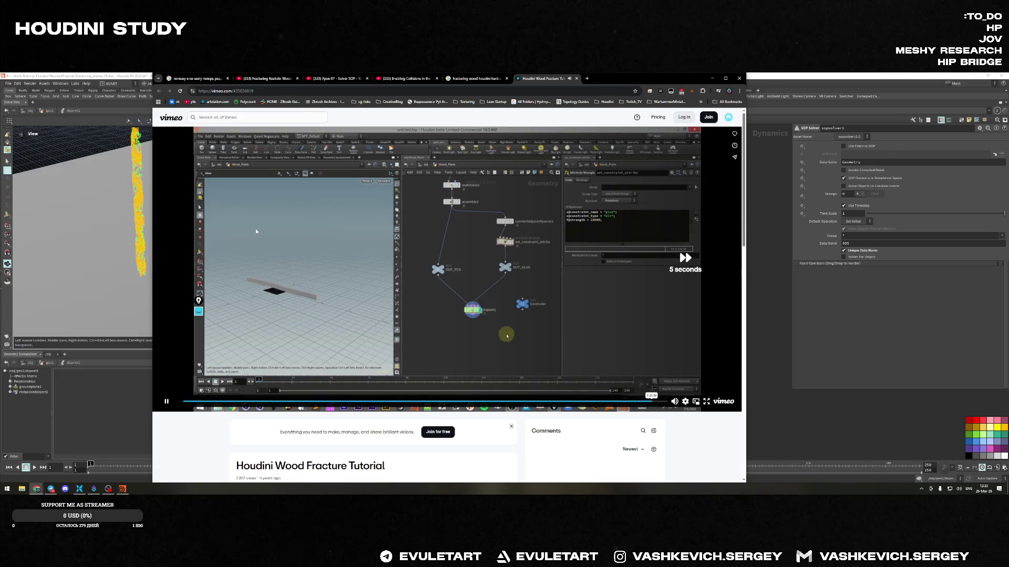
pyautogui.press('Left')
pyautogui.press('Right')
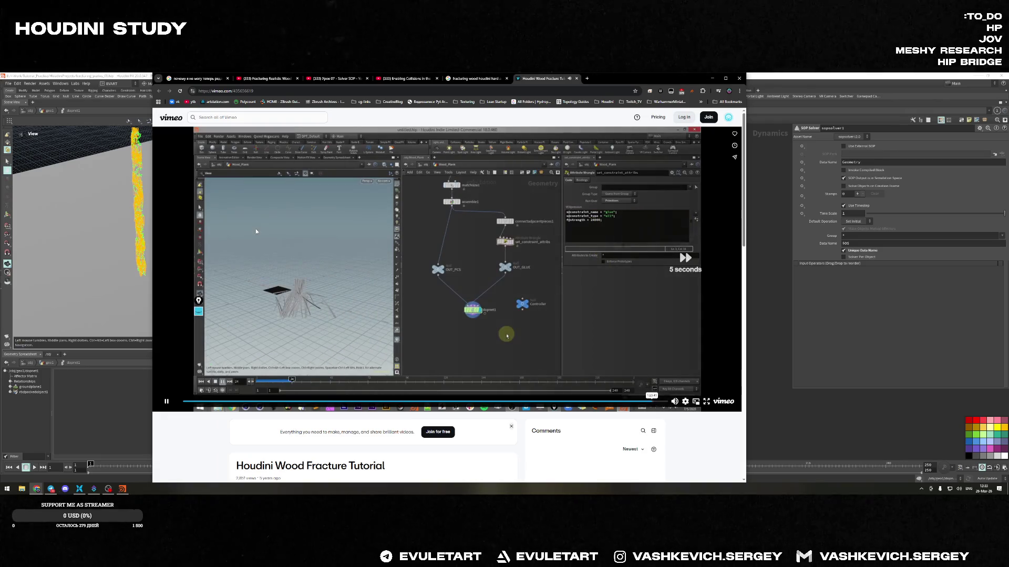
pyautogui.press('Left')
pyautogui.press('Right')
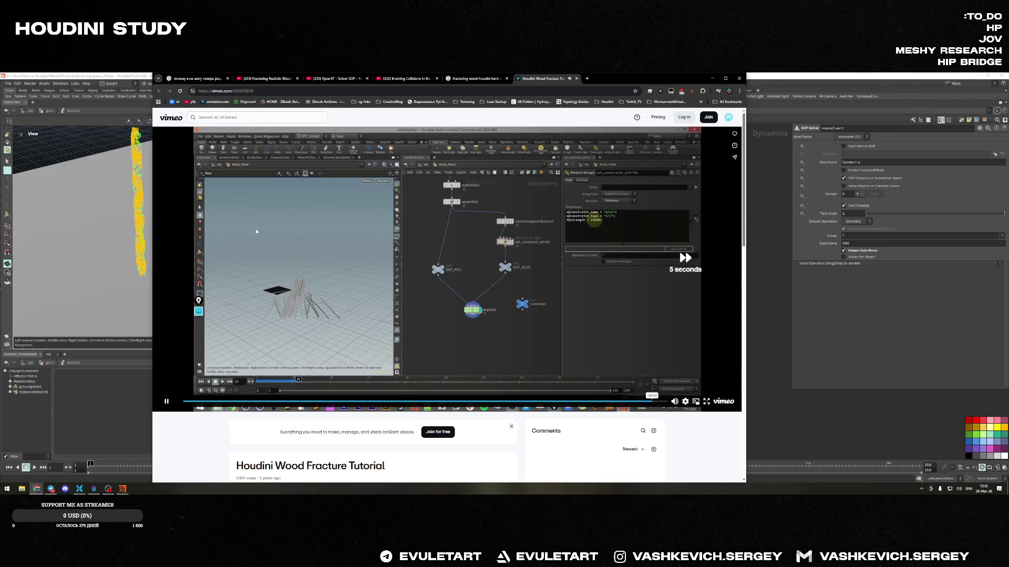
pyautogui.press('Right')
pyautogui.press('Left')
pyautogui.press('Right')
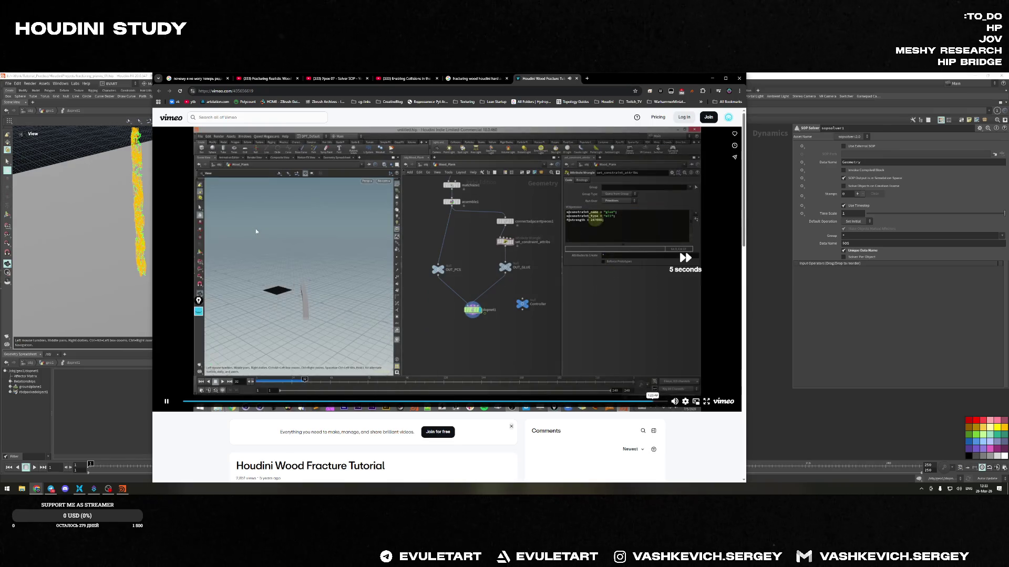
pyautogui.press('Left')
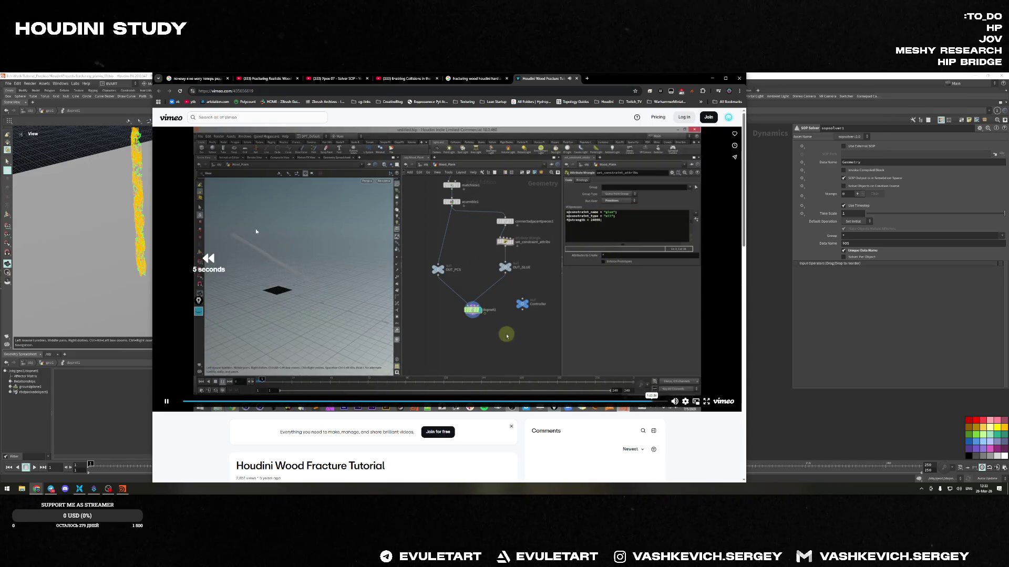
pyautogui.press('Right')
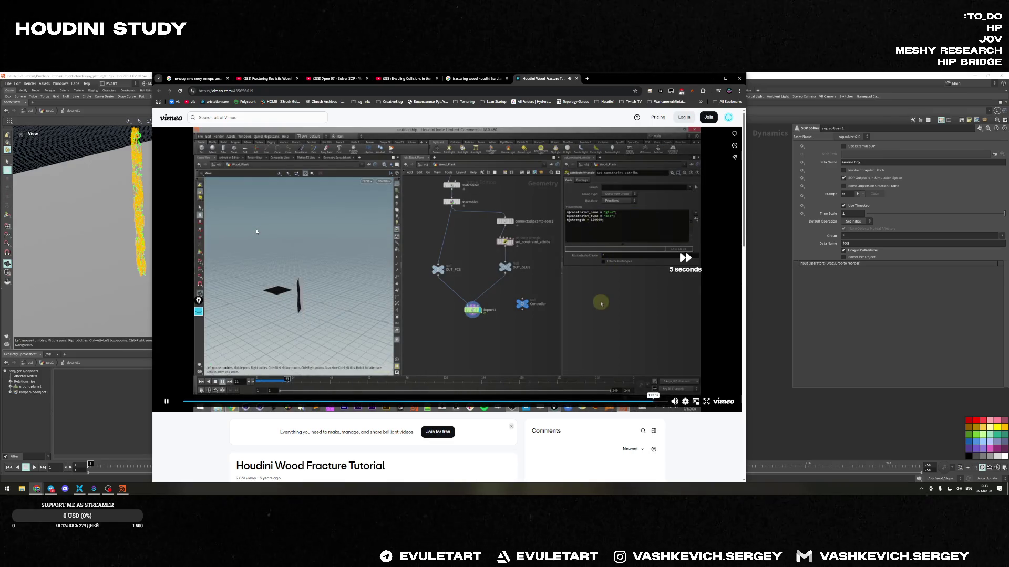
pyautogui.press('Left')
pyautogui.press('Right')
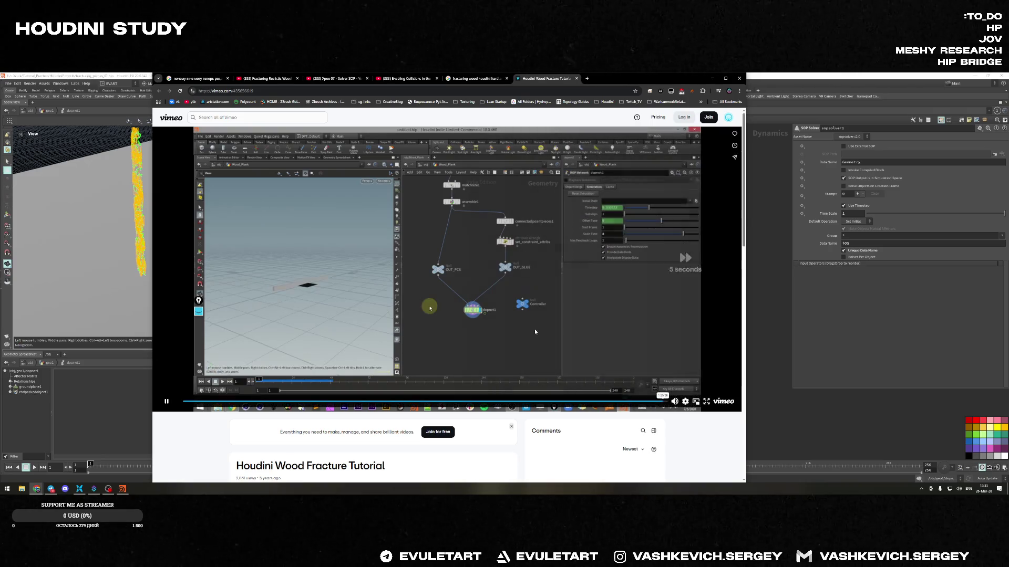
pyautogui.press('Right')
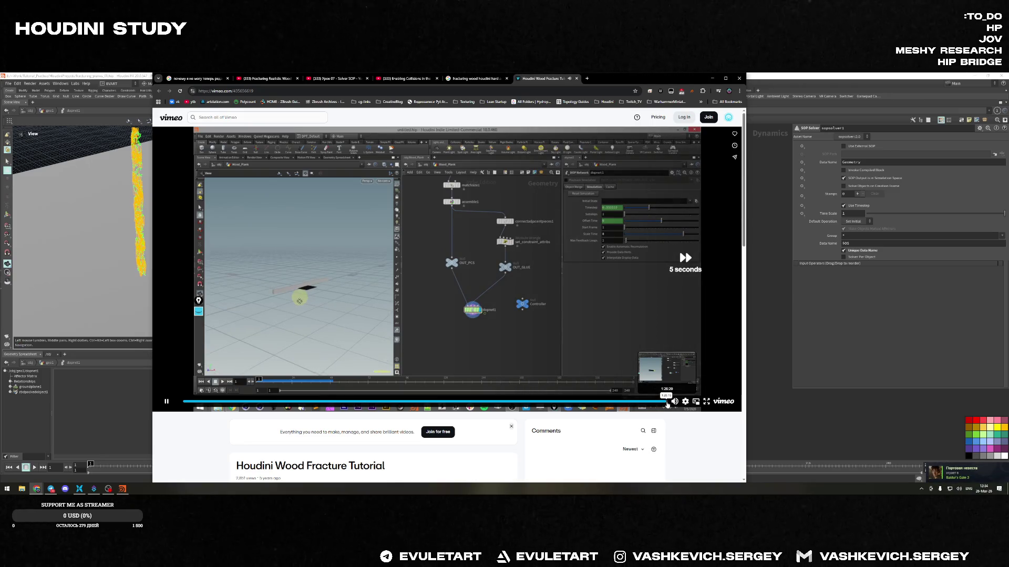
pyautogui.press('Left')
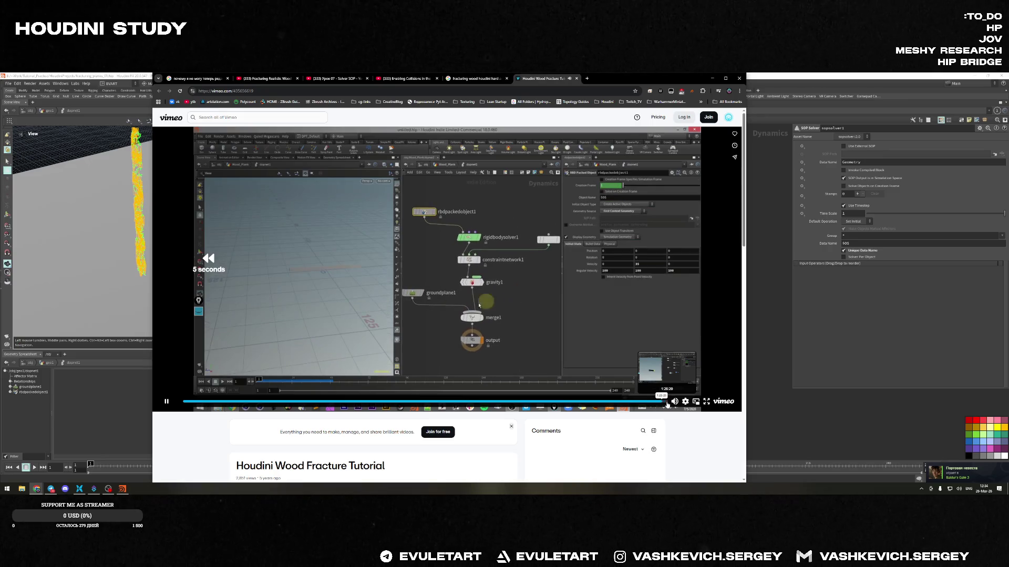
pyautogui.press('Right')
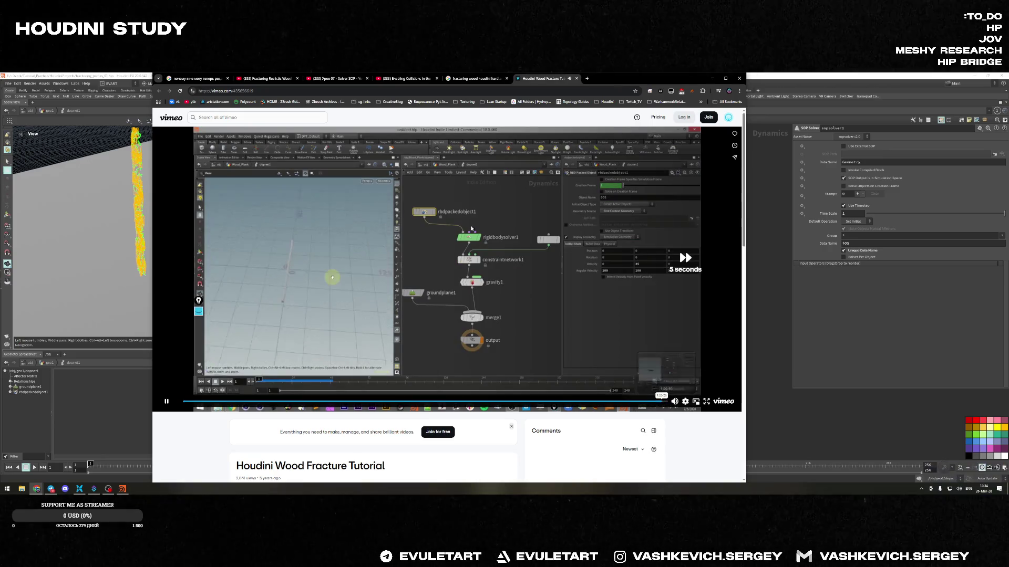
pyautogui.hotkey('ctrl', 'w')
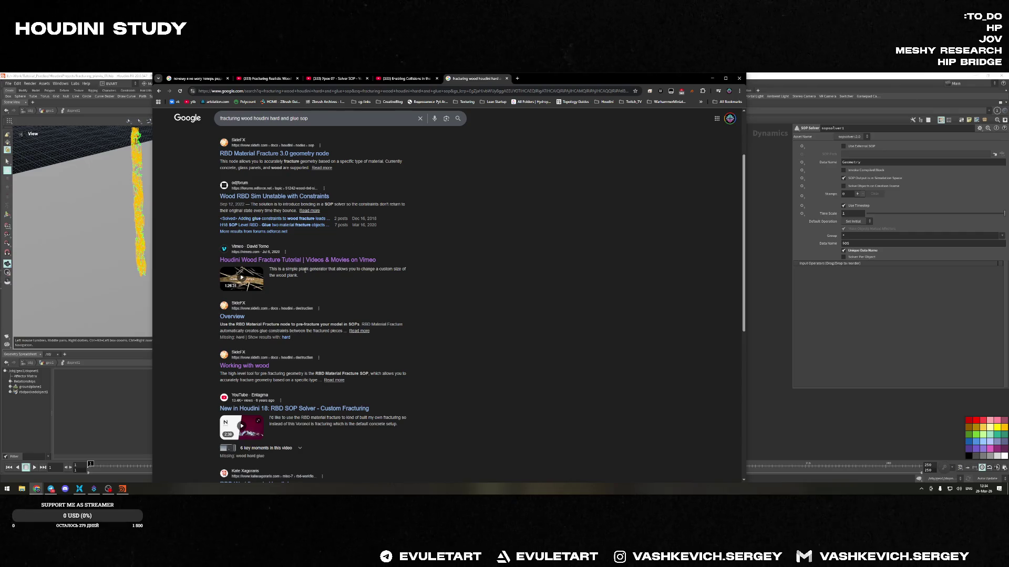
# Open the YouTube result 'New in Houdini 18: RBD SOP Solver - Custom Fracturing'.
pyautogui.click(286, 409)
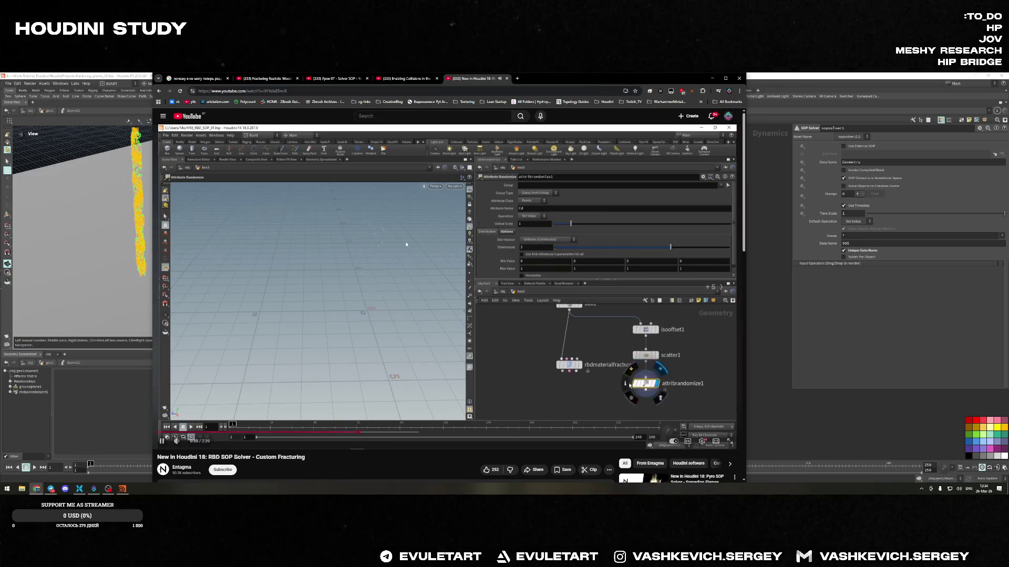
# Seek through the custom fracturing video past the sphere and copy-to-points steps.
pyautogui.press('l')
pyautogui.press('k')
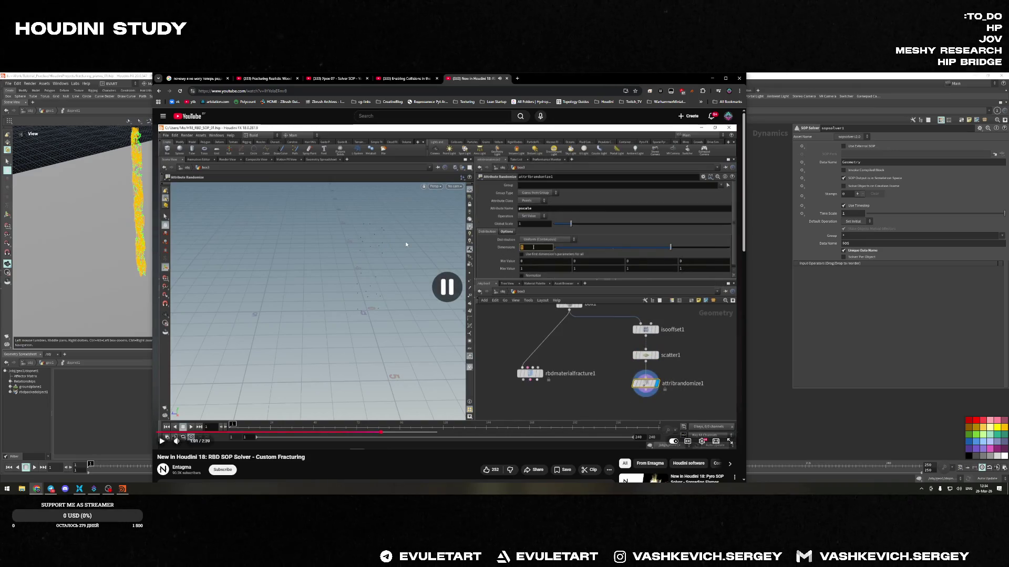
pyautogui.press('k')
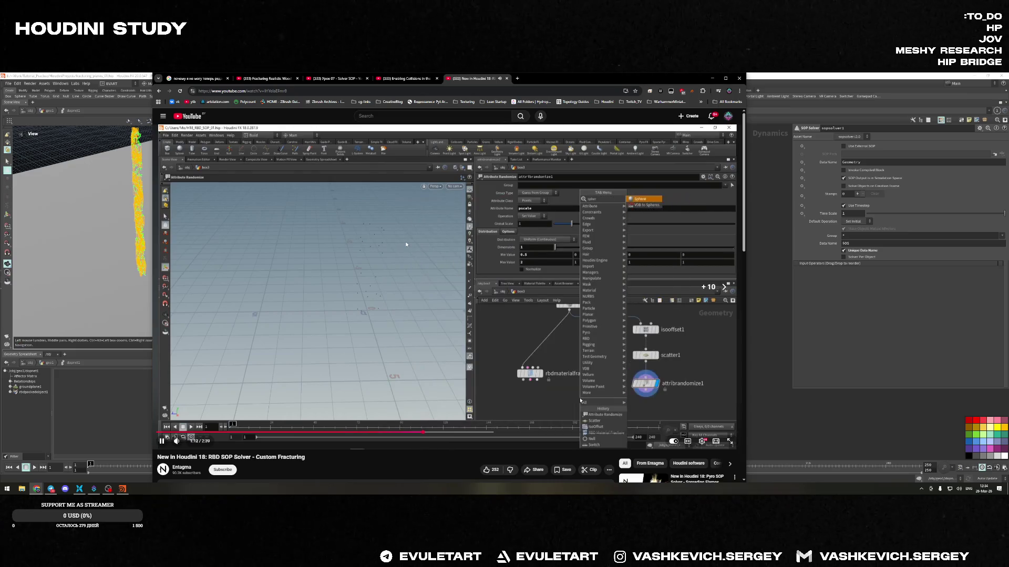
pyautogui.press('Right')
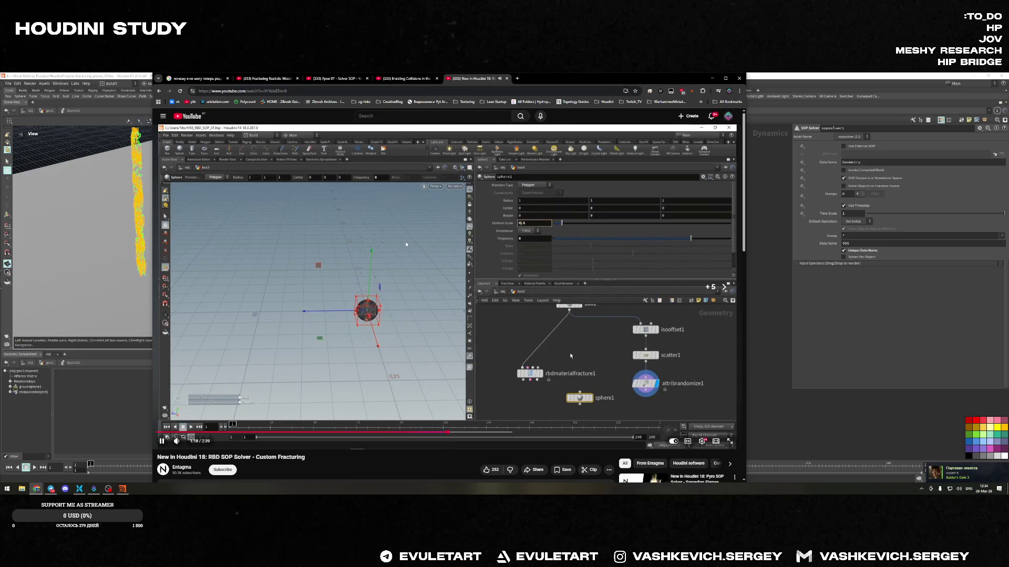
pyautogui.press('Right')
pyautogui.press('Right')
pyautogui.press('Left')
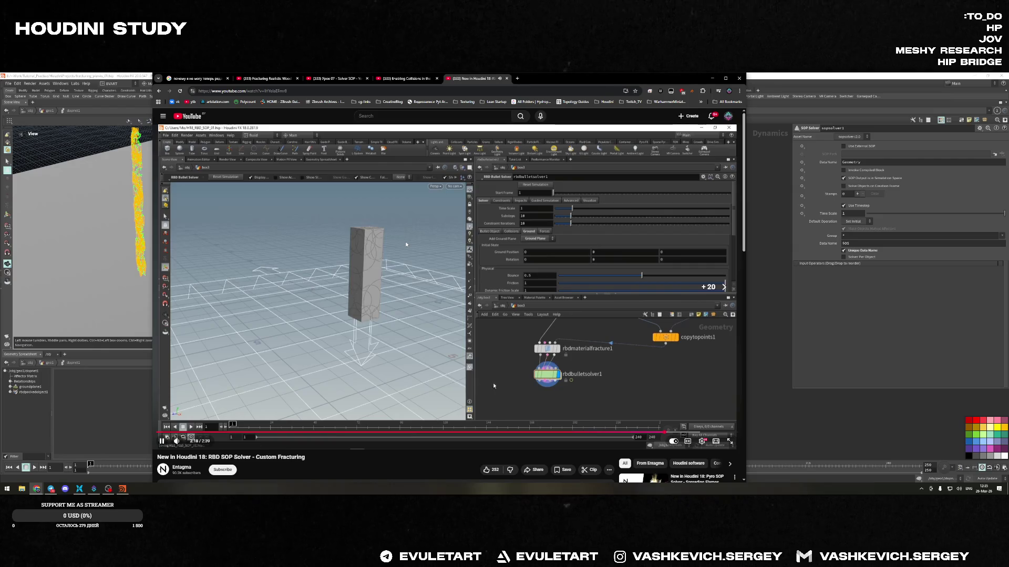
# Watch the box fracture, close the YouTube tab and minimize the browser to return to Houdini.
pyautogui.press('Right')
pyautogui.press('Left')
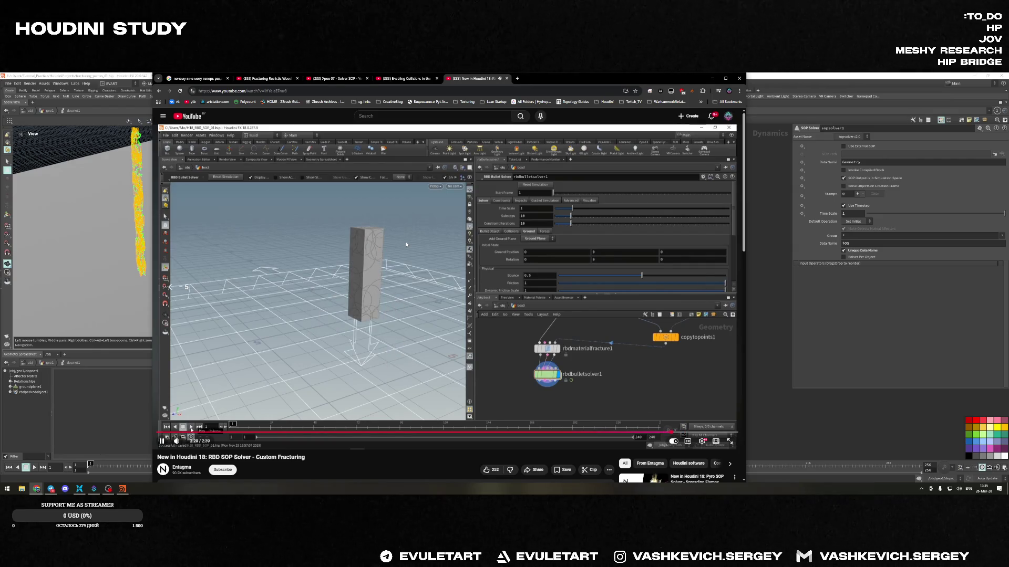
pyautogui.press('Right')
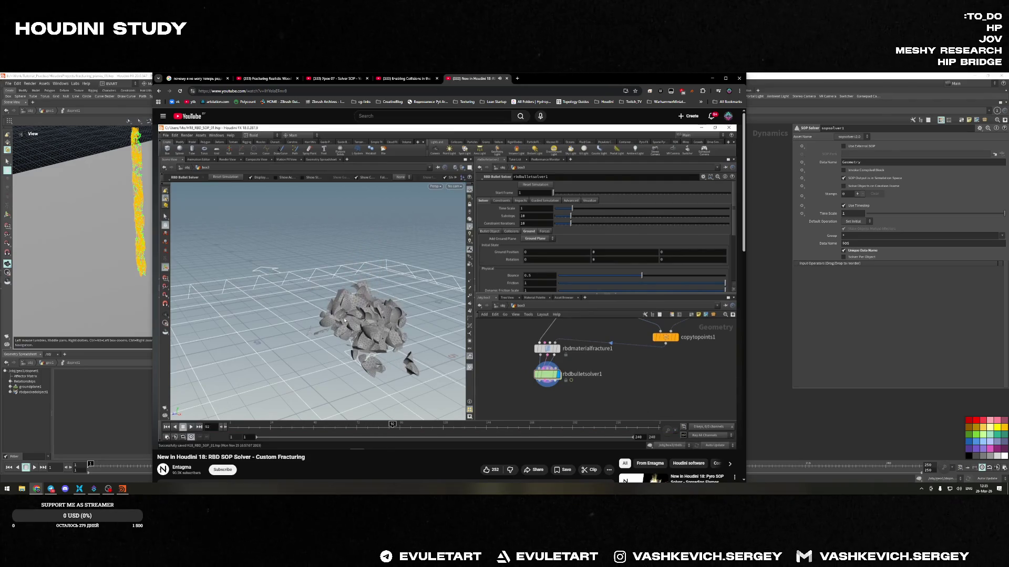
pyautogui.press('space')
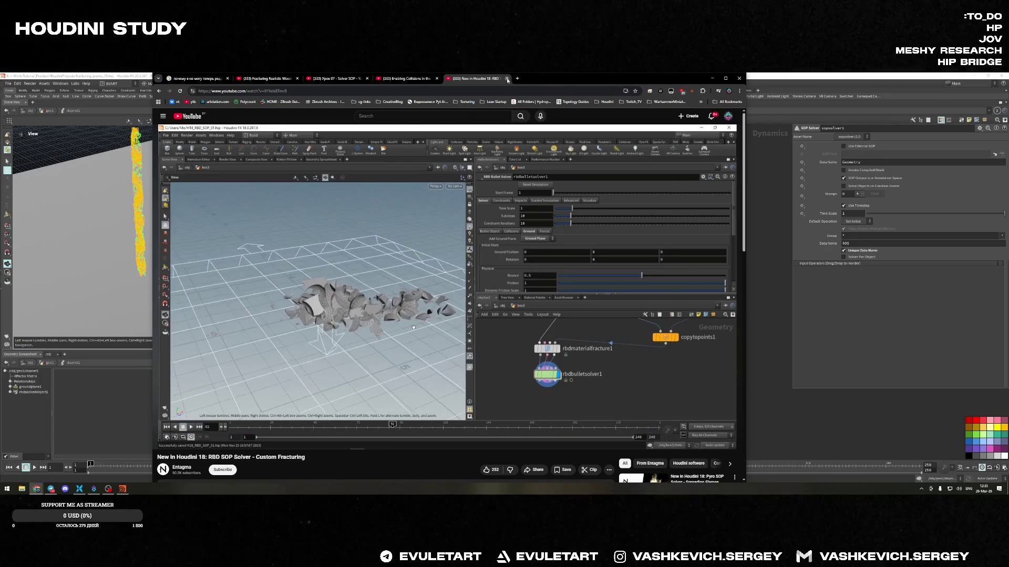
pyautogui.hotkey('ctrl', 'w')
pyautogui.click(706, 80)
pyautogui.scroll(2, 637, 283)
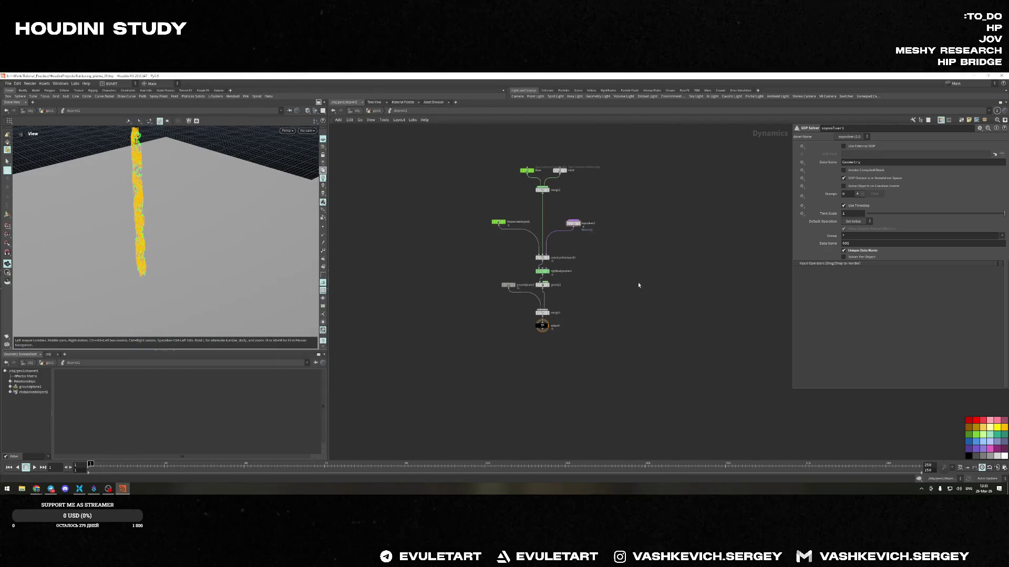
pyautogui.scroll(2, 631, 286)
# Add an RBD Material Fracture node to the geometry network with Material Type set to Wood.
pyautogui.press('u')
pyautogui.press('Tab')
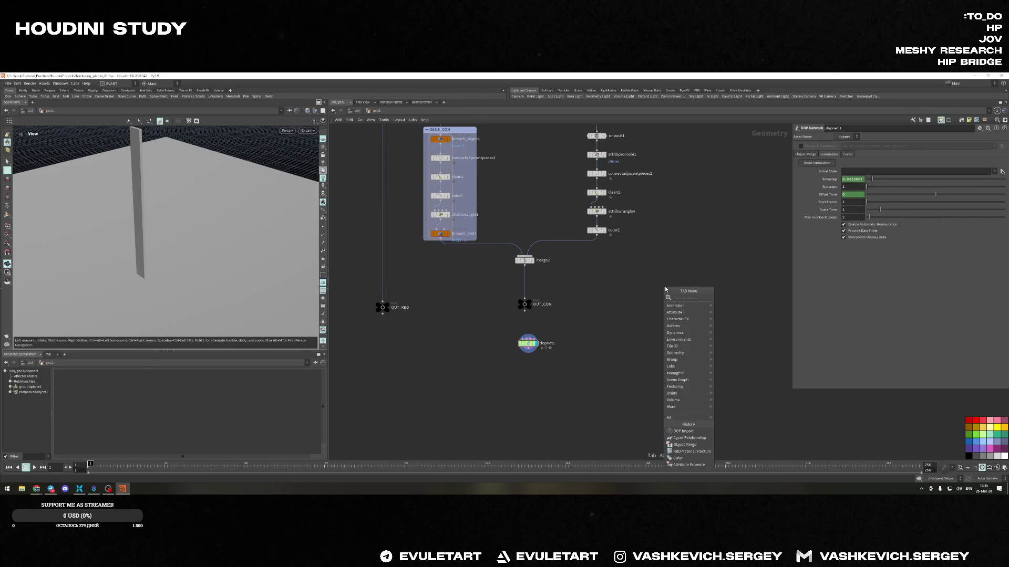
pyautogui.write('mater')
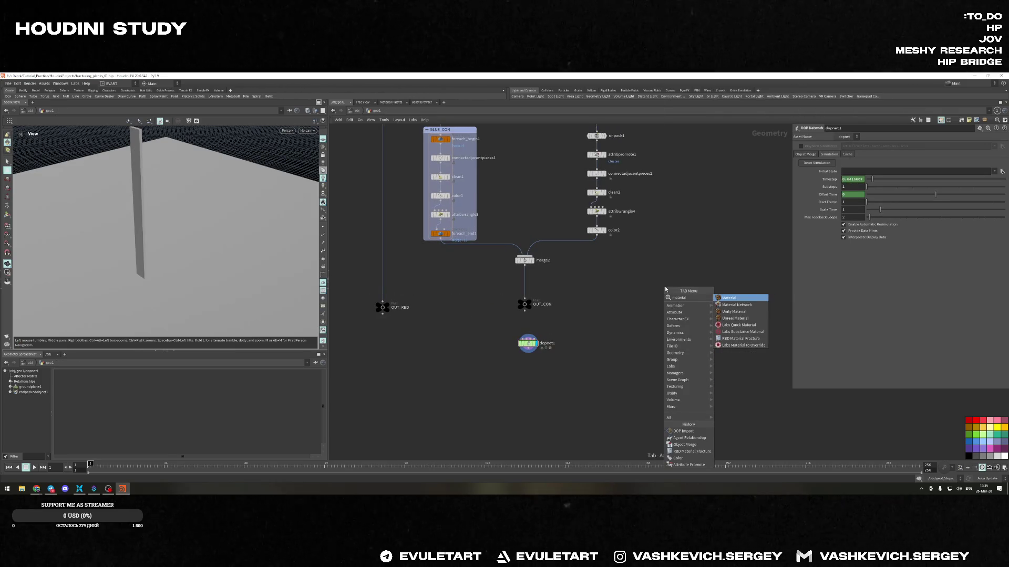
pyautogui.write('ial')
pyautogui.press('Return')
pyautogui.click(621, 301)
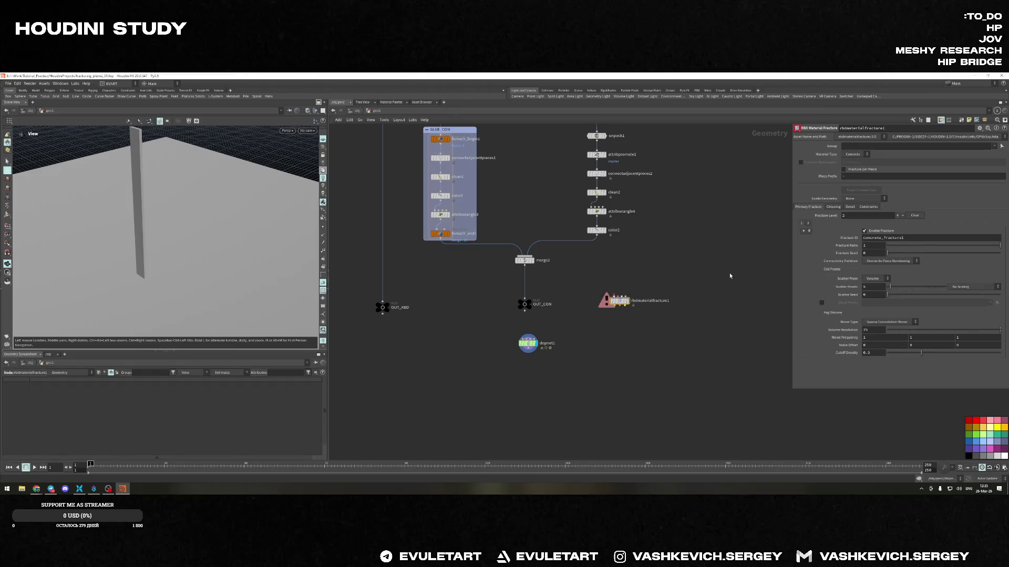
pyautogui.click(854, 154)
pyautogui.click(858, 155)
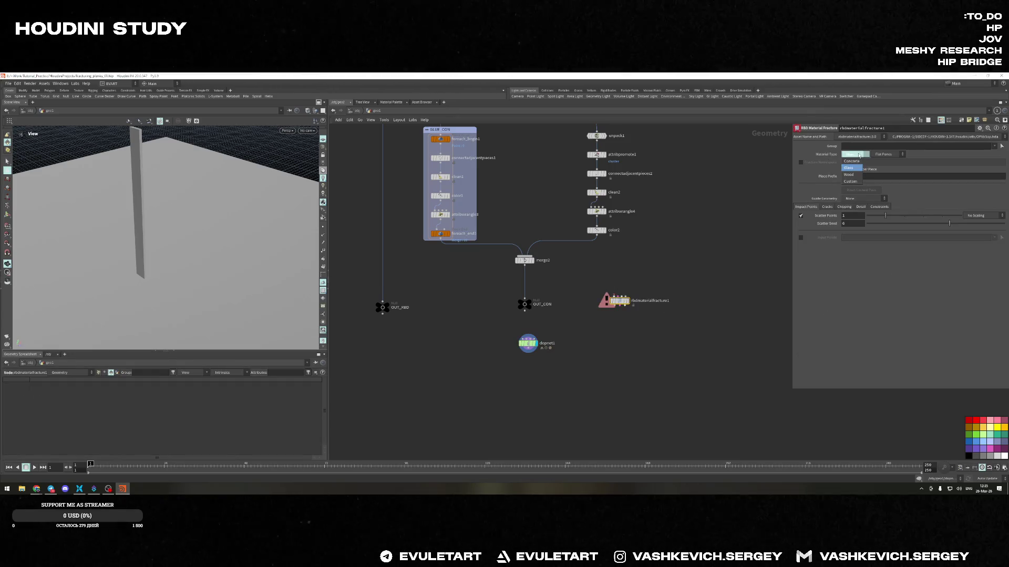
pyautogui.click(850, 174)
pyautogui.scroll(-2, 577, 299)
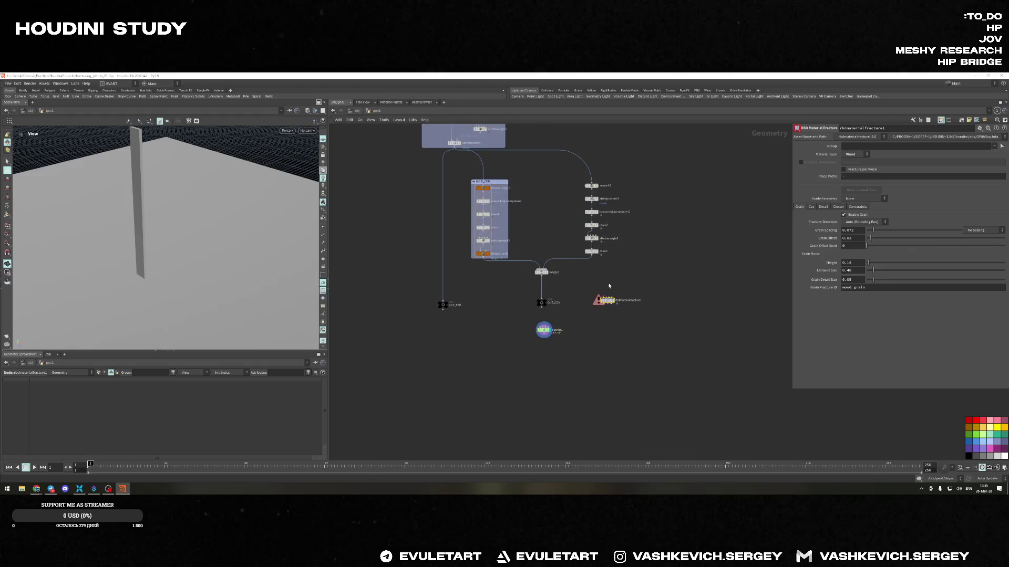
# Wire attribtransfer1's output into rbdmaterialfracture1 instead of the merge node.
pyautogui.moveTo(609, 286); pyautogui.dragTo(625, 291, button='middle')
pyautogui.moveTo(576, 289); pyautogui.dragTo(635, 300)
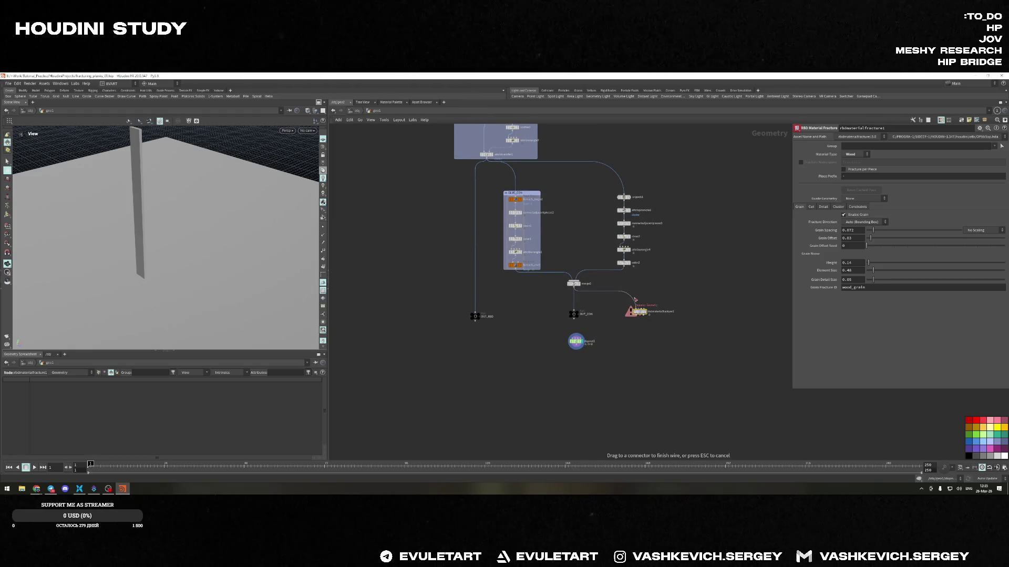
pyautogui.press('Escape')
pyautogui.scroll(3, 495, 187)
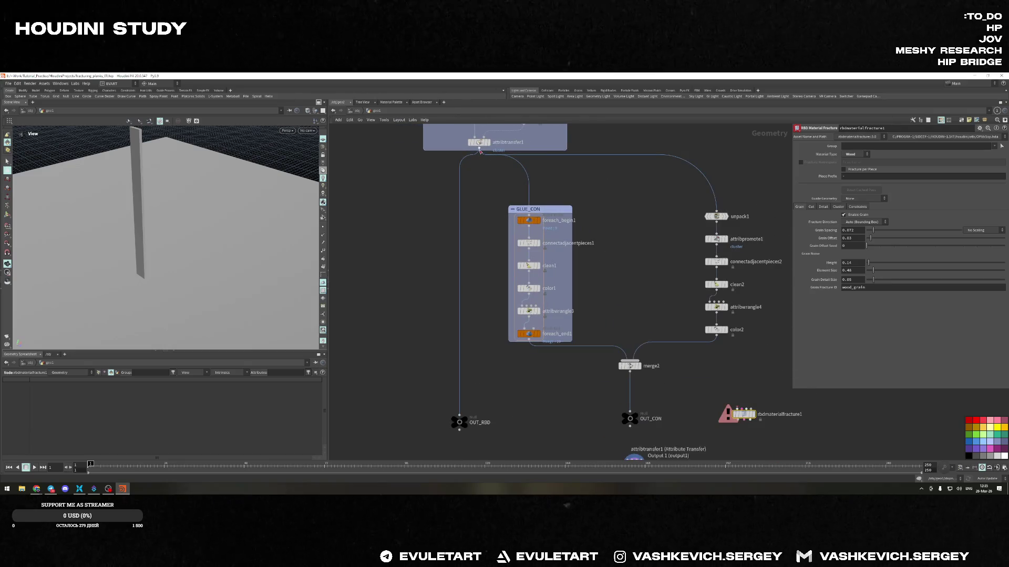
pyautogui.moveTo(479, 150)
pyautogui.mouseDown()
pyautogui.moveTo(751, 404)
pyautogui.moveTo(678, 356)
pyautogui.mouseUp()
pyautogui.click(741, 412)
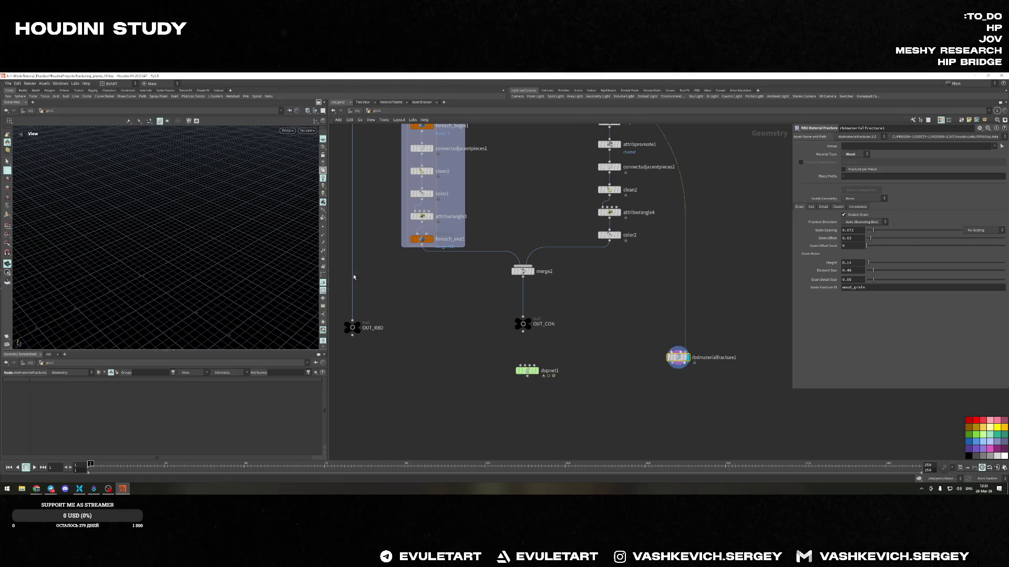
pyautogui.click(671, 348)
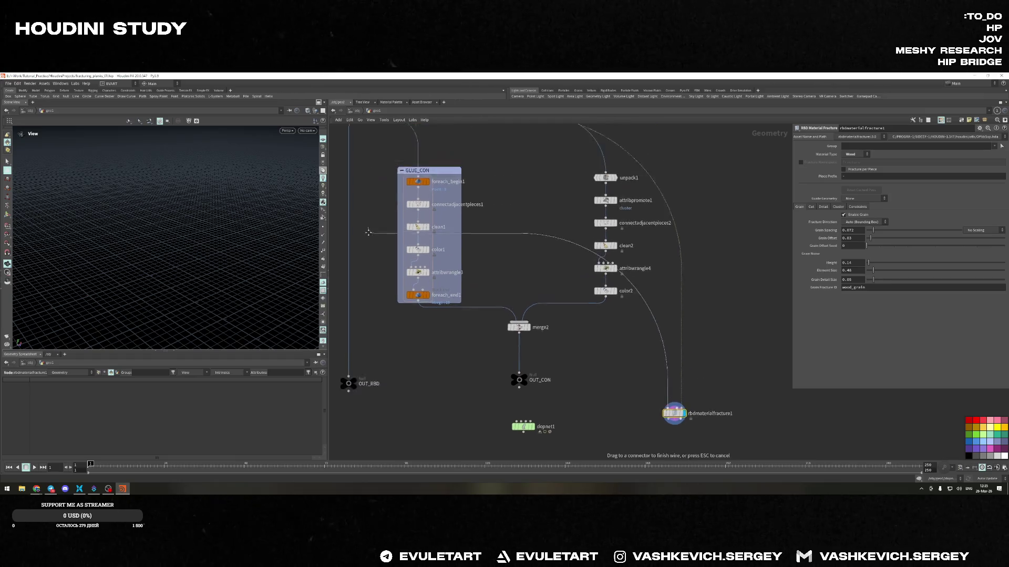
pyautogui.moveTo(372, 172); pyautogui.dragTo(380, 180)
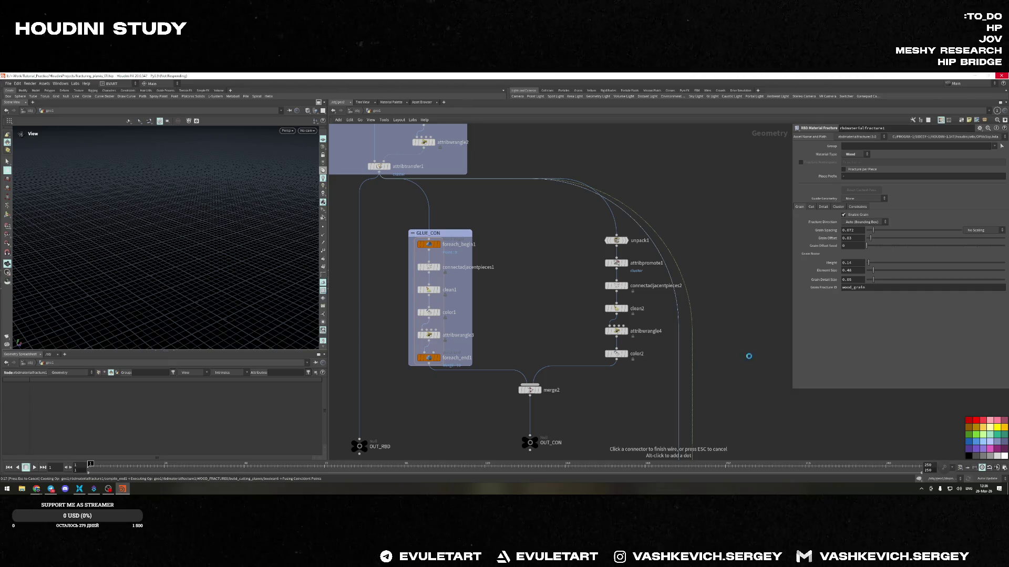
# Switch to the browser and start the RBD Bullet Solver collisions tutorial playing.
pyautogui.hotkey('alt', 'Tab')
pyautogui.click(523, 300)
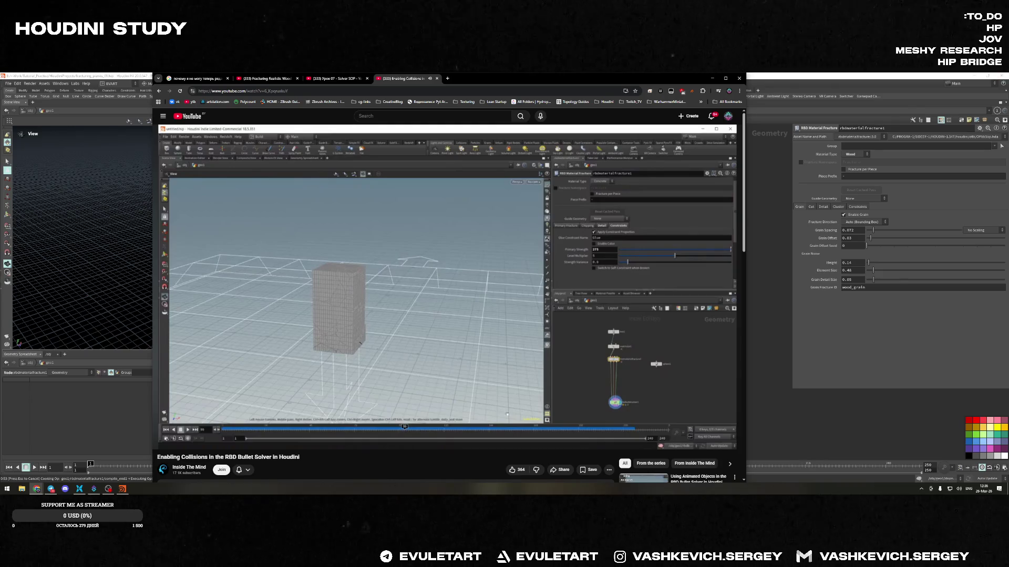
# Seek the collisions tutorial forward in 10- and 5-second jumps to the sphere scene.
pyautogui.press('l')
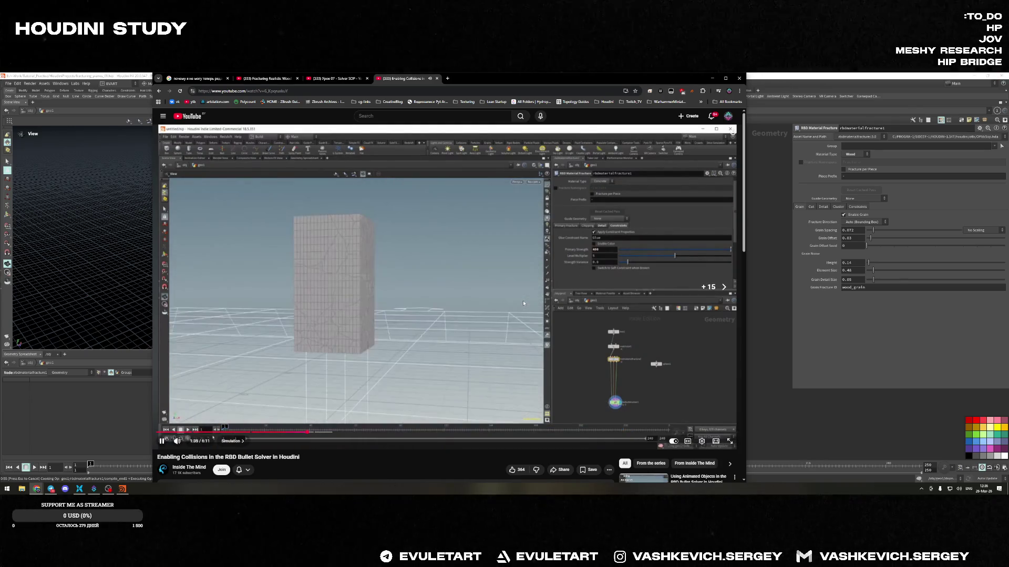
pyautogui.press('j')
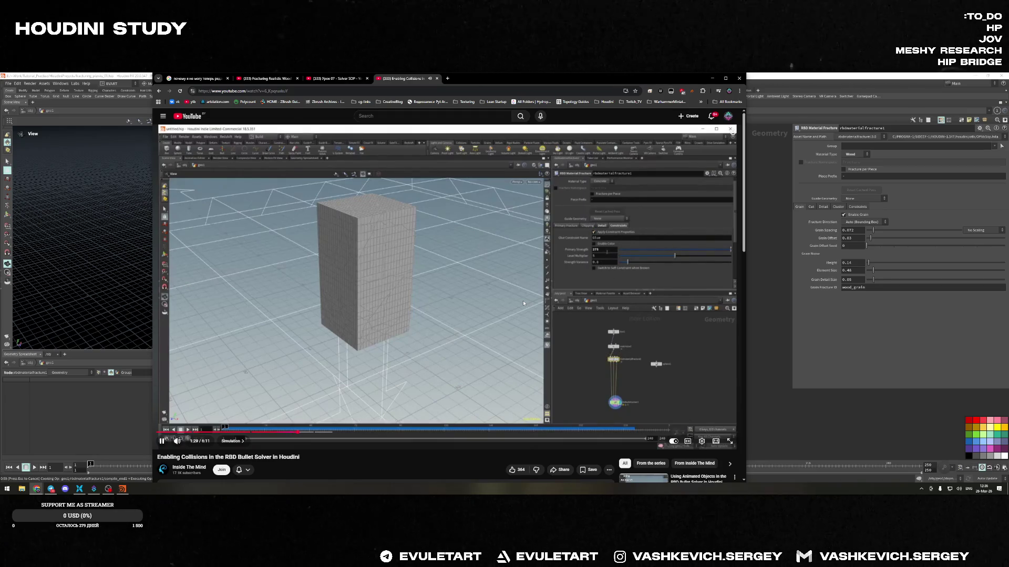
pyautogui.press('l')
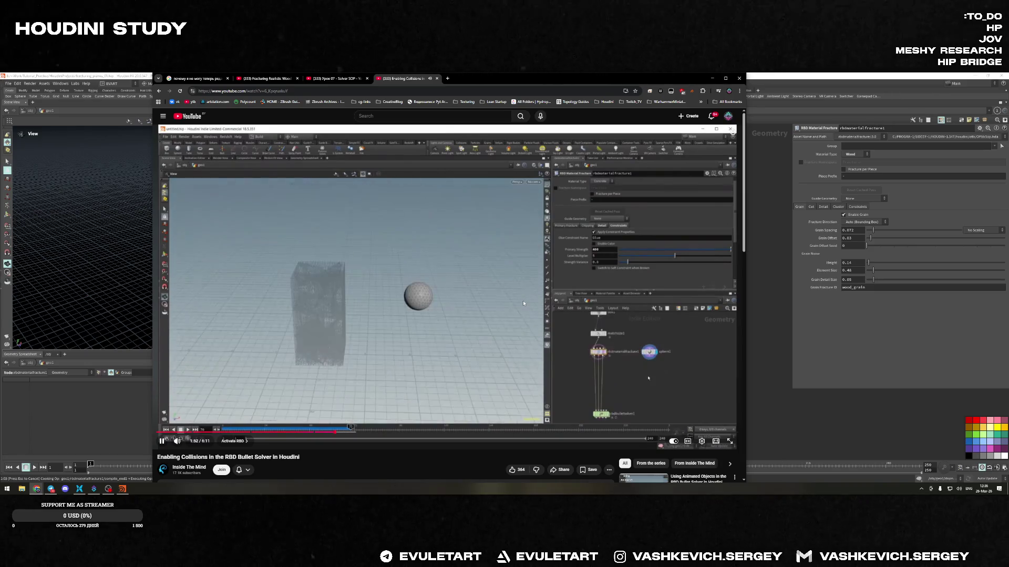
pyautogui.press('l')
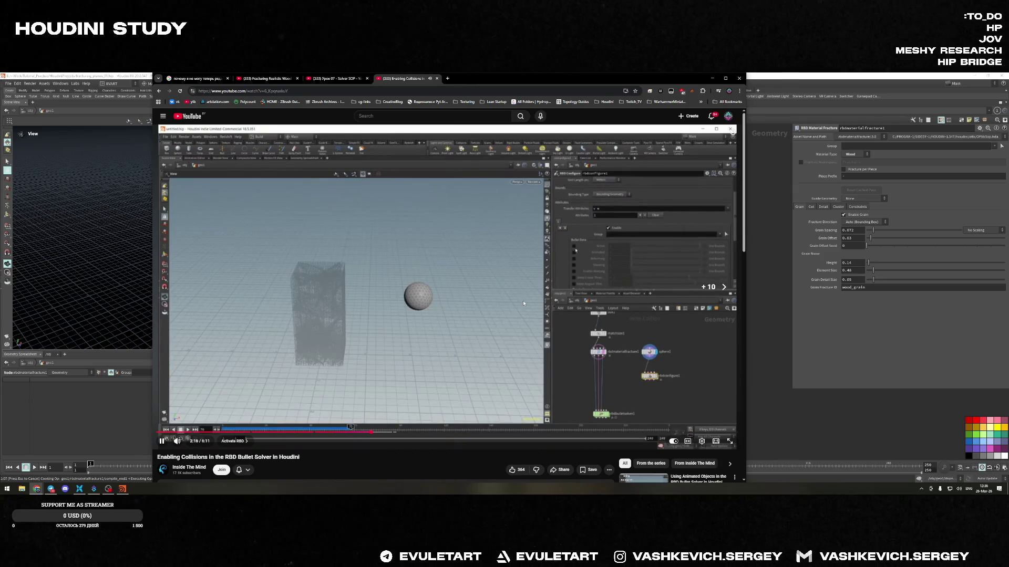
pyautogui.press('l')
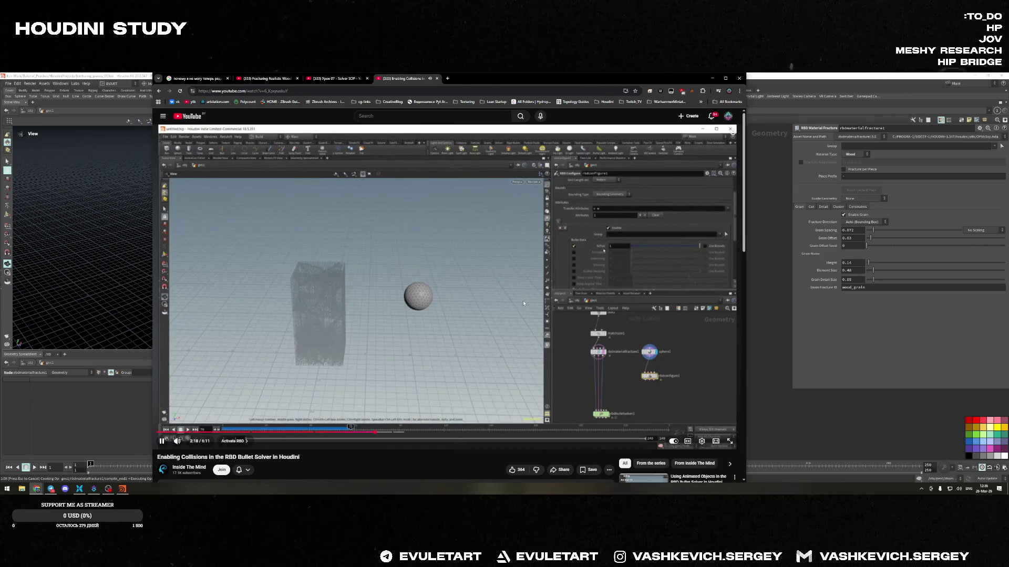
pyautogui.press('l')
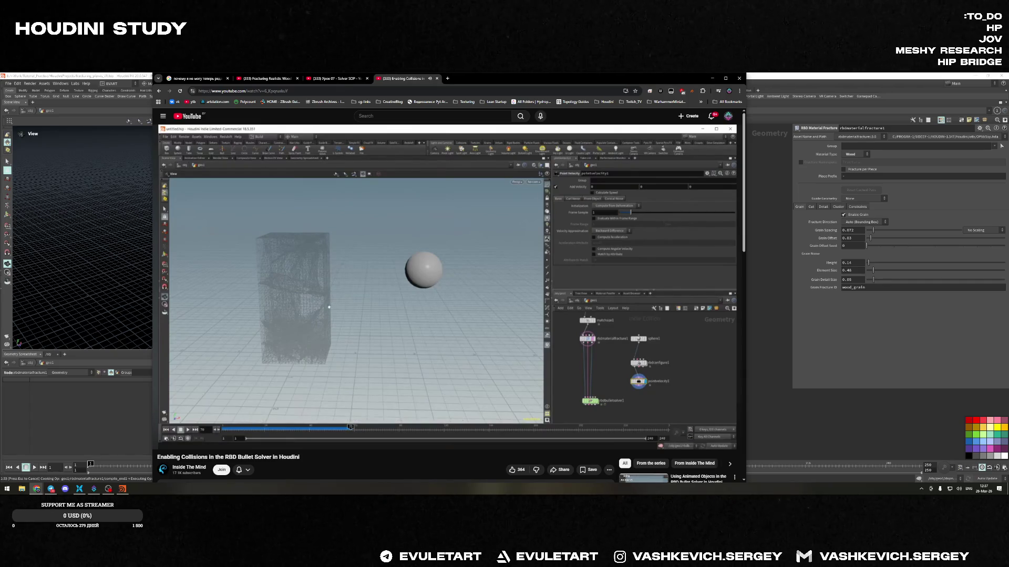
pyautogui.press('l')
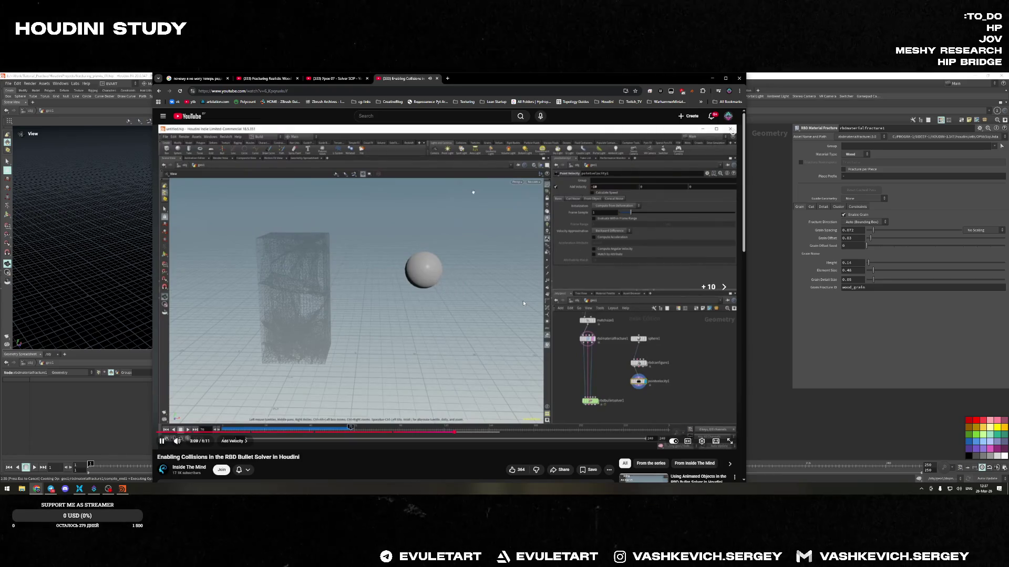
pyautogui.press('Right')
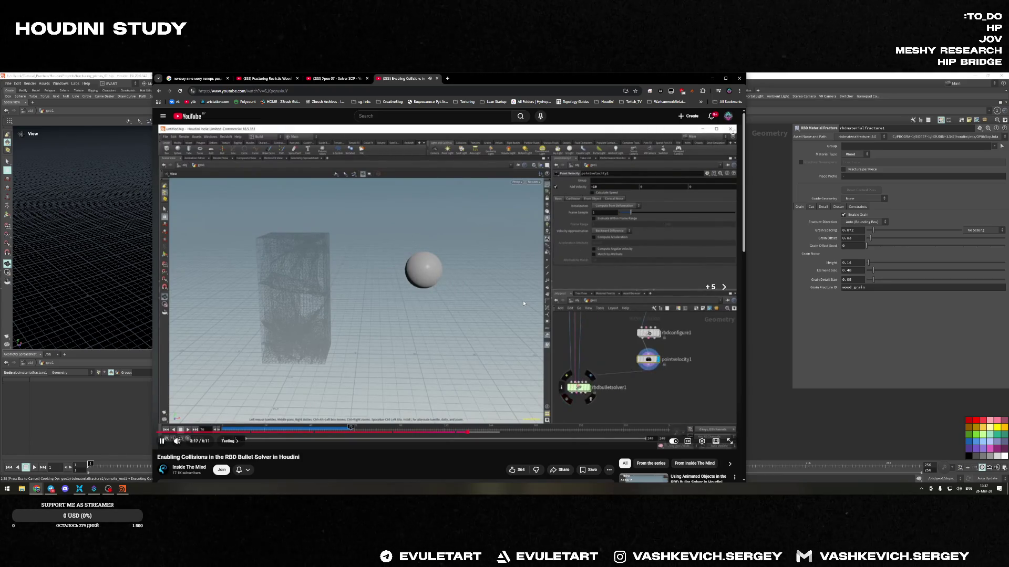
pyautogui.press('Right')
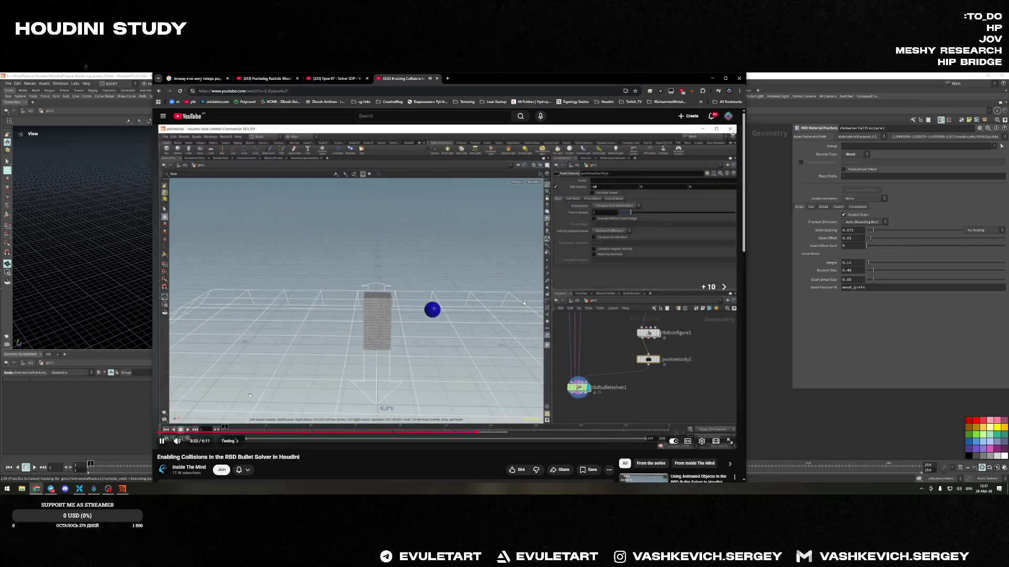
# Seek the tutorial forward to the scene with fragments scattered on the ground.
pyautogui.press('Right')
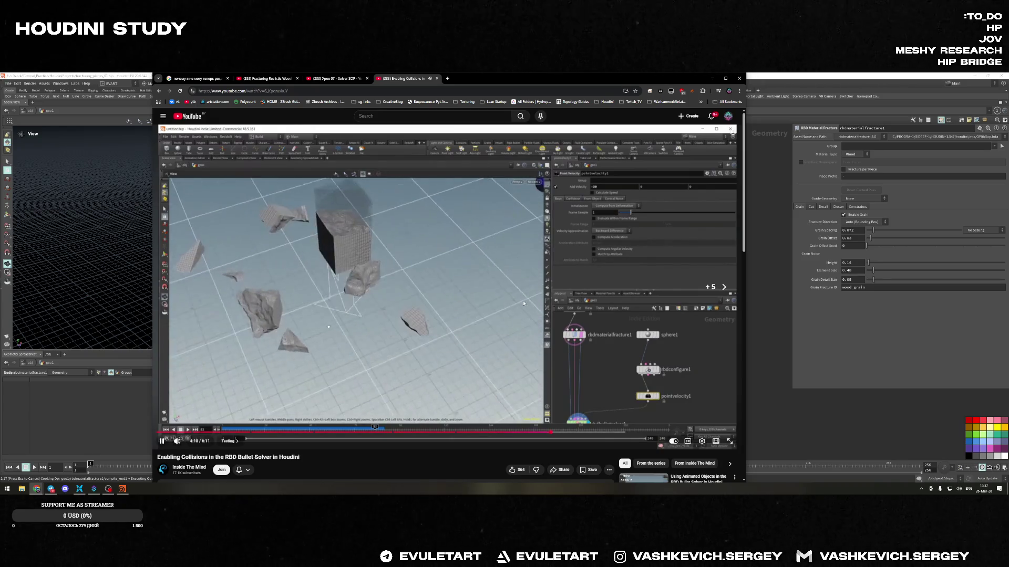
pyautogui.press('l')
pyautogui.press('l')
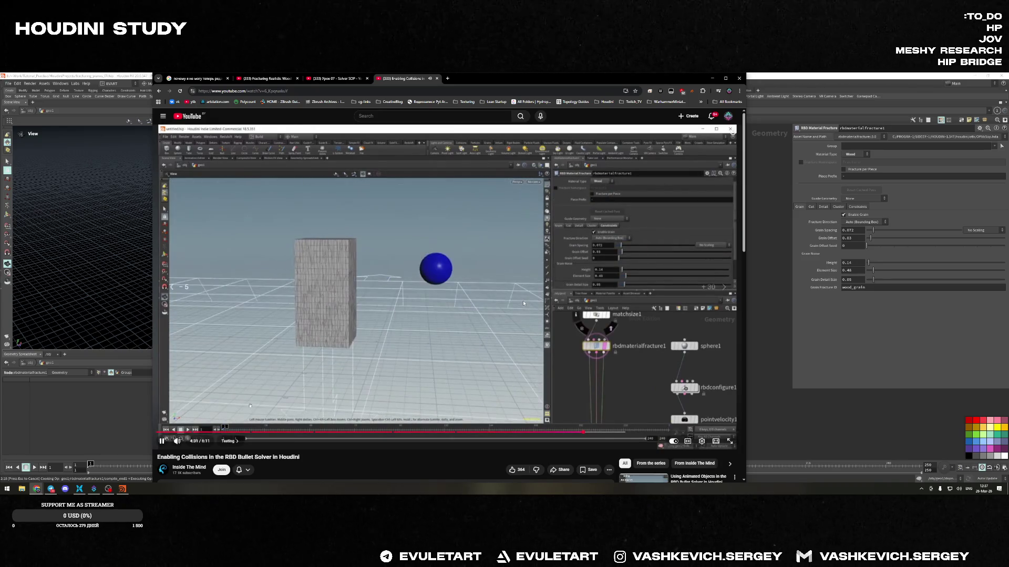
pyautogui.press('l')
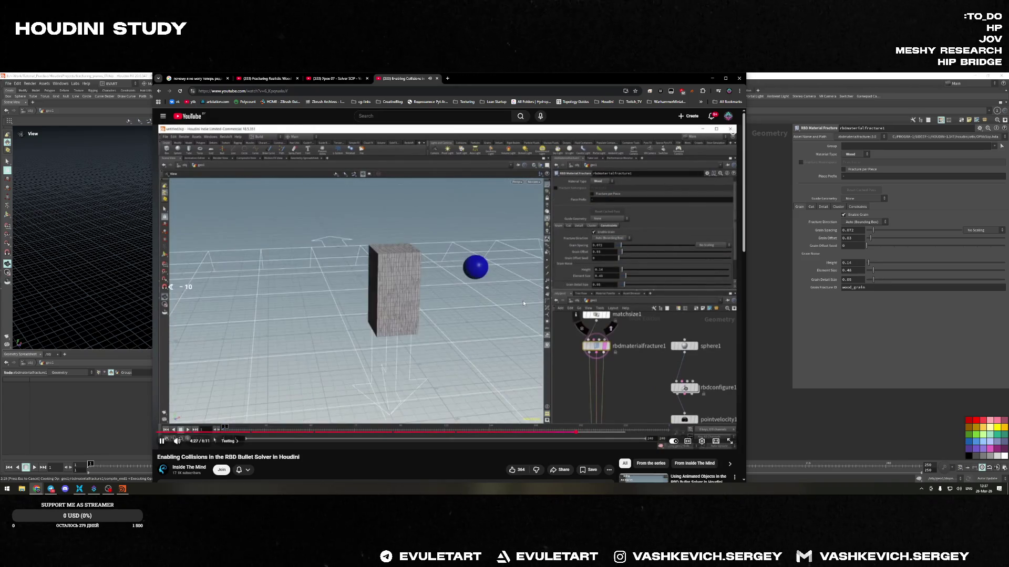
pyautogui.press('l')
pyautogui.press('l')
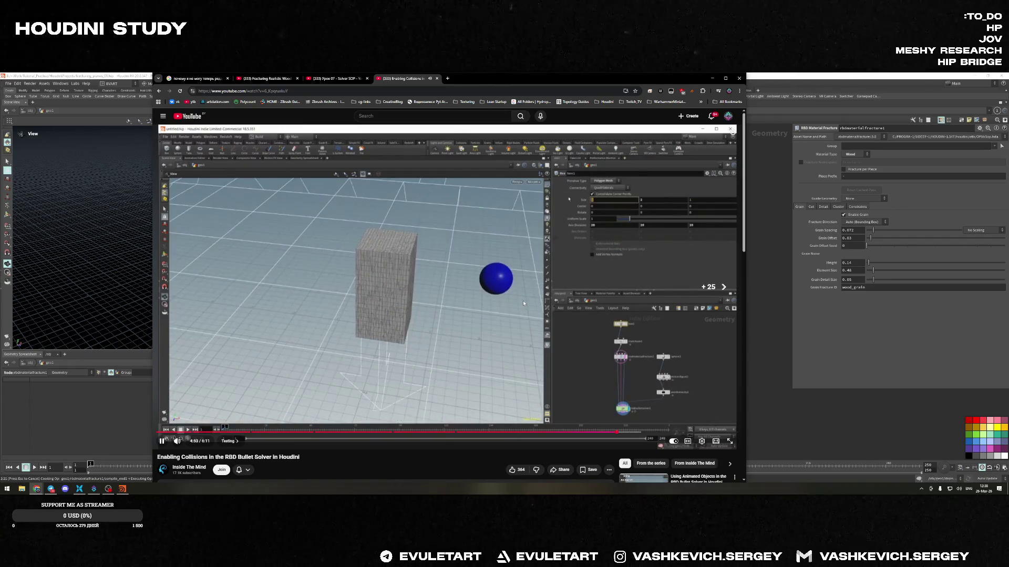
pyautogui.press('l')
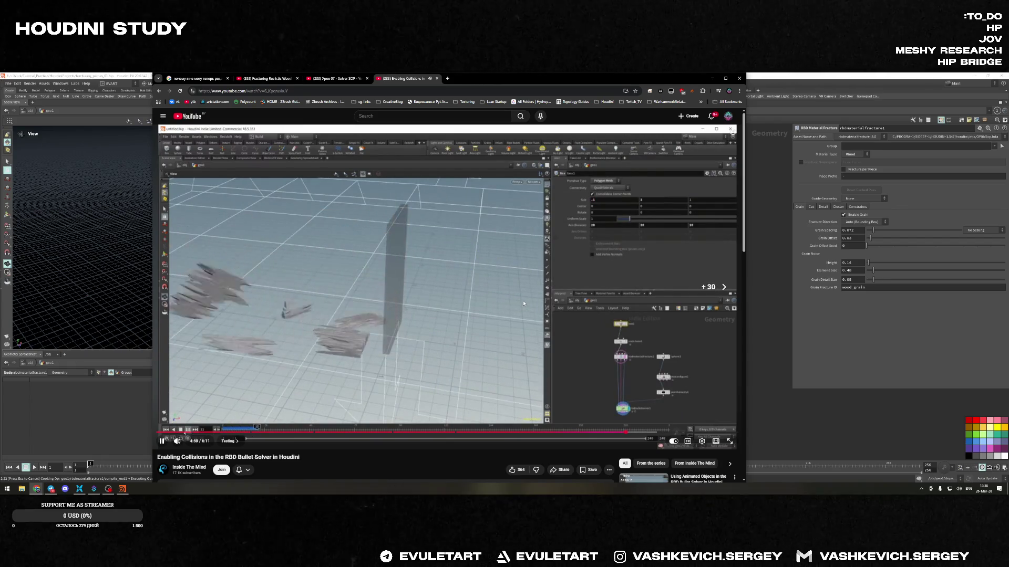
pyautogui.press('Left')
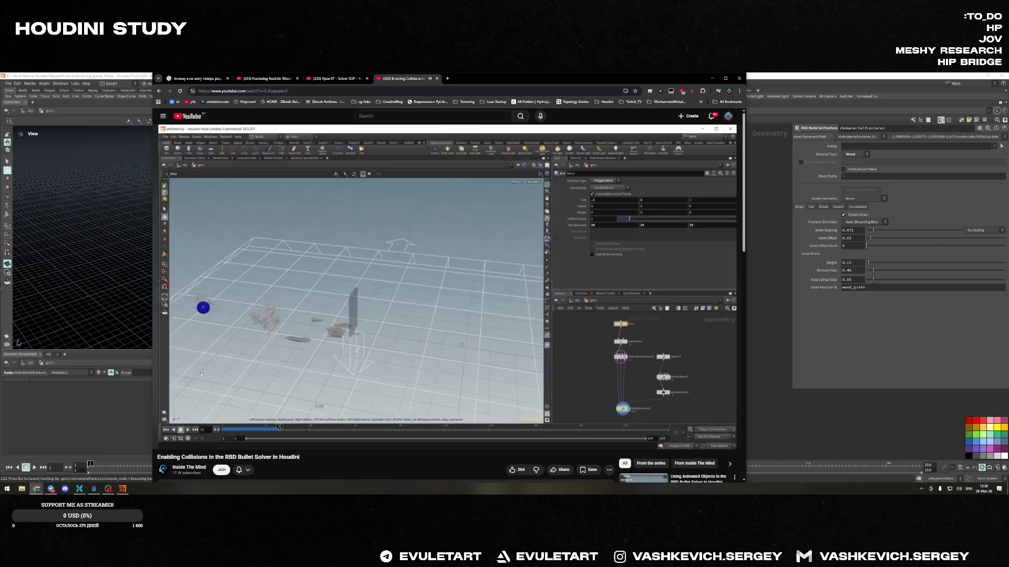
pyautogui.press('Right')
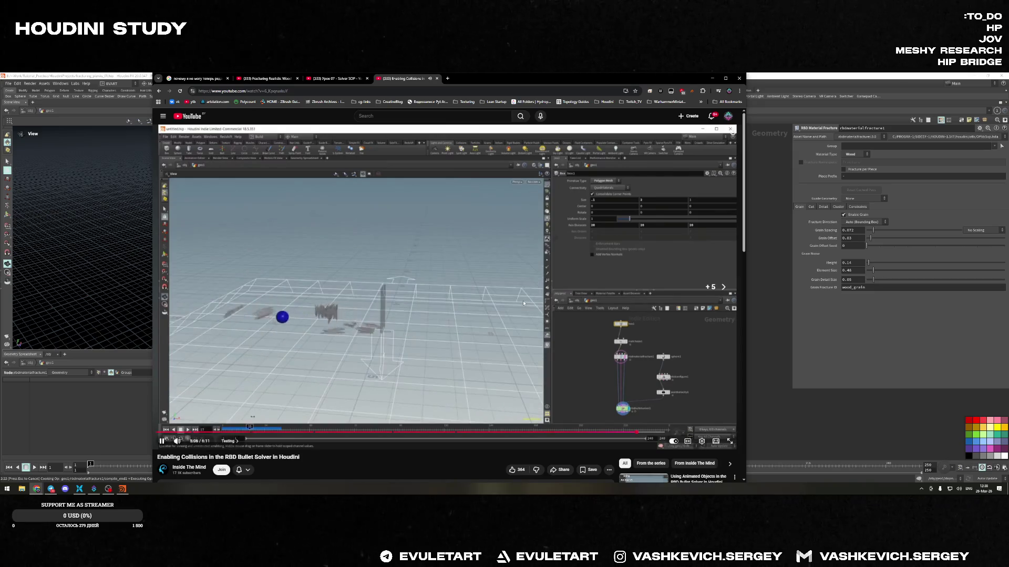
# Pause the tutorial near its end and show it fullscreen.
pyautogui.press('space')
pyautogui.press('space')
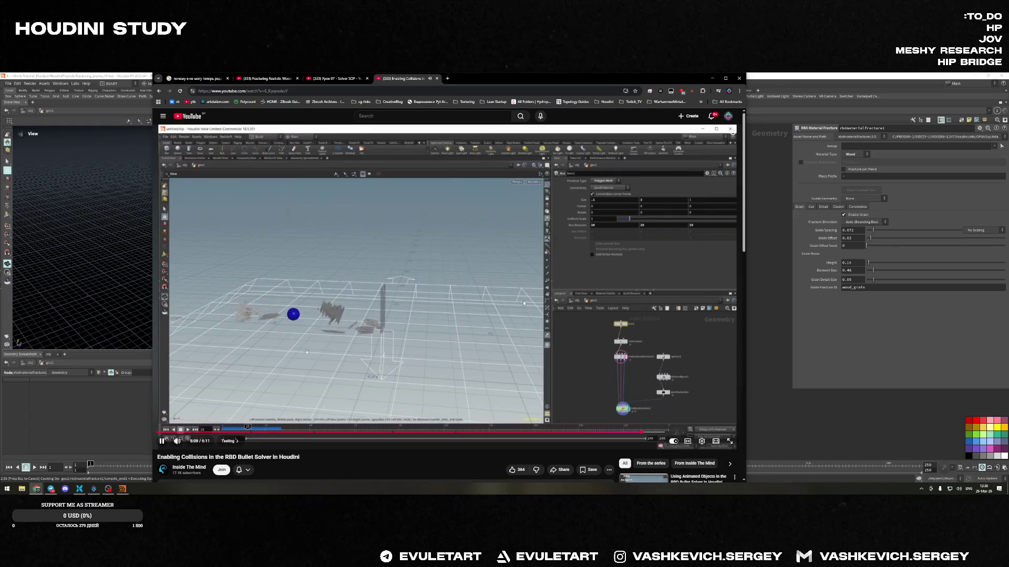
pyautogui.press('space')
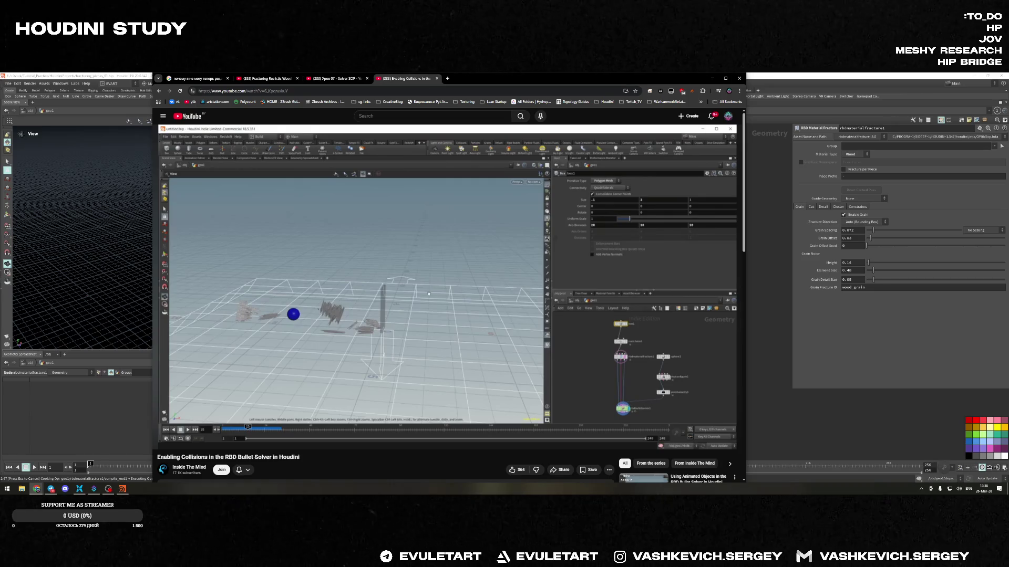
pyautogui.doubleClick(395, 223)
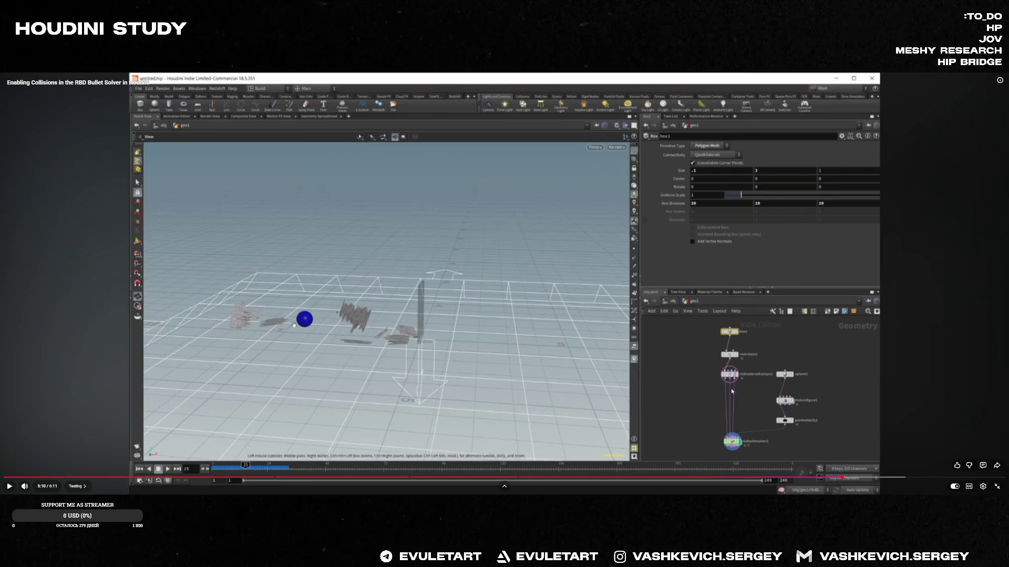
# Pause the tutorial, leave fullscreen and return to the Houdini fracture network.
pyautogui.press('space')
pyautogui.press('space')
pyautogui.press('space')
pyautogui.press('Escape')
pyautogui.press('space')
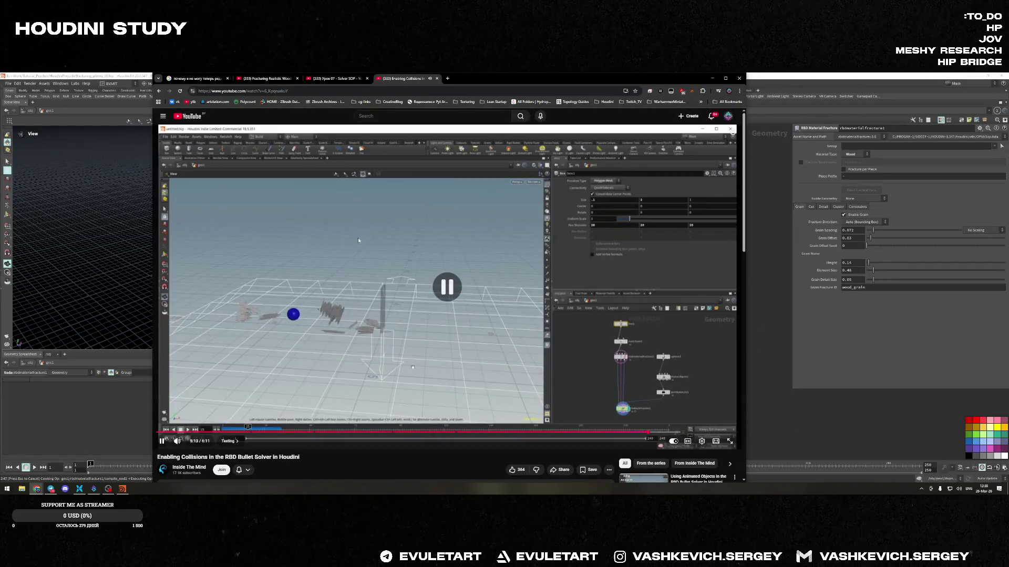
pyautogui.hotkey('alt', 'Tab')
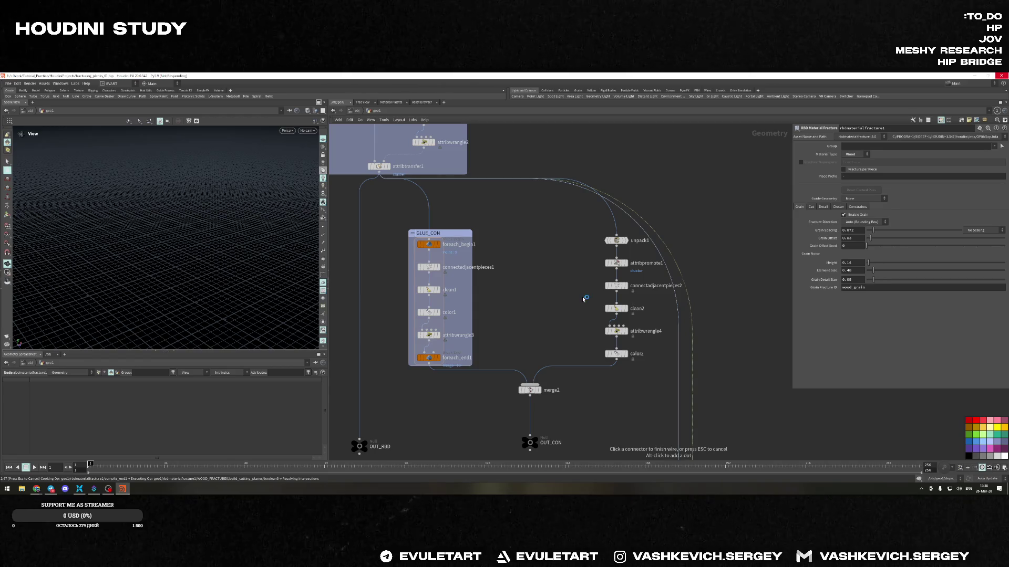
# Check Task Manager, launch Houdini 20.0.547 from Start search, and pause the tutorial.
pyautogui.hotkey('ctrl', 'shift', 'Escape')
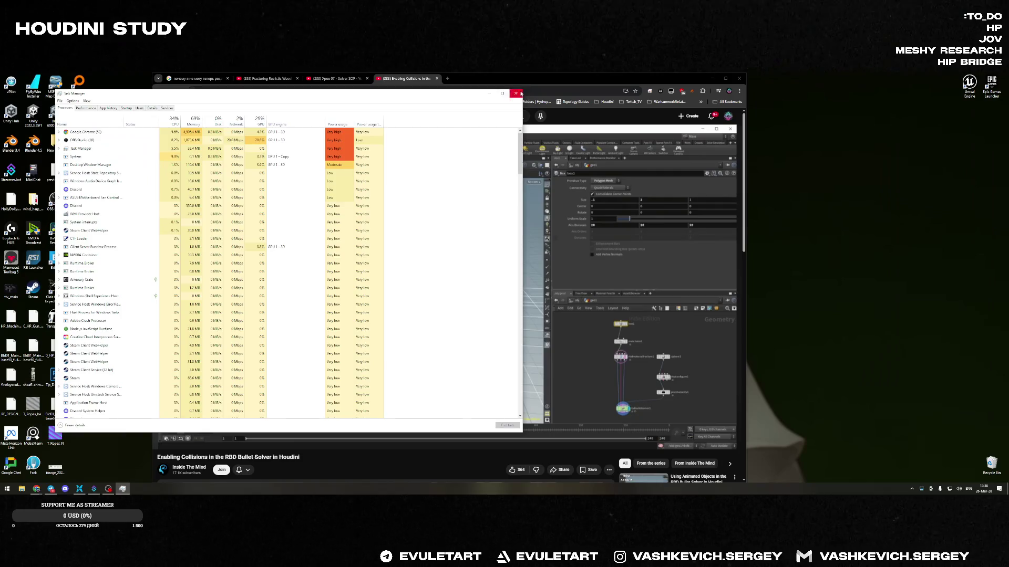
pyautogui.click(517, 93)
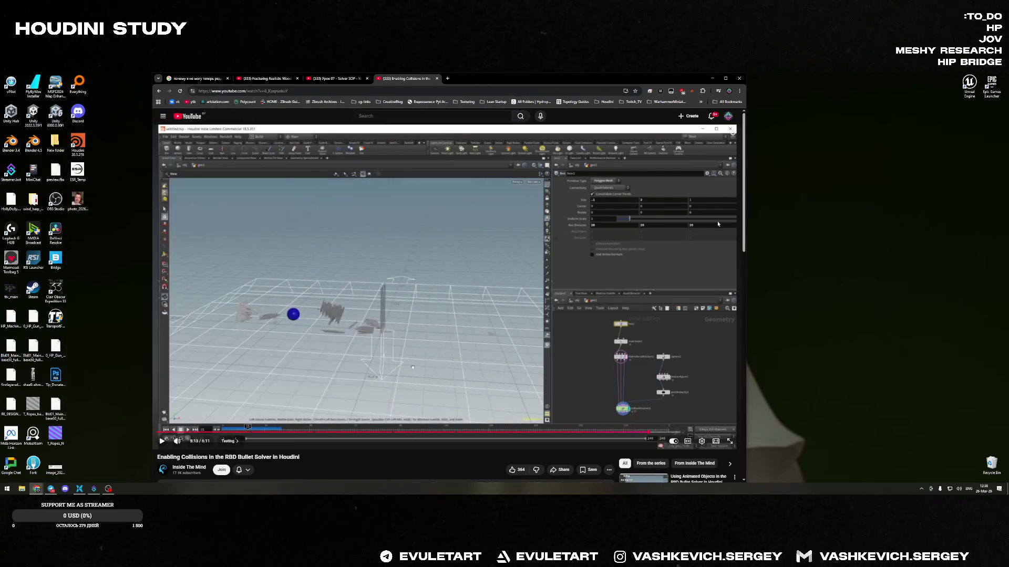
pyautogui.press('super')
pyautogui.write('houdini')
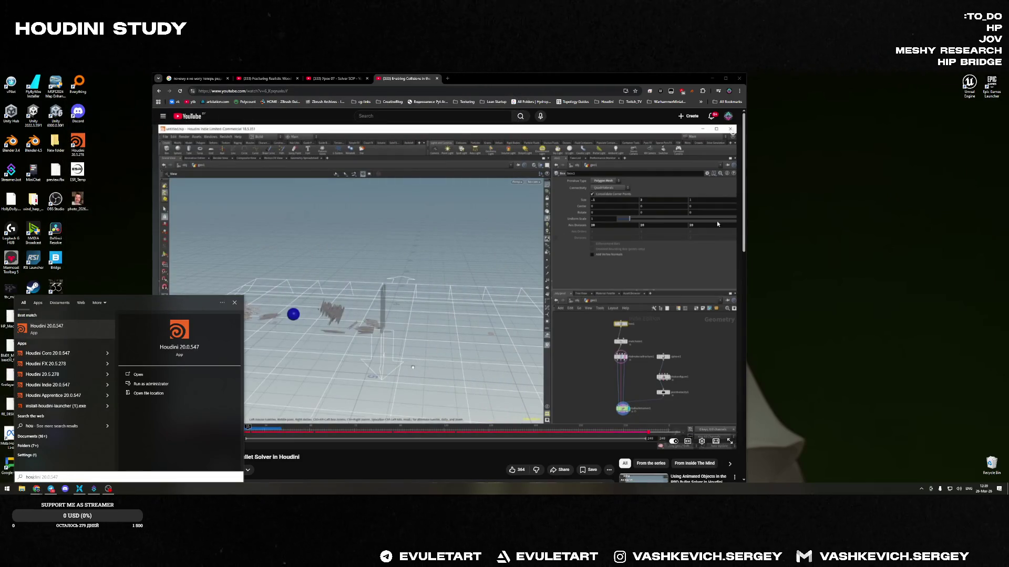
pyautogui.press('Escape')
pyautogui.click(408, 270)
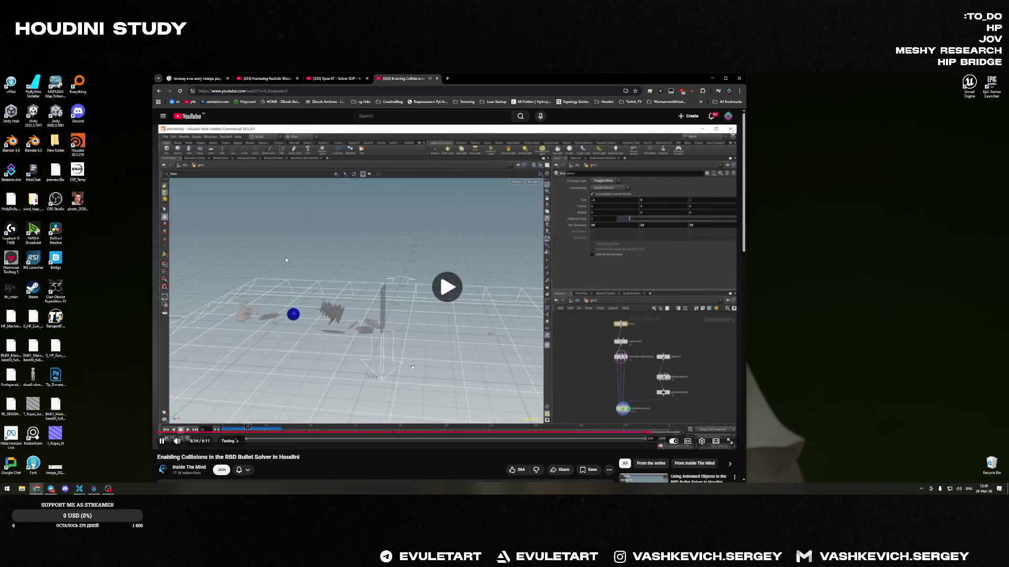
pyautogui.press('space')
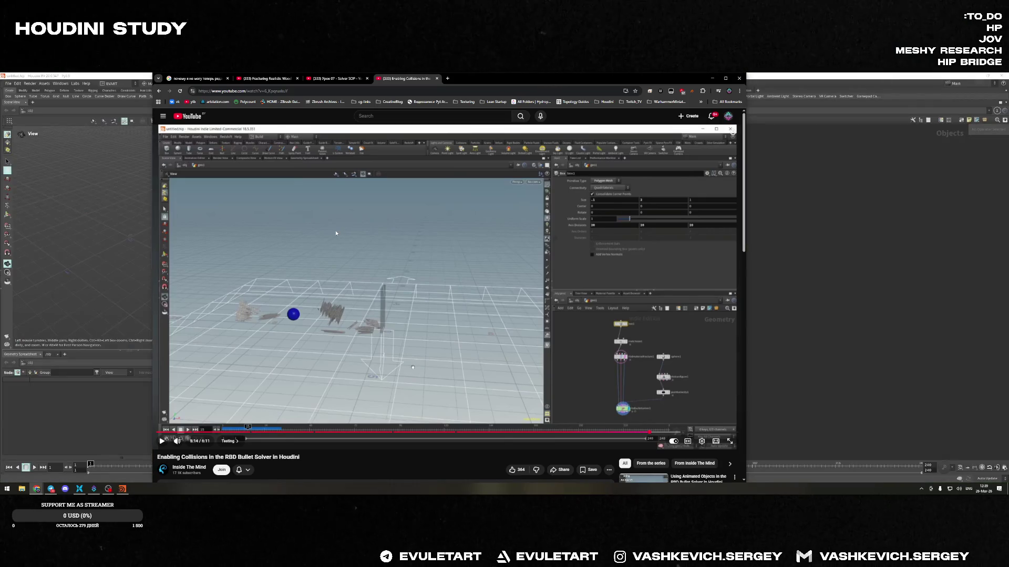
# Load fracturing_planks_01.hip in the new Houdini session and play the simulation from frame 1.
pyautogui.hotkey('alt', 'Tab')
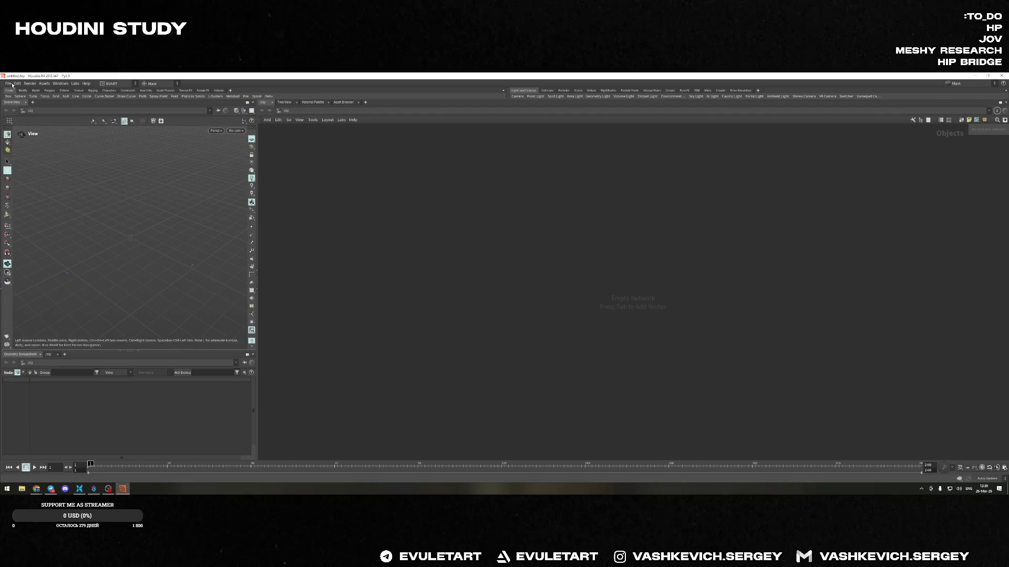
pyautogui.click(10, 84)
pyautogui.moveTo(29, 107)
pyautogui.click(126, 104)
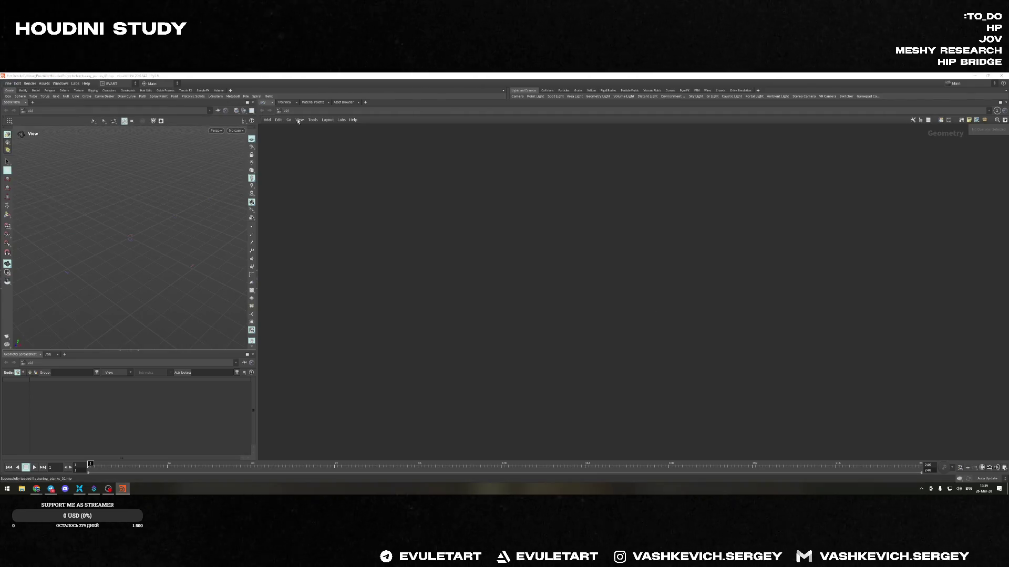
pyautogui.moveTo(256, 237); pyautogui.dragTo(334, 237)
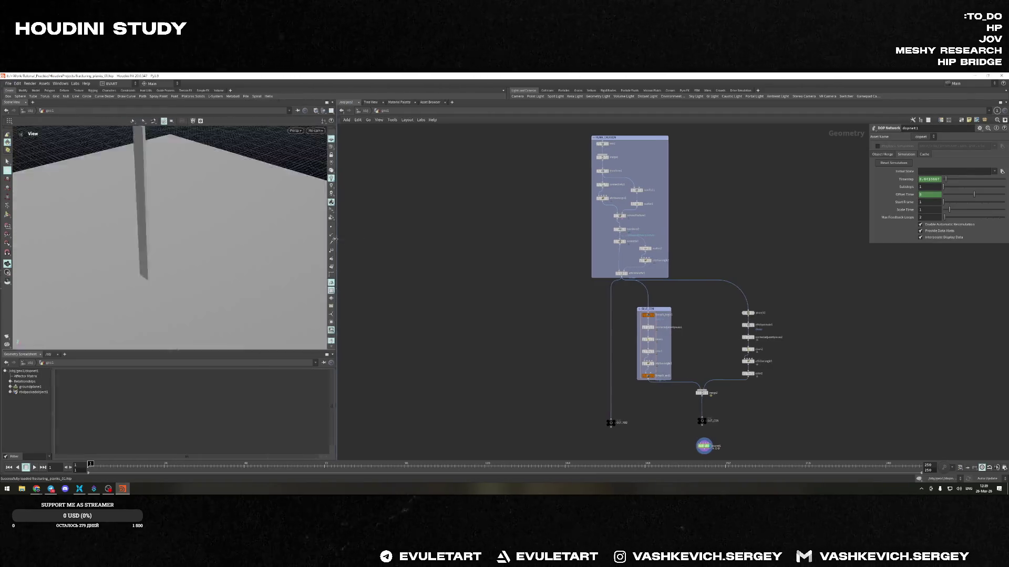
pyautogui.moveTo(158, 224)
pyautogui.mouseDown()
pyautogui.moveTo(220, 199)
pyautogui.moveTo(223, 234)
pyautogui.moveTo(237, 237)
pyautogui.mouseUp()
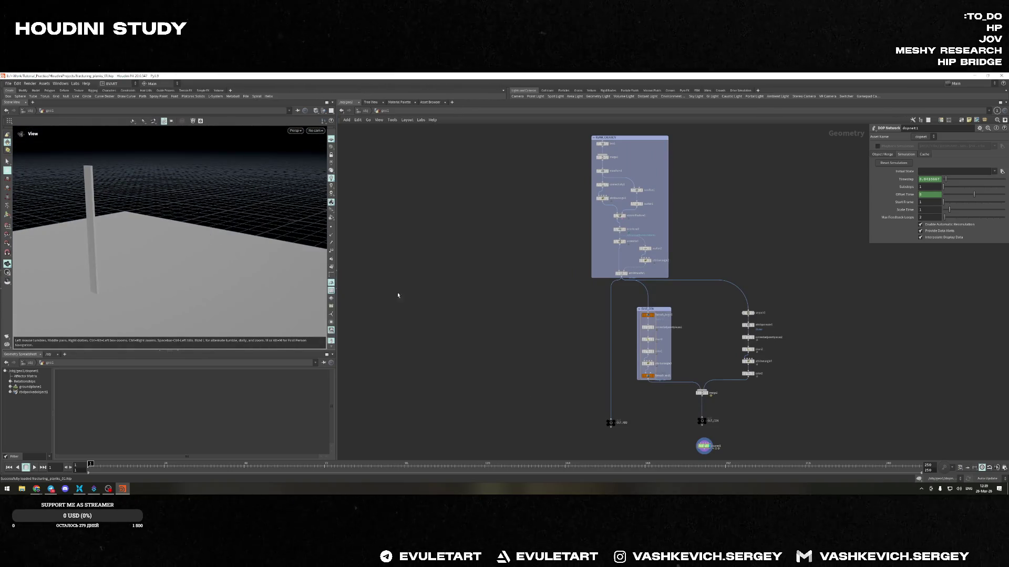
pyautogui.press('Up')
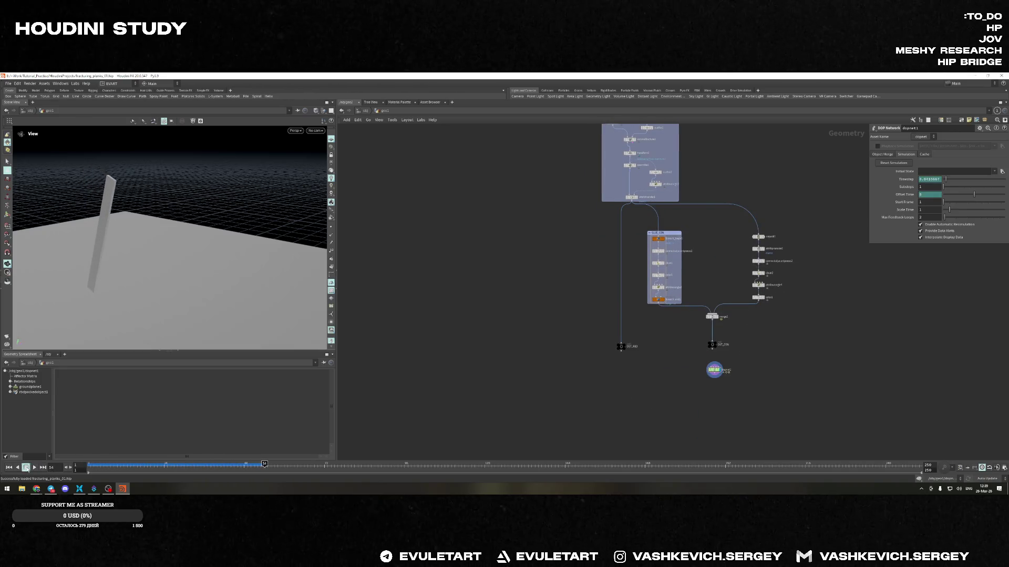
pyautogui.scroll(2, 722, 360)
pyautogui.scroll(2, 725, 339)
pyautogui.scroll(2, 726, 324)
# Disconnect color2 from merge2, replay the simulation and inspect the plank from several angles.
pyautogui.moveTo(726, 241); pyautogui.dragTo(730, 331)
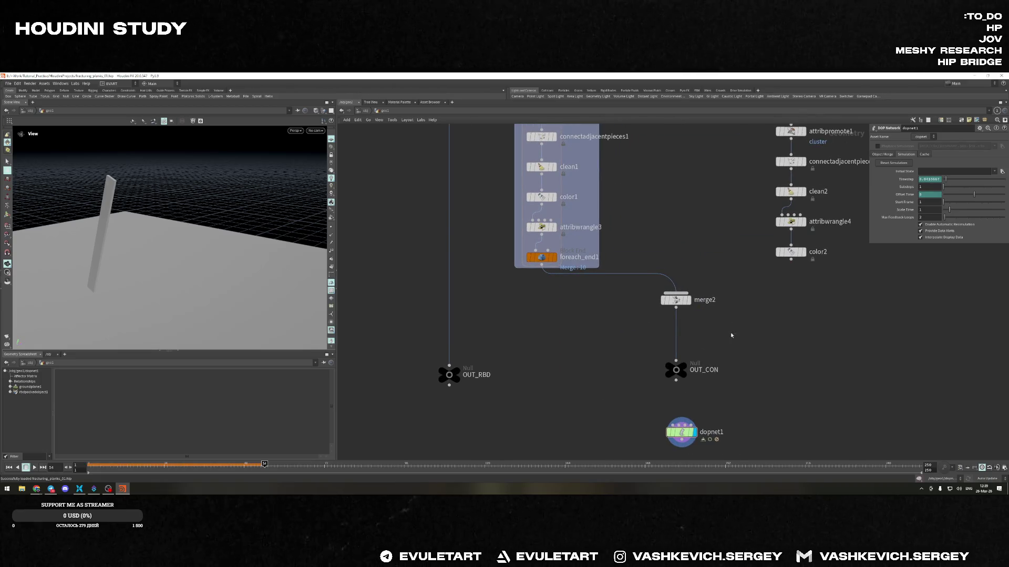
pyautogui.press('Up')
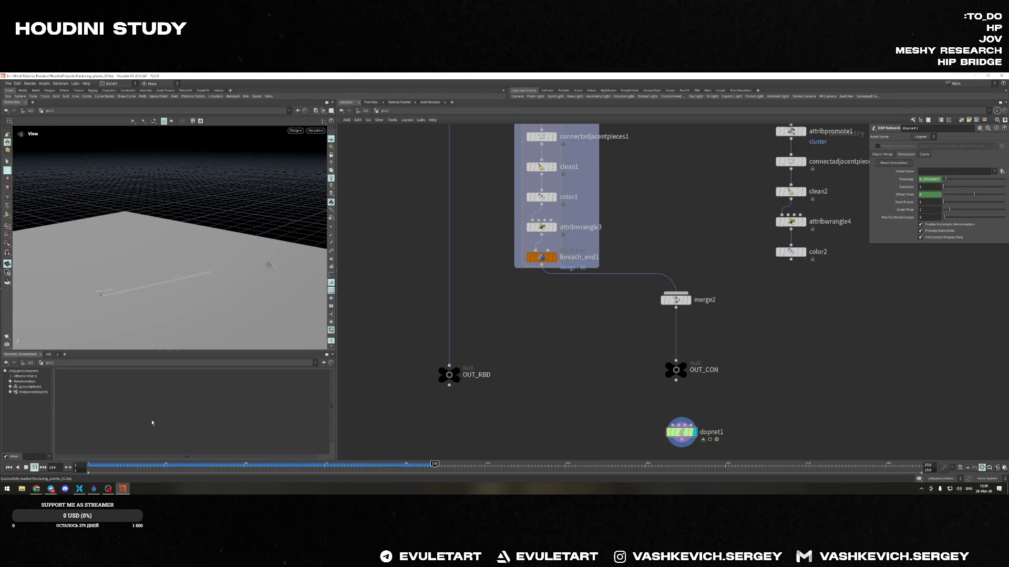
pyautogui.moveTo(278, 207)
pyautogui.mouseDown()
pyautogui.moveTo(177, 236)
pyautogui.moveTo(232, 283)
pyautogui.moveTo(196, 234)
pyautogui.moveTo(189, 243)
pyautogui.mouseUp()
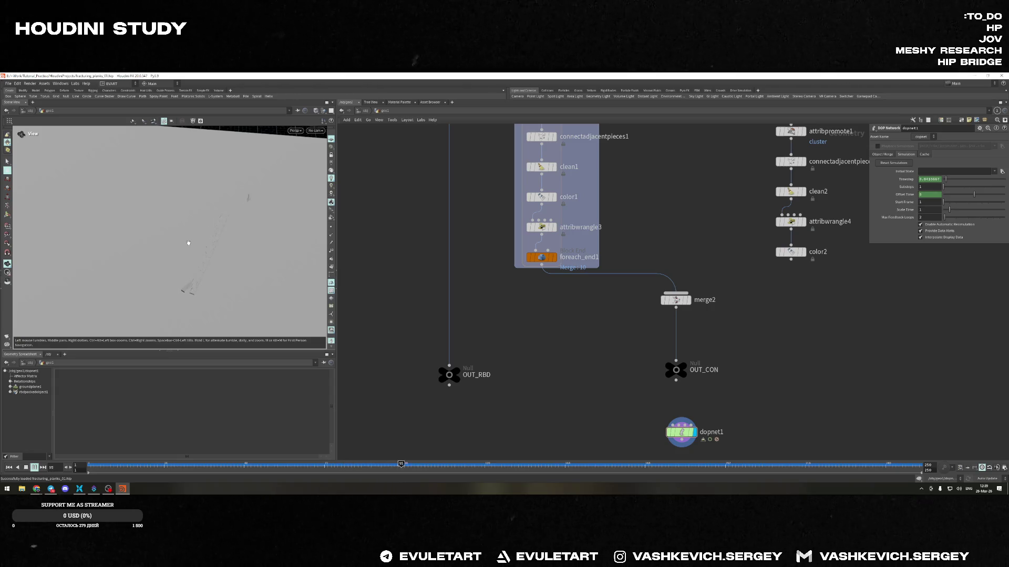
pyautogui.hotkey('ctrl', 'Up')
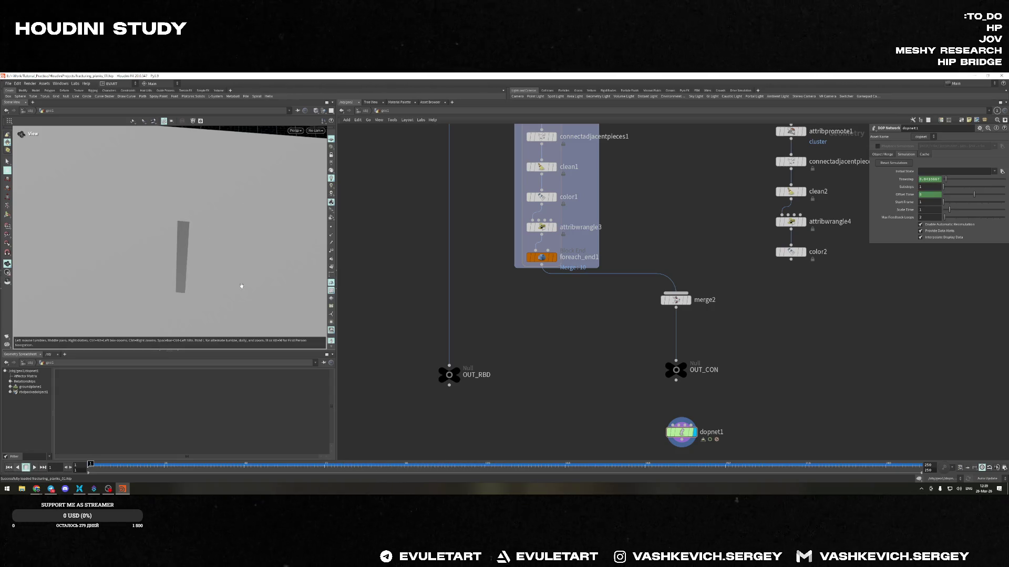
pyautogui.moveTo(241, 286)
pyautogui.mouseDown()
pyautogui.moveTo(228, 216)
pyautogui.moveTo(221, 238)
pyautogui.mouseUp()
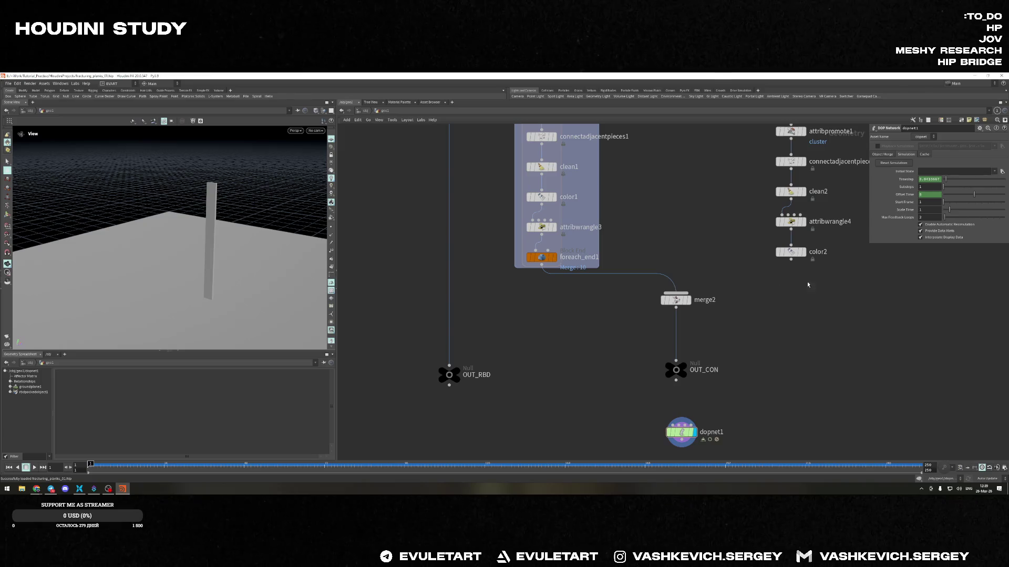
pyautogui.scroll(-3, 647, 251)
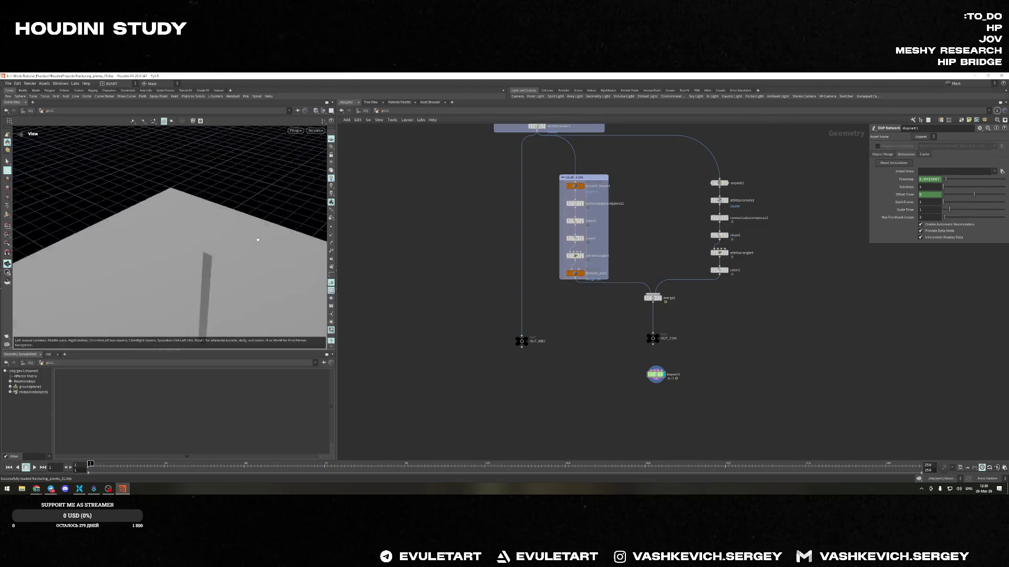
pyautogui.moveTo(255, 169); pyautogui.dragTo(192, 190)
# Launch Blender 4.5 from the Start search.
pyautogui.hotkey('alt', 'Tab')
pyautogui.press('super')
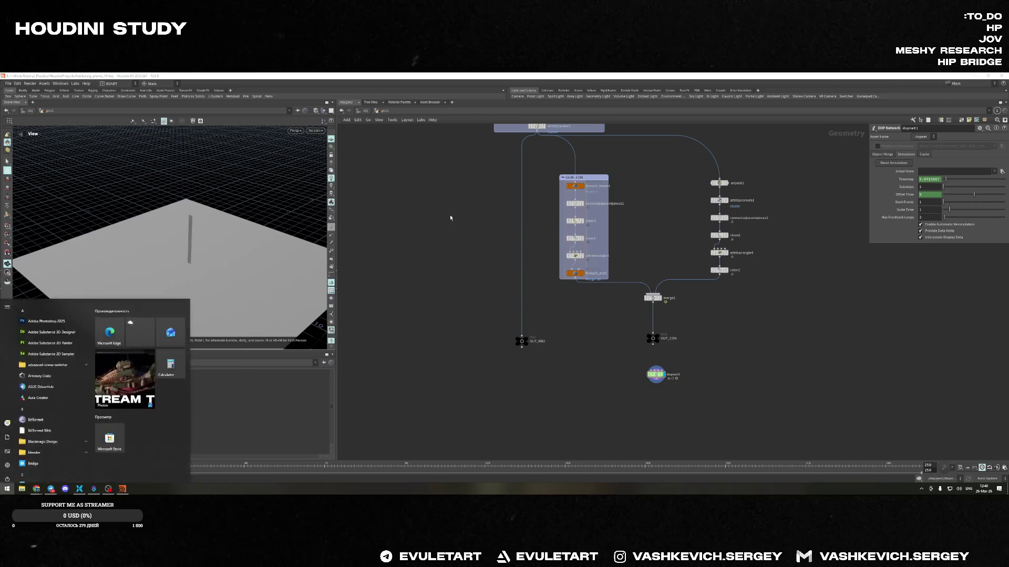
pyautogui.write('b')
pyautogui.press('Return')
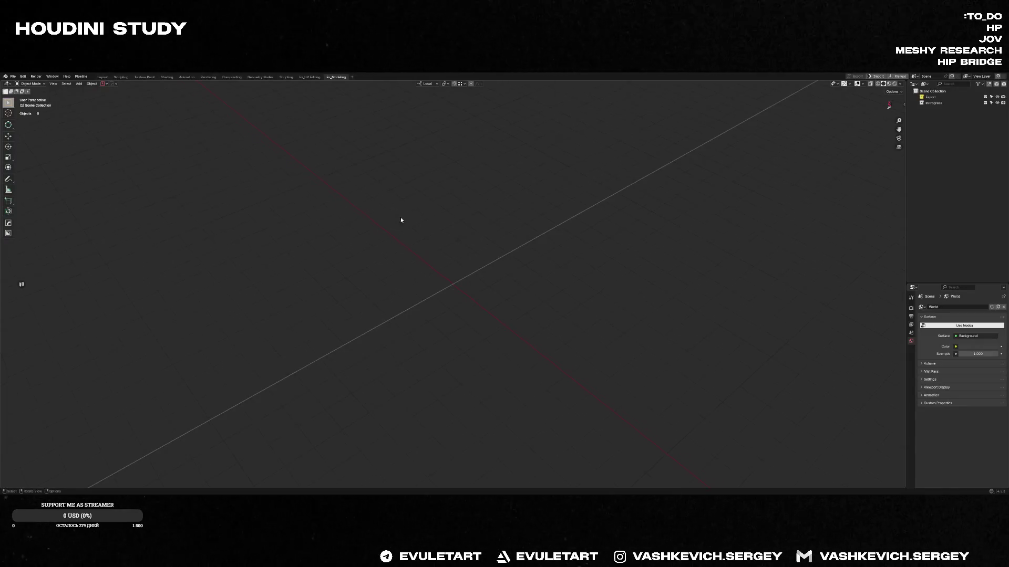
pyautogui.moveTo(400, 217); pyautogui.dragTo(432, 218, button='middle')
pyautogui.hotkey('shift', 'a')
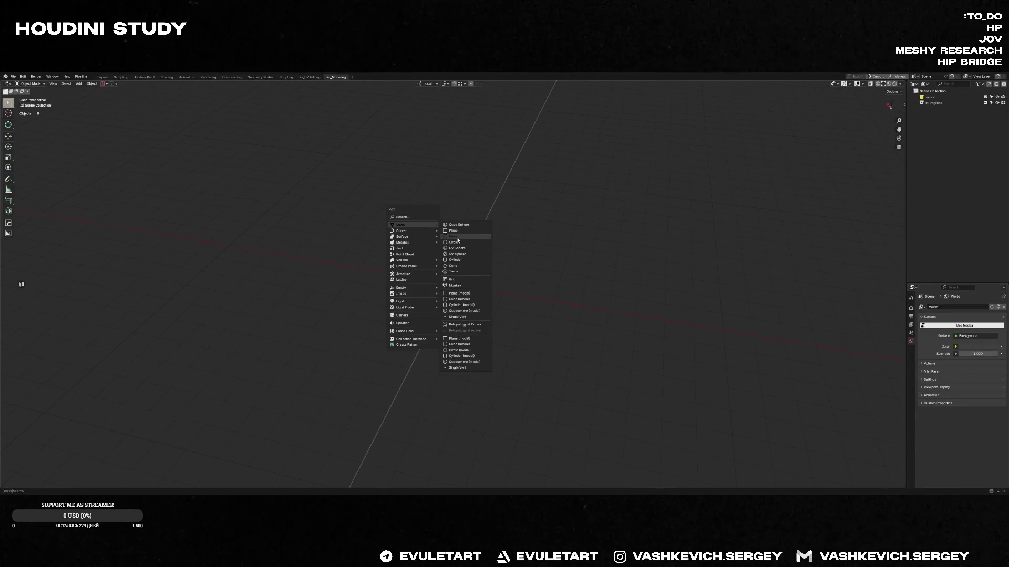
pyautogui.click(453, 236)
pyautogui.press('s')
pyautogui.press('x')
pyautogui.click(602, 281)
pyautogui.moveTo(601, 281)
pyautogui.mouseDown(button='middle')
pyautogui.moveTo(501, 288)
pyautogui.moveTo(554, 277)
pyautogui.moveTo(504, 238)
pyautogui.mouseUp(button='middle')
pyautogui.press('g')
pyautogui.press('z')
pyautogui.click(538, 255)
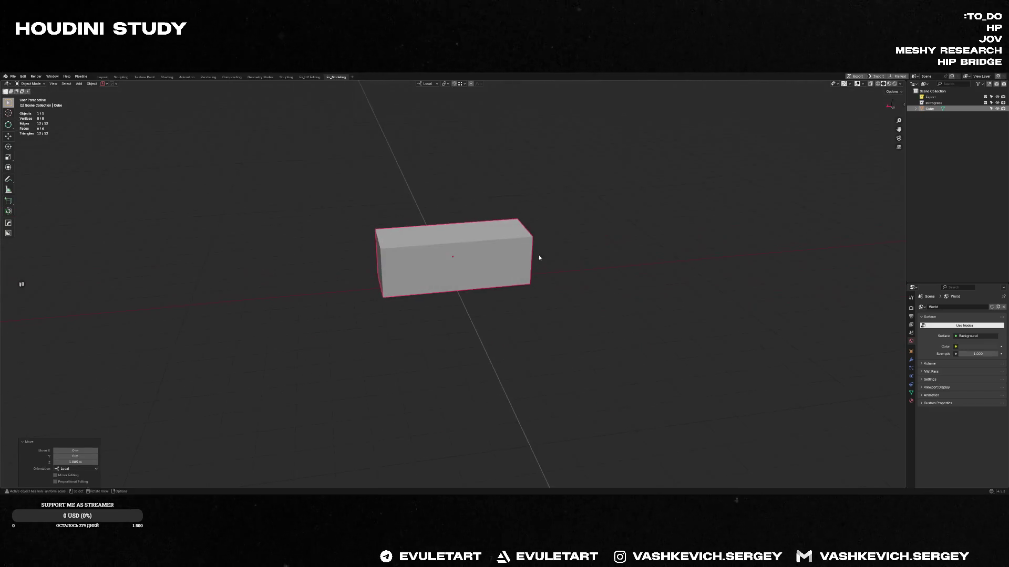
pyautogui.hotkey('shift', 'a')
pyautogui.click(668, 179)
pyautogui.hotkey('shift', 'a')
pyautogui.moveTo(583, 209)
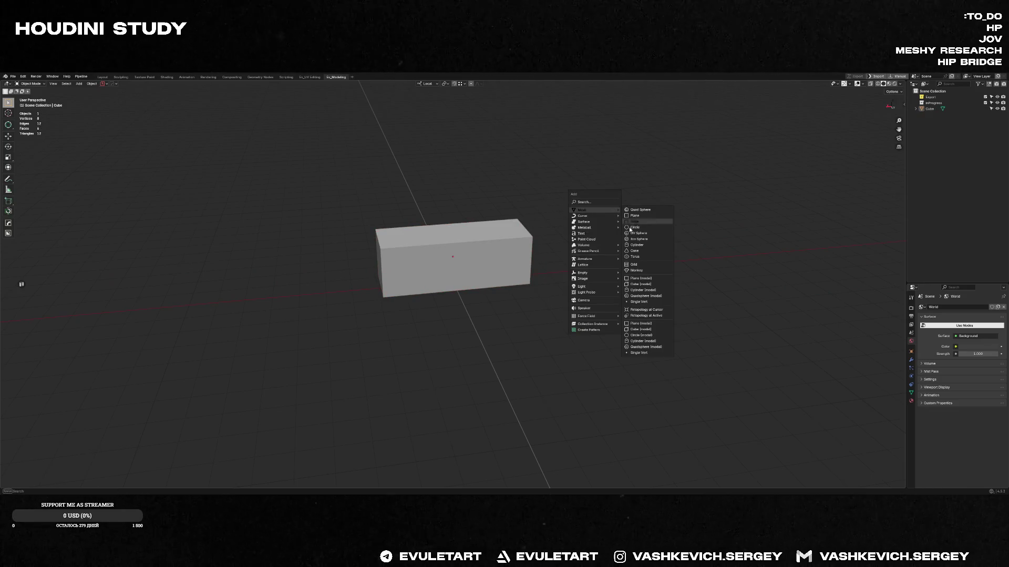
pyautogui.click(643, 245)
pyautogui.press('KP_1')
pyautogui.press('s')
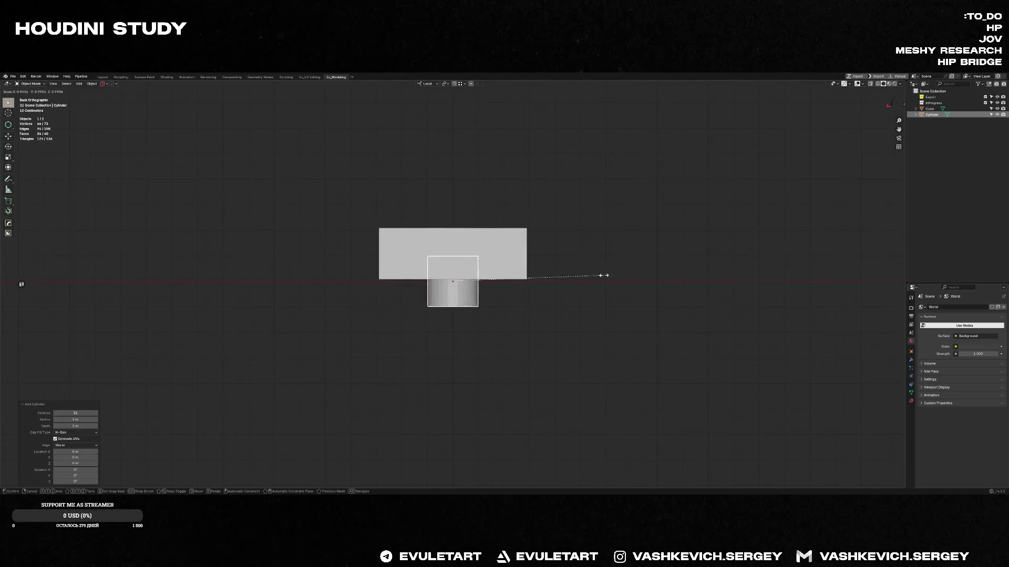
pyautogui.click(452, 279)
pyautogui.press('g')
pyautogui.click(376, 205)
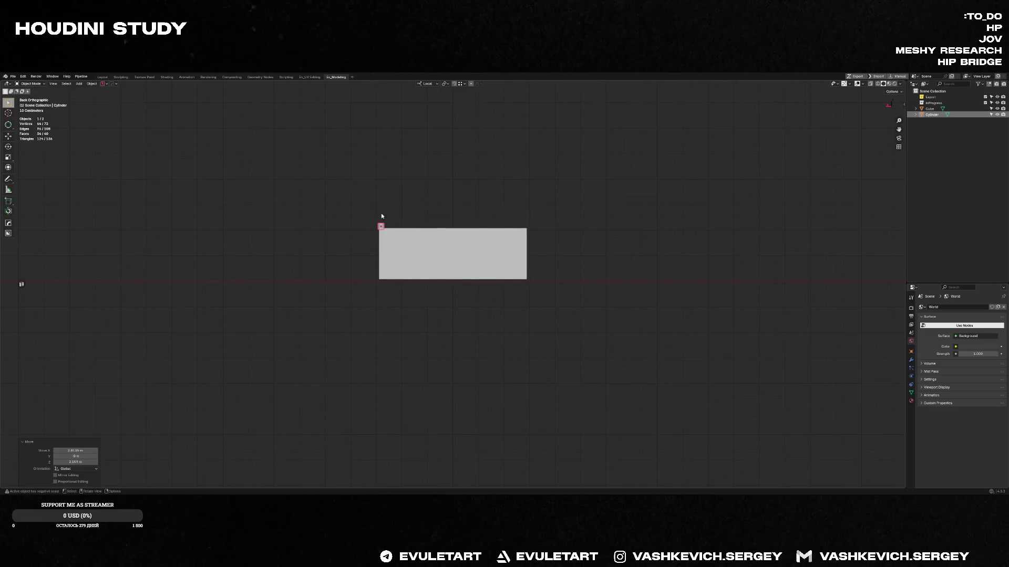
pyautogui.press('Tab')
pyautogui.moveTo(370, 218); pyautogui.dragTo(398, 225)
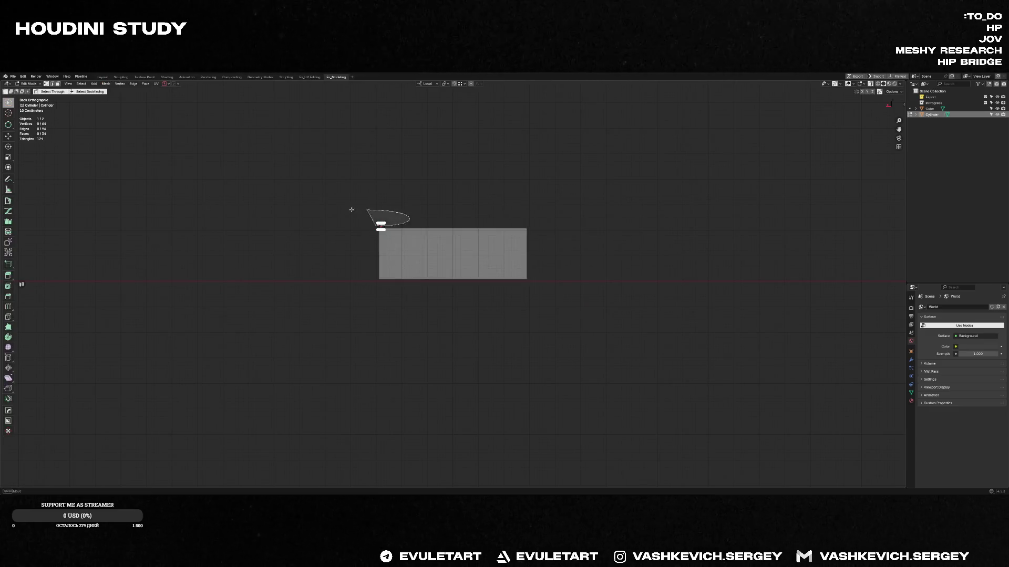
pyautogui.moveTo(361, 213); pyautogui.dragTo(408, 233, button='middle')
pyautogui.press('ctrl+KP_1')
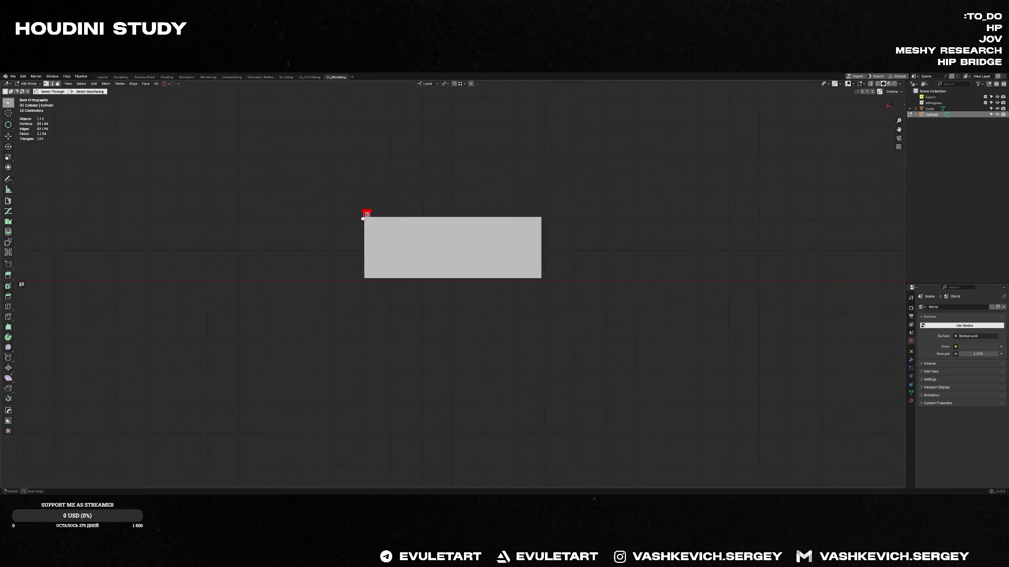
pyautogui.scroll(-3, 407, 233)
pyautogui.press('g')
pyautogui.press('z')
pyautogui.click(404, 118)
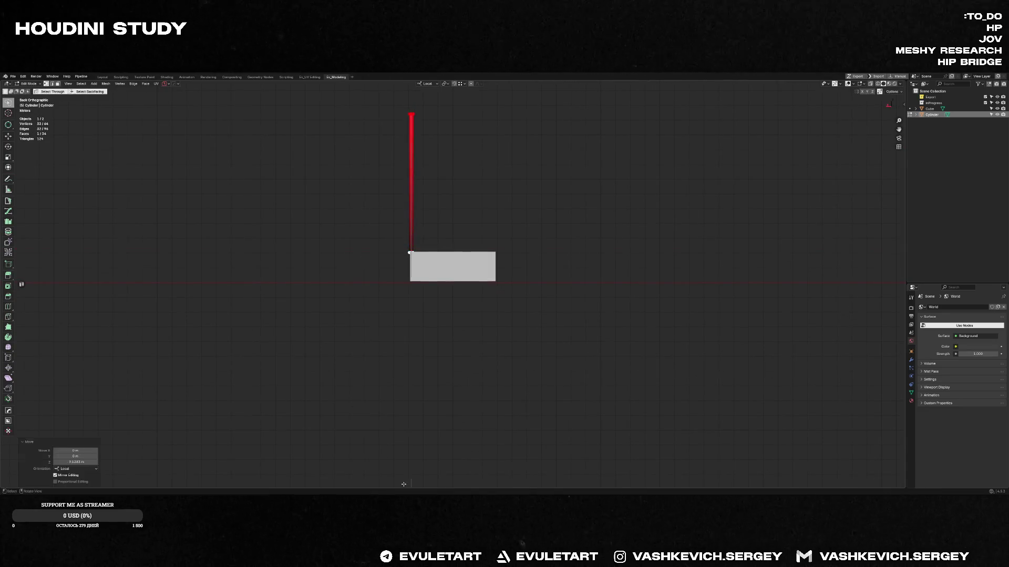
pyautogui.press('Tab')
pyautogui.moveTo(521, 378); pyautogui.dragTo(500, 340, button='middle')
pyautogui.press('r')
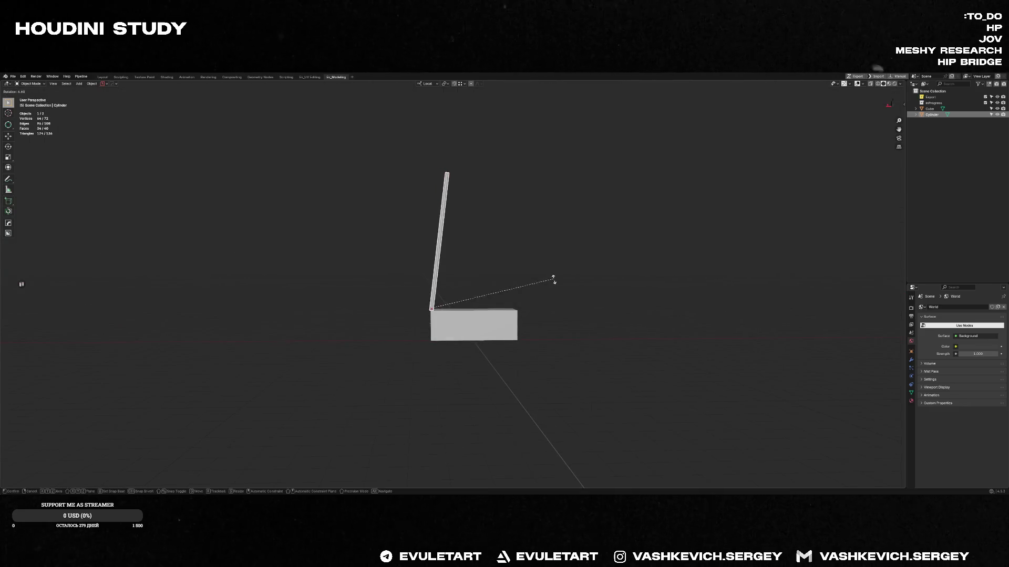
pyautogui.click(452, 277)
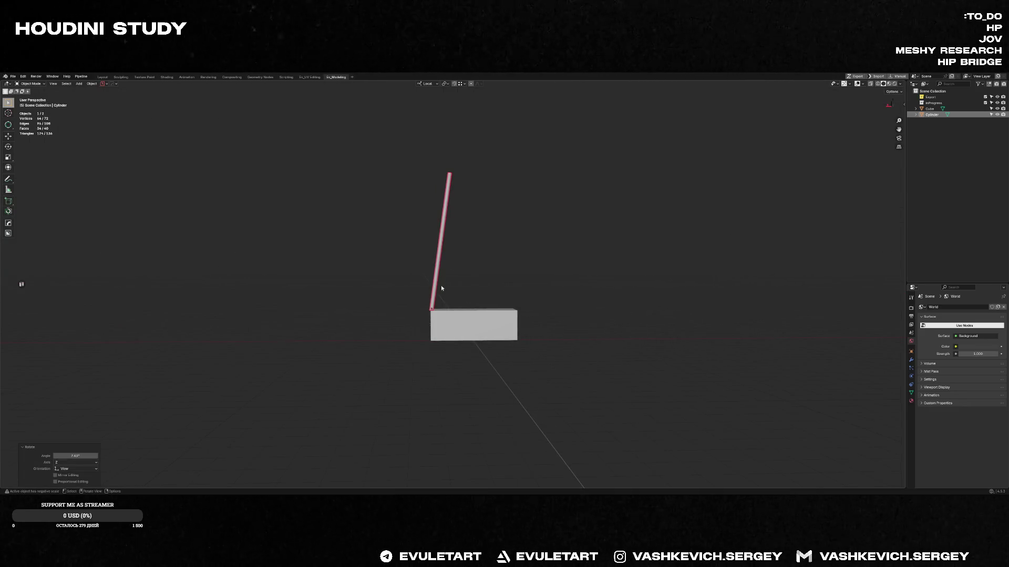
pyautogui.press('Tab')
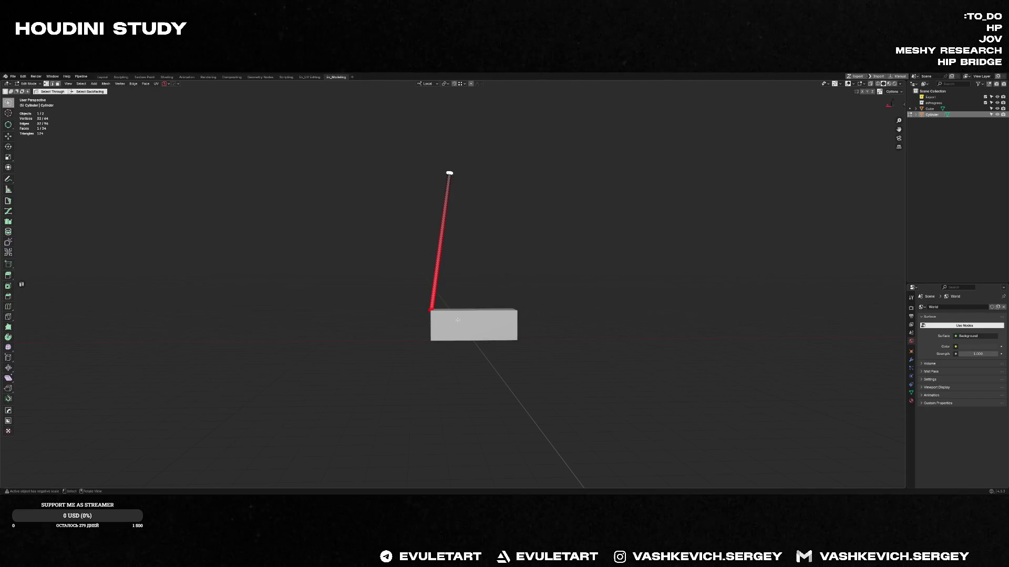
pyautogui.press('g')
pyautogui.press('Escape')
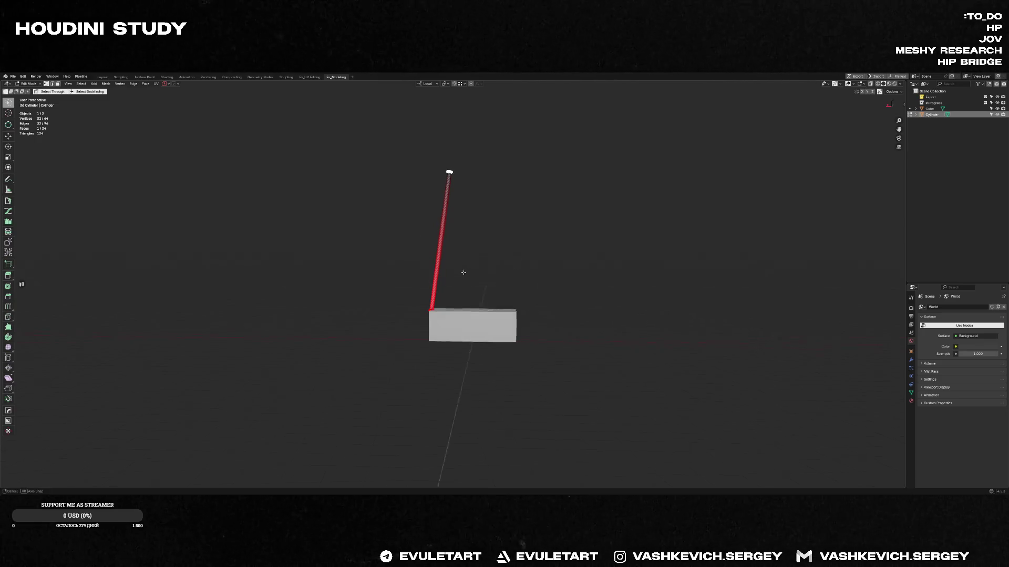
pyautogui.press('g')
pyautogui.click(472, 135)
pyautogui.press('Tab')
pyautogui.moveTo(482, 265)
pyautogui.mouseDown(button='middle')
pyautogui.moveTo(482, 279)
pyautogui.moveTo(556, 259)
pyautogui.moveTo(570, 221)
pyautogui.mouseUp(button='middle')
pyautogui.click(489, 307)
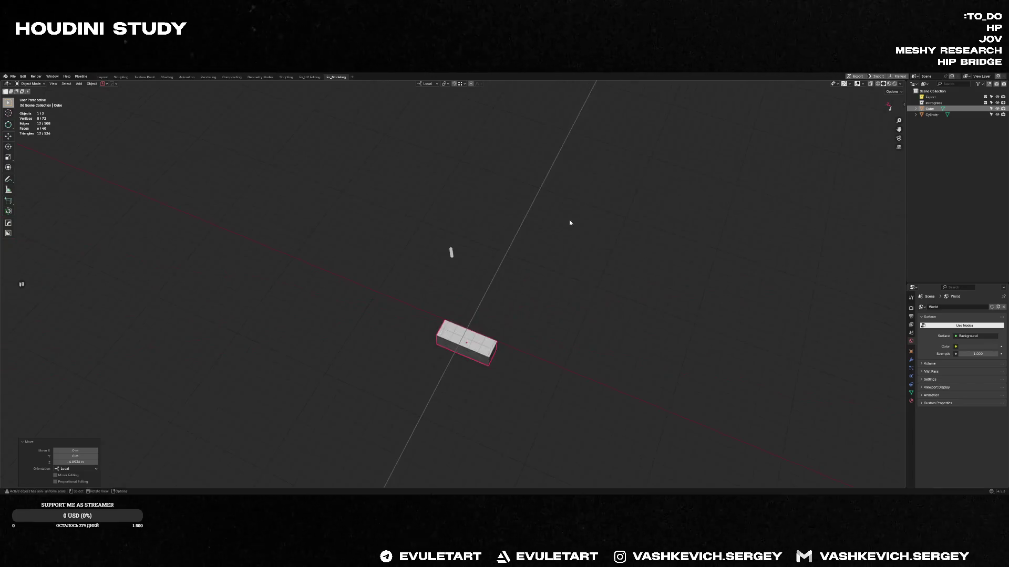
pyautogui.press('n')
pyautogui.press('a')
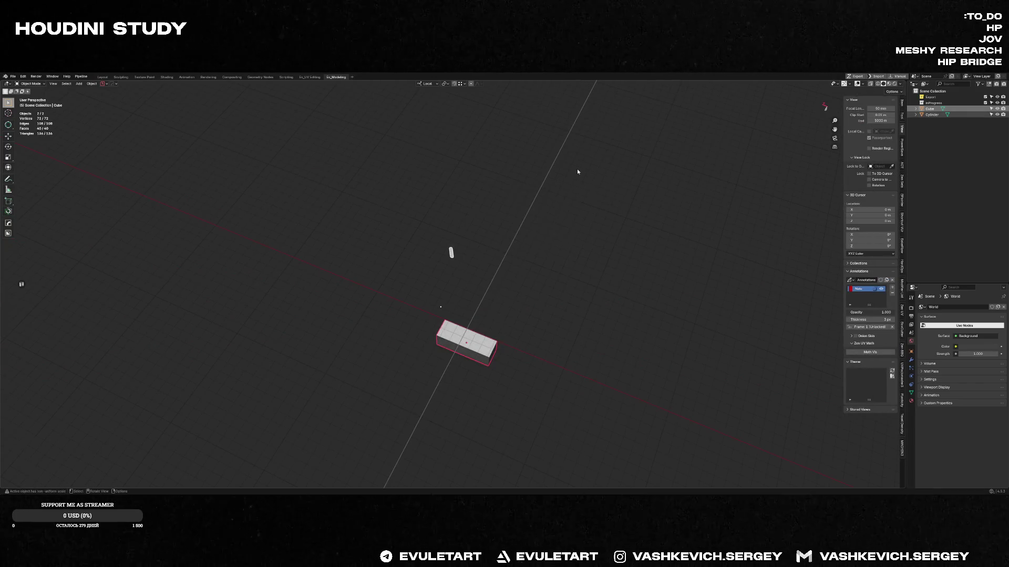
pyautogui.moveTo(578, 169); pyautogui.dragTo(515, 245, button='middle')
pyautogui.press('Delete')
pyautogui.moveTo(596, 244); pyautogui.dragTo(525, 232, button='middle')
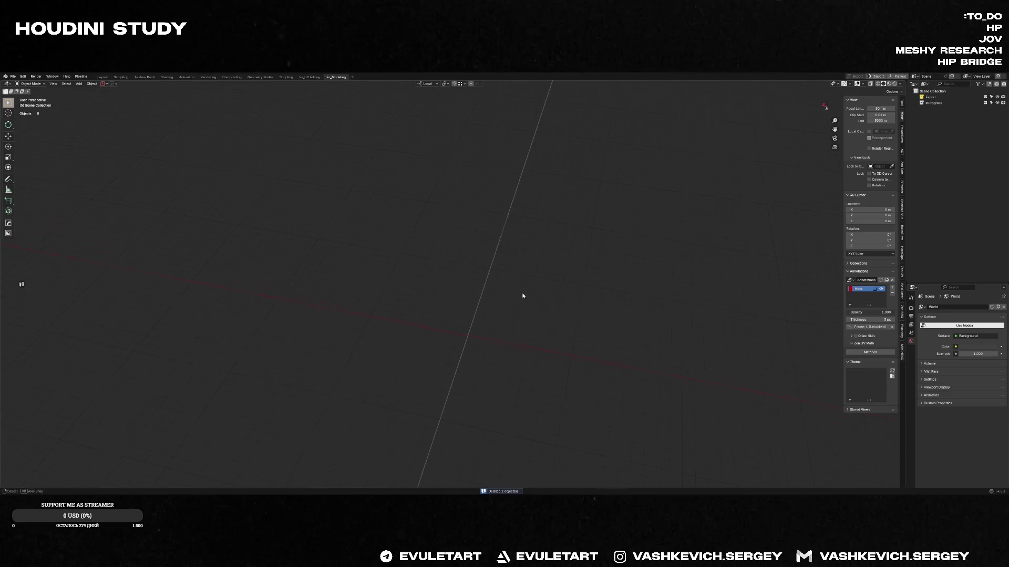
pyautogui.hotkey('ctrl', 'n')
pyautogui.click(522, 293)
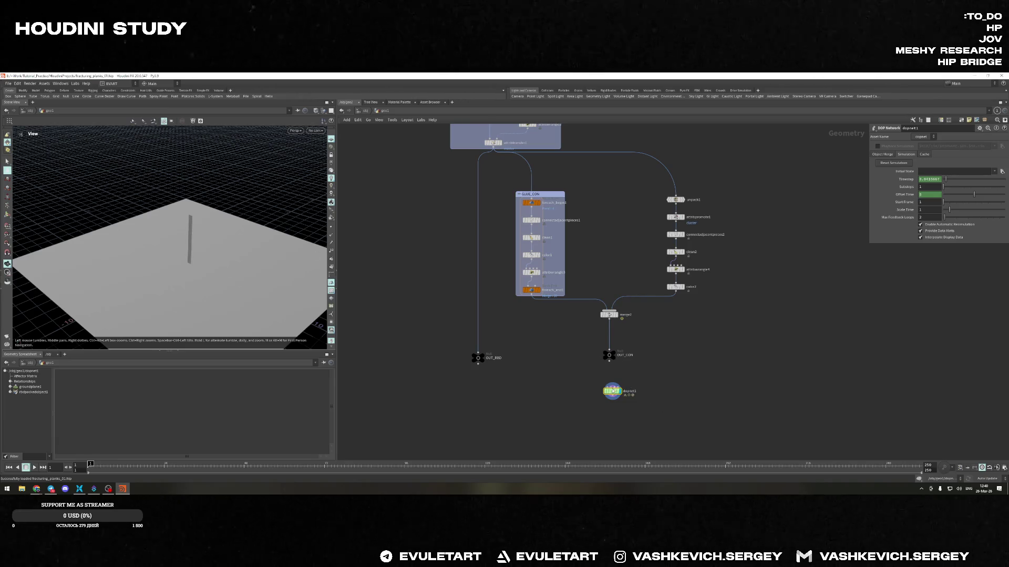
# Dive into dopnet1, look inside sopsolver1, and return to the simulation network.
pyautogui.doubleClick(613, 391)
pyautogui.click(725, 236)
pyautogui.scroll(5, 724, 263)
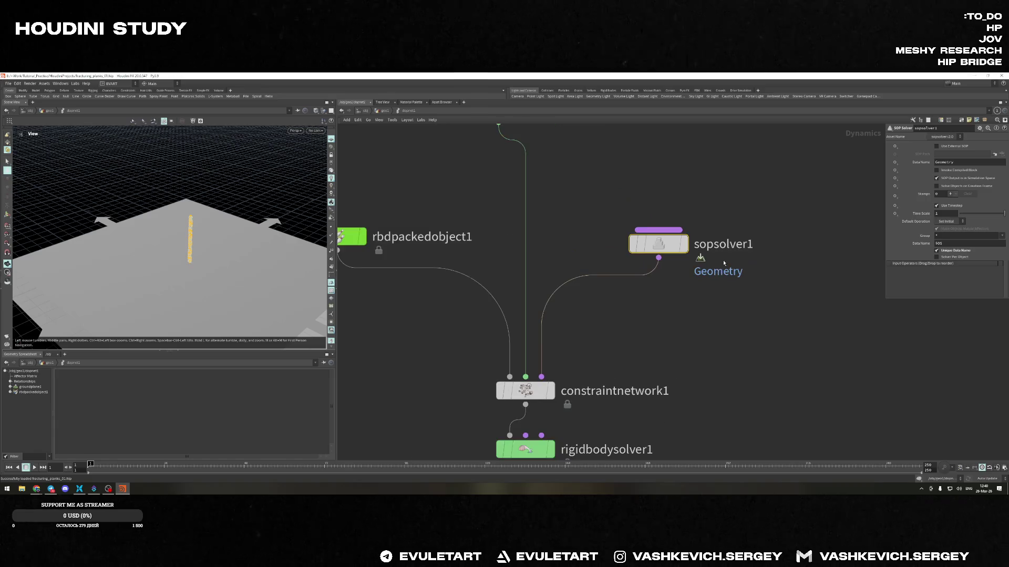
pyautogui.scroll(-5, 724, 263)
pyautogui.doubleClick(691, 252)
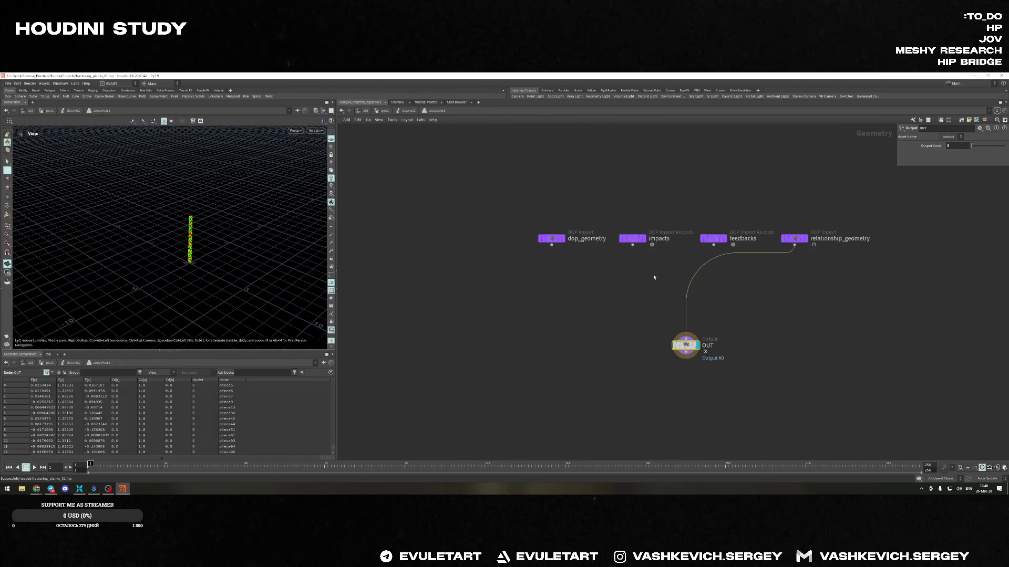
pyautogui.press('u')
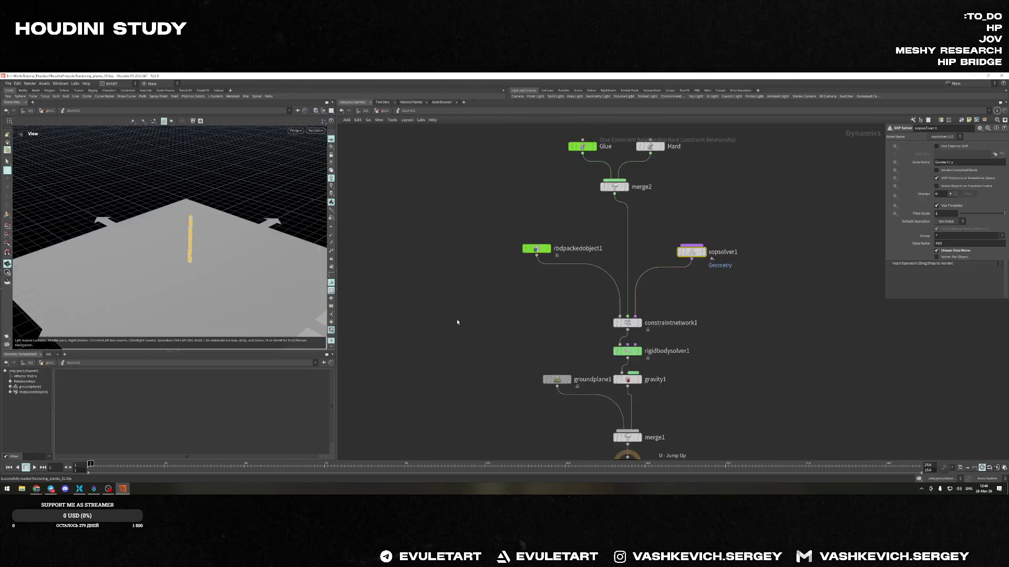
# Bring the YouTube collisions tutorial back in front.
pyautogui.hotkey('alt', 'Tab')
pyautogui.press('Escape')
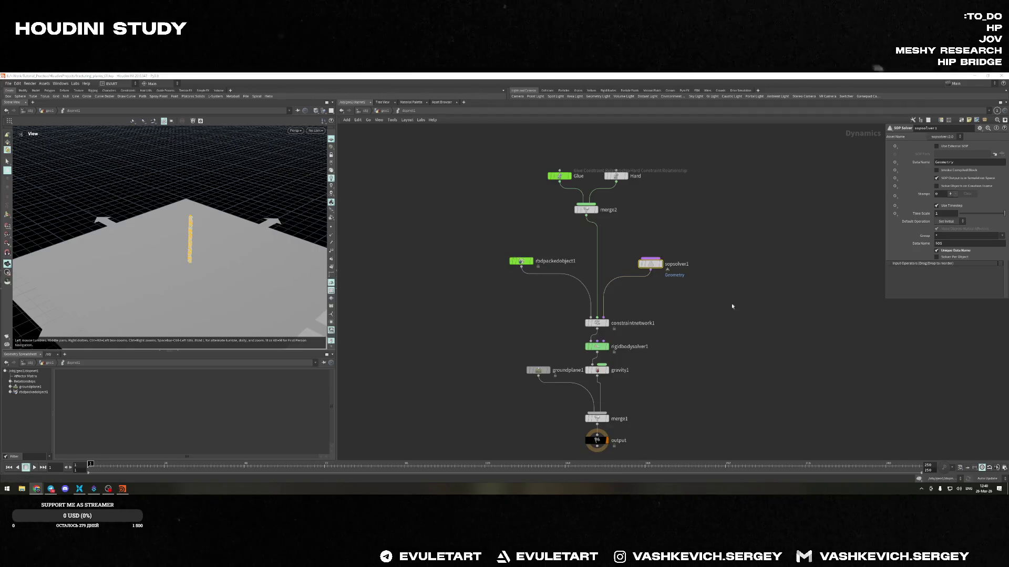
pyautogui.hotkey('alt', 'Tab')
pyautogui.hotkey('alt', 'Tab')
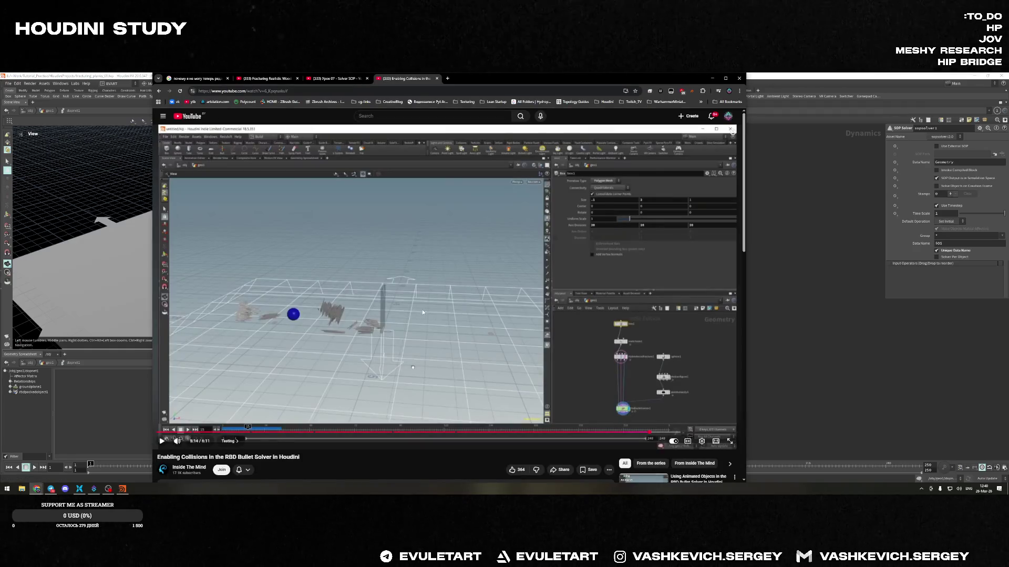
# Close the Enabling Collisions and Solver SOP tabs, leaving the wood-fracture tutorial.
pyautogui.click(653, 402)
pyautogui.doubleClick(653, 402)
pyautogui.press('l')
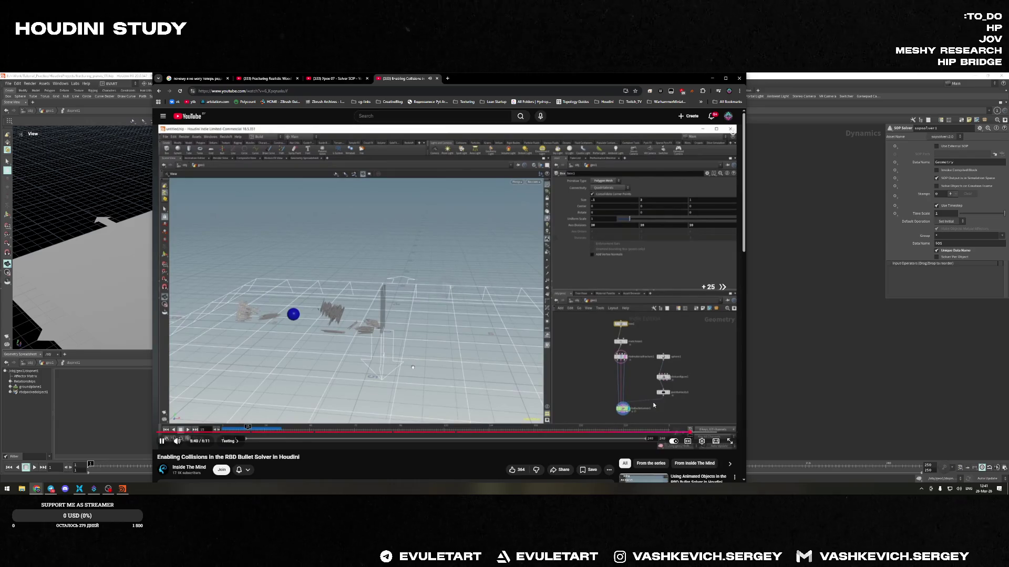
pyautogui.press('l')
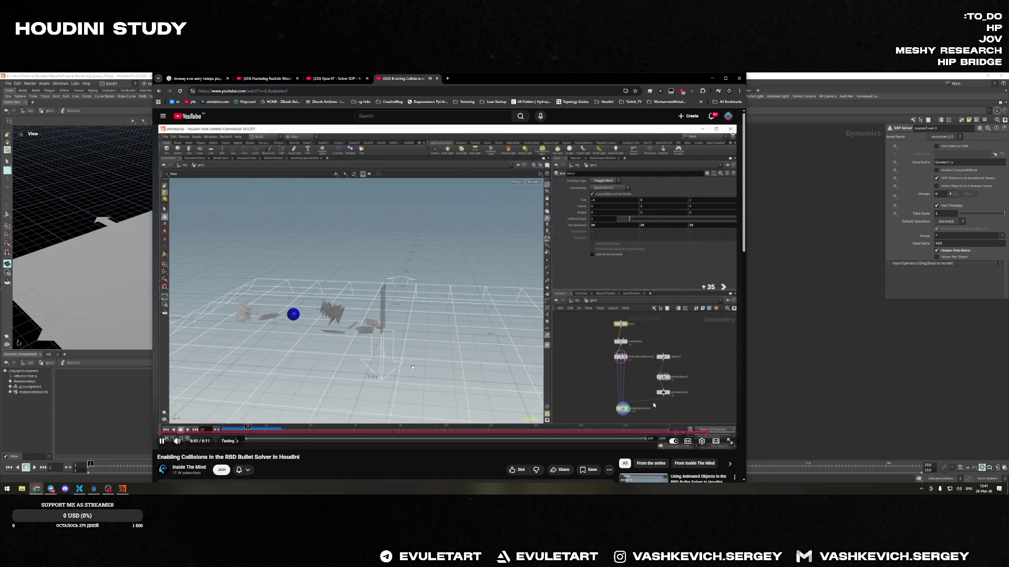
pyautogui.press('l')
pyautogui.hotkey('ctrl', 'w')
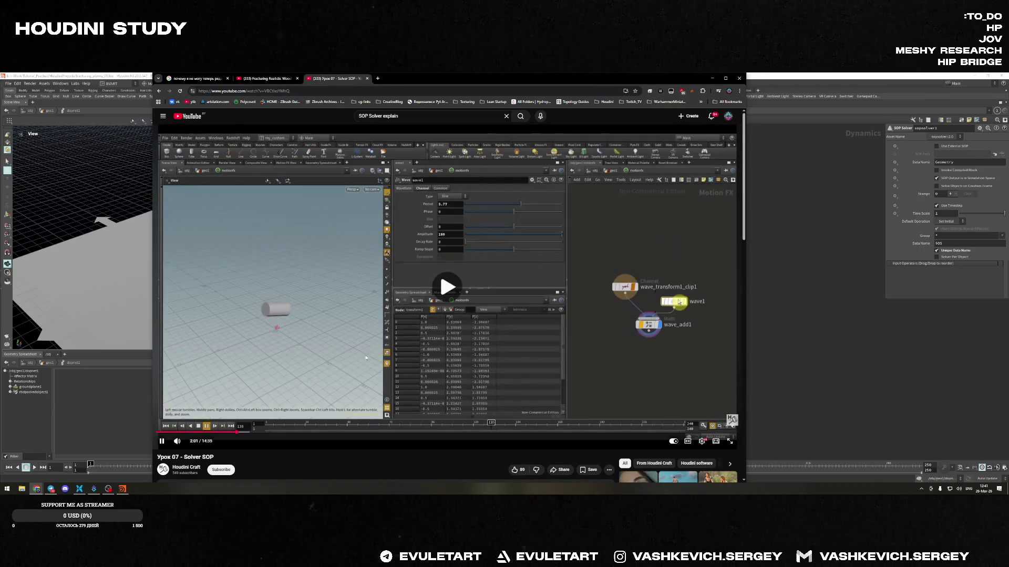
pyautogui.hotkey('ctrl', 'w')
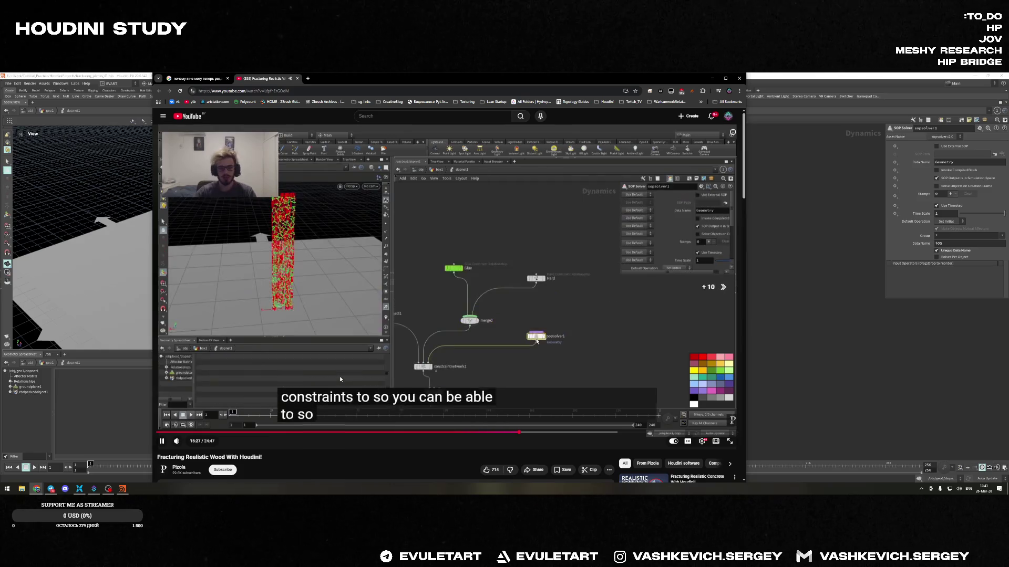
# Seek the wood-fracture video to its wrangle step, pause it and return to Houdini.
pyautogui.press('l')
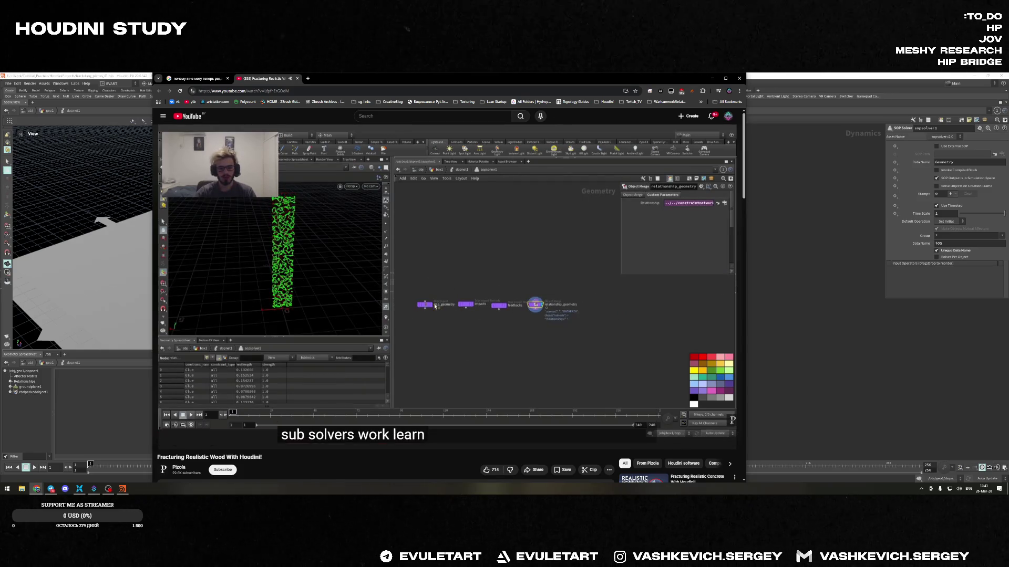
pyautogui.press('Right')
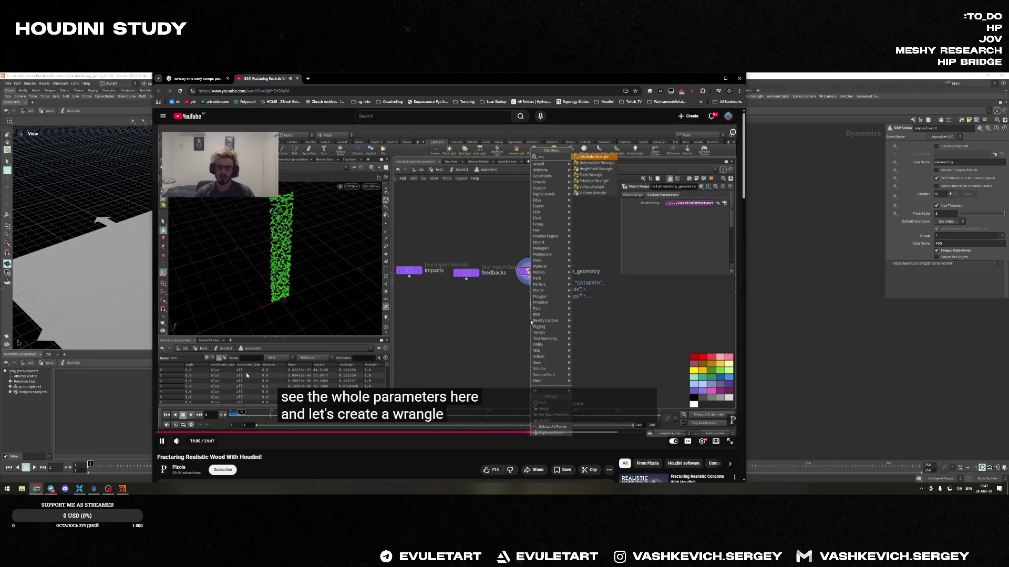
pyautogui.click(445, 250)
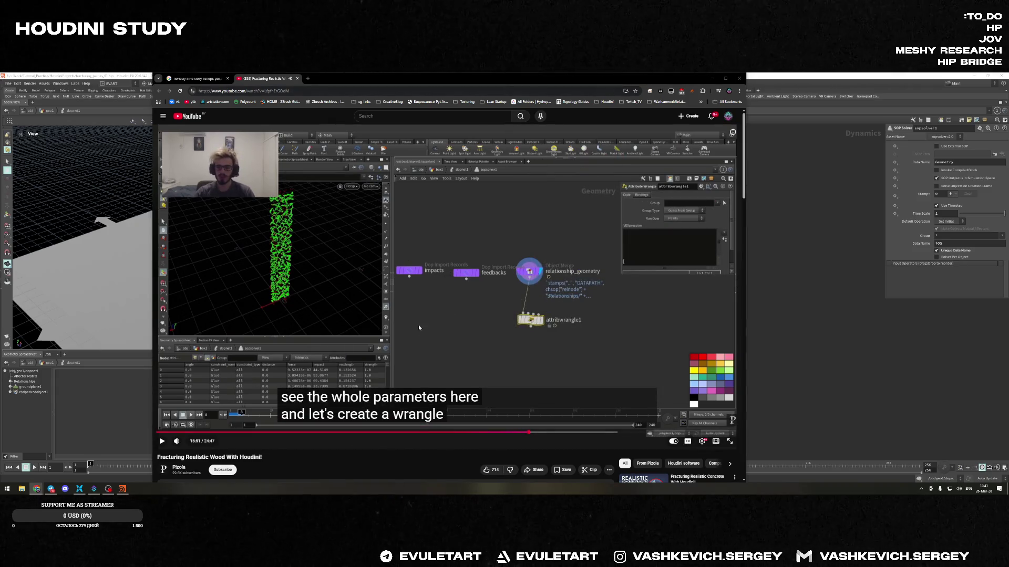
pyautogui.hotkey('alt', 'Tab')
pyautogui.scroll(-2, 387, 293)
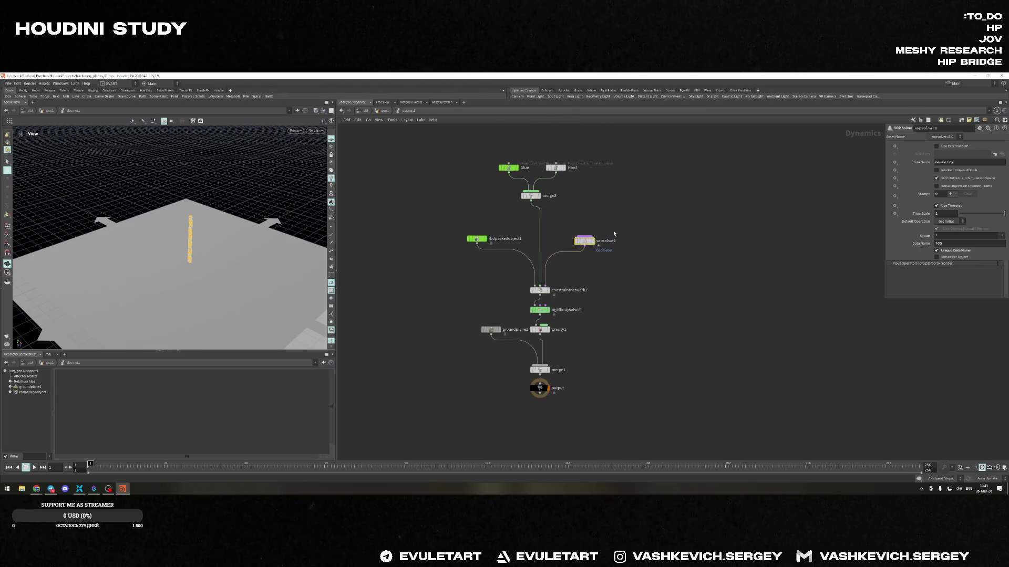
# Add an attribwrangle1 inside sopsolver1 between relationship_geometry and OUT.
pyautogui.doubleClick(583, 236)
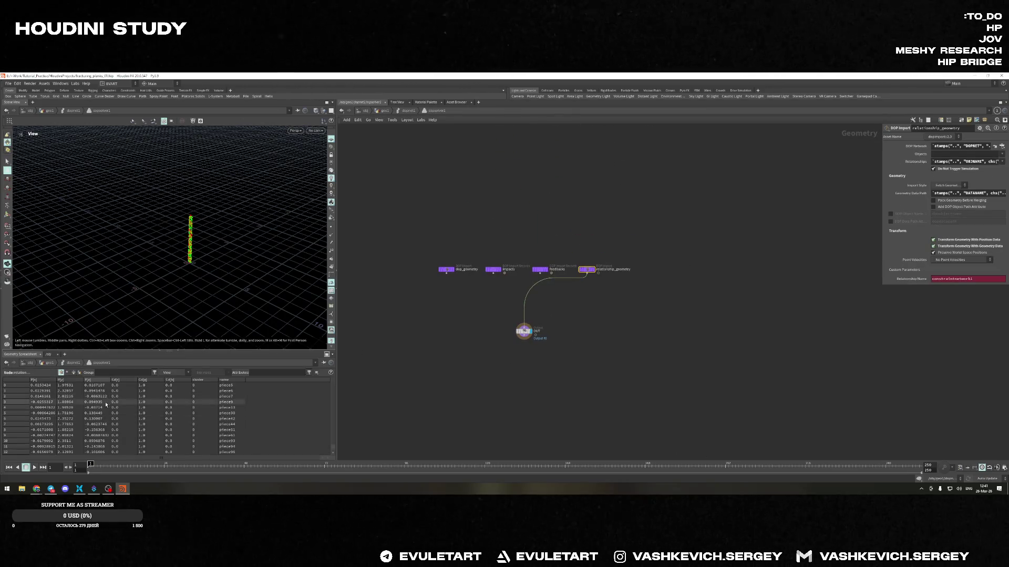
pyautogui.press('Tab')
pyautogui.write('attribwrangle')
pyautogui.press('Return')
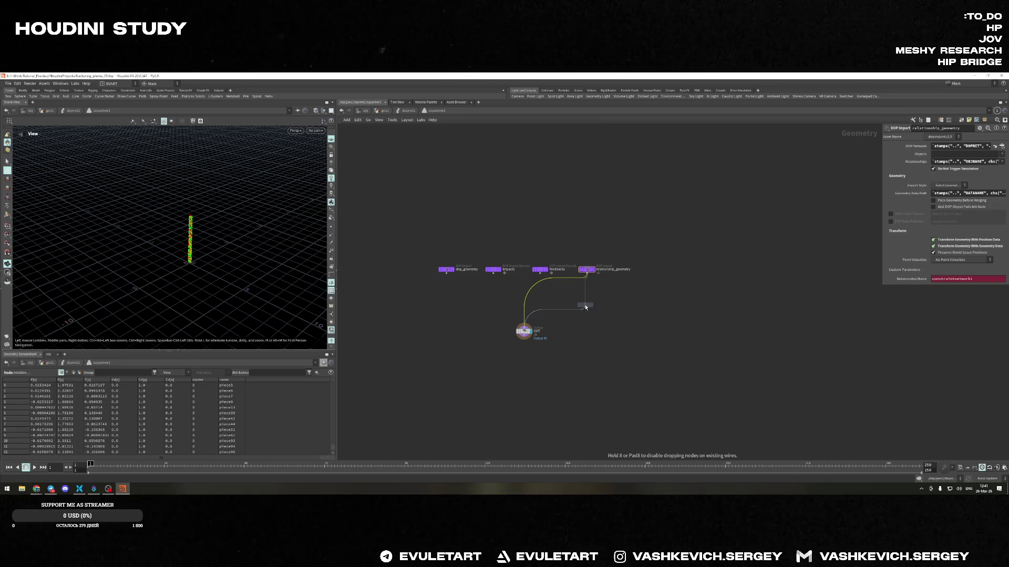
pyautogui.click(583, 305)
pyautogui.scroll(2, 583, 305)
pyautogui.moveTo(546, 314); pyautogui.dragTo(543, 277)
# Start a glue line in the wrangle's VEX code, clear it, and return to the tutorial.
pyautogui.click(846, 193)
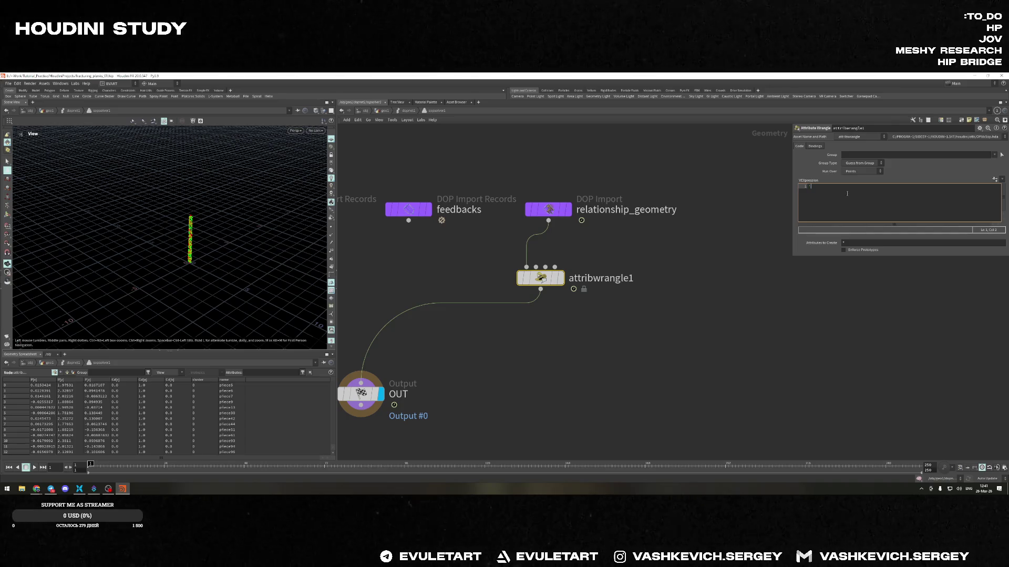
pyautogui.write('i@glue = 1999')
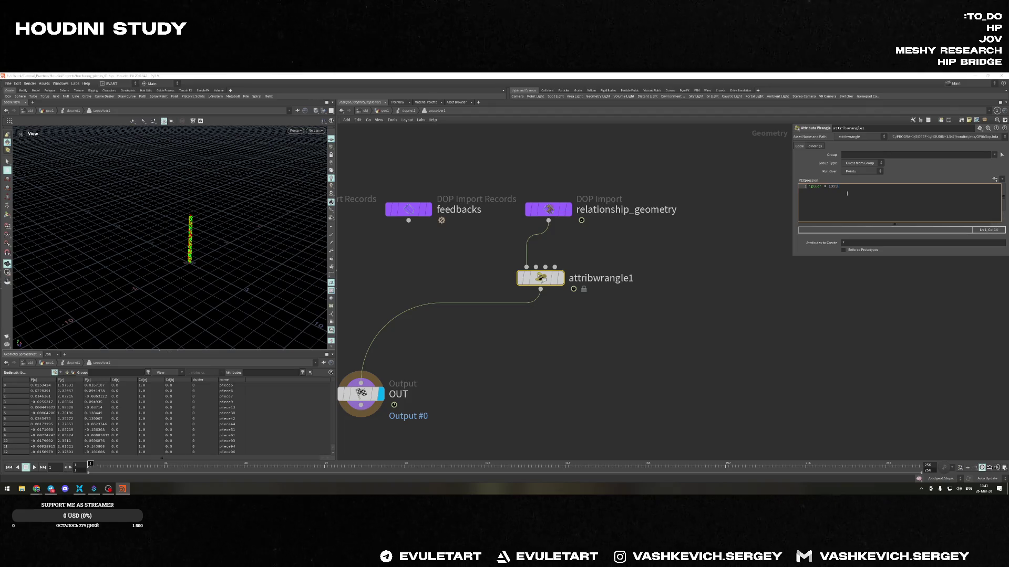
pyautogui.hotkey('ctrl', 'a')
pyautogui.press('BackSpace')
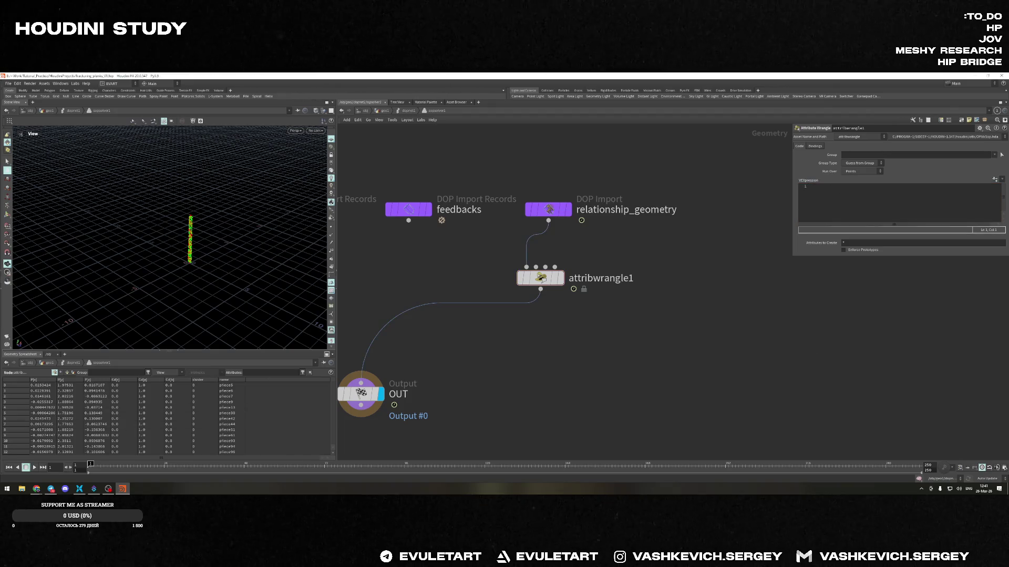
pyautogui.hotkey('alt', 'Tab')
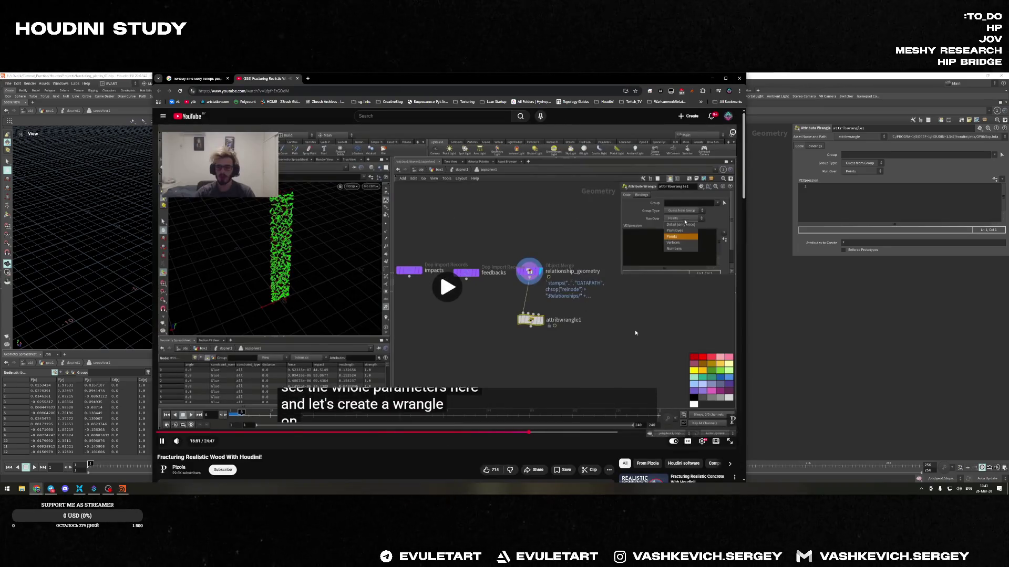
# Set attribwrangle1 to Run Over Primitives and resume the tutorial video.
pyautogui.click(567, 292)
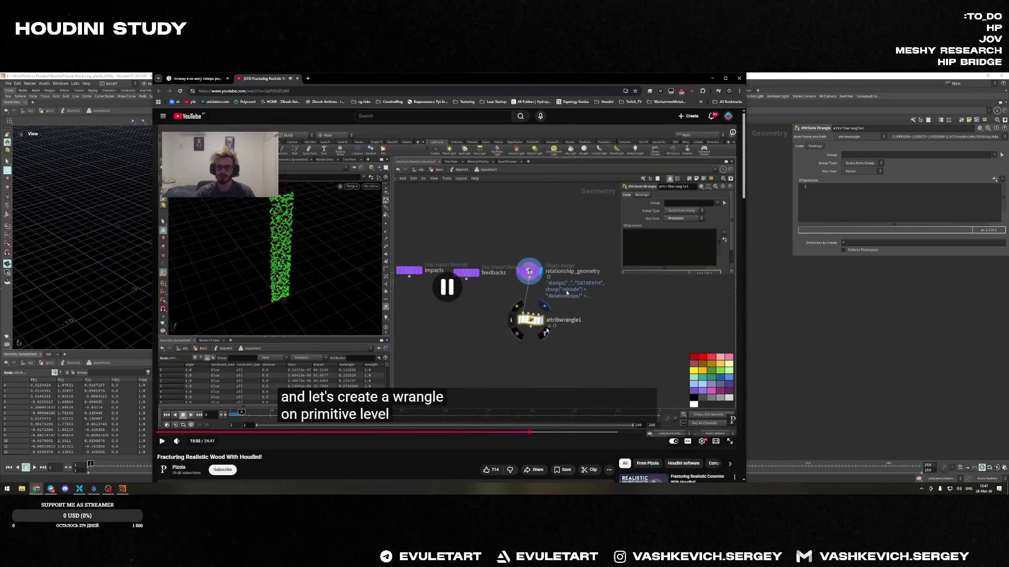
pyautogui.click(779, 222)
pyautogui.click(858, 171)
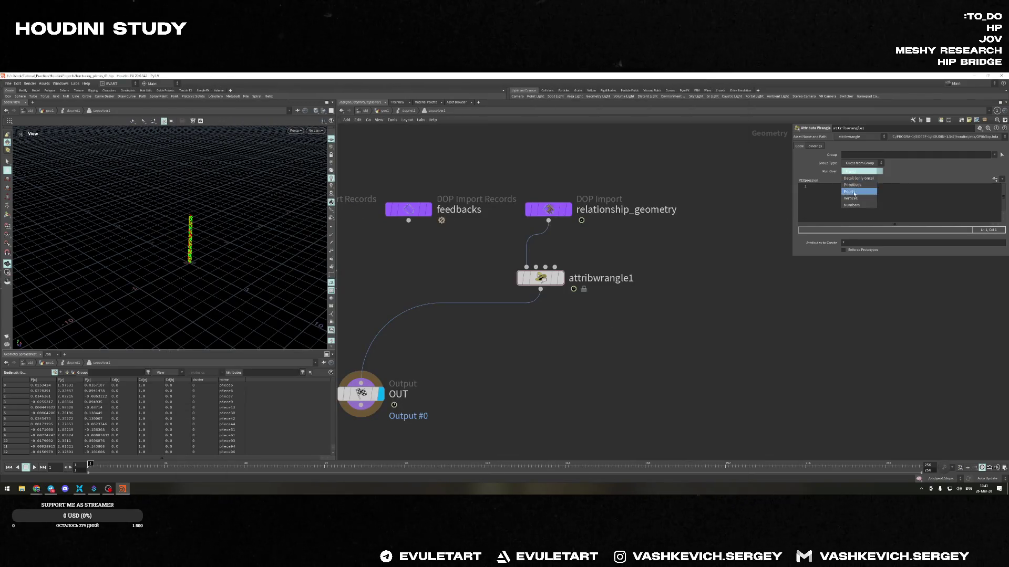
pyautogui.hotkey('alt', 'Tab')
pyautogui.click(502, 254)
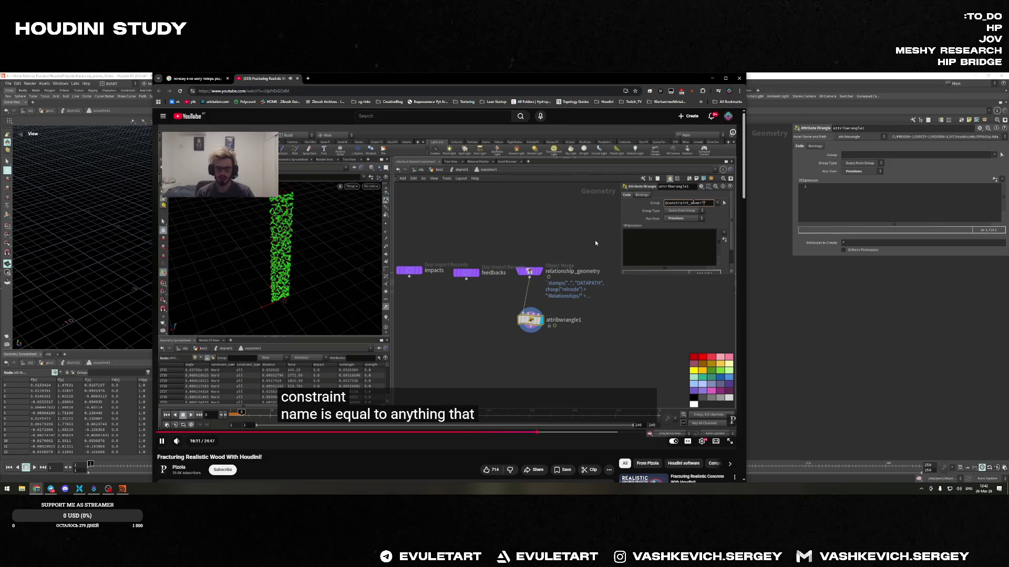
# Pause the tutorial on the Hard group expression and toggle fullscreen to read it.
pyautogui.click(571, 232)
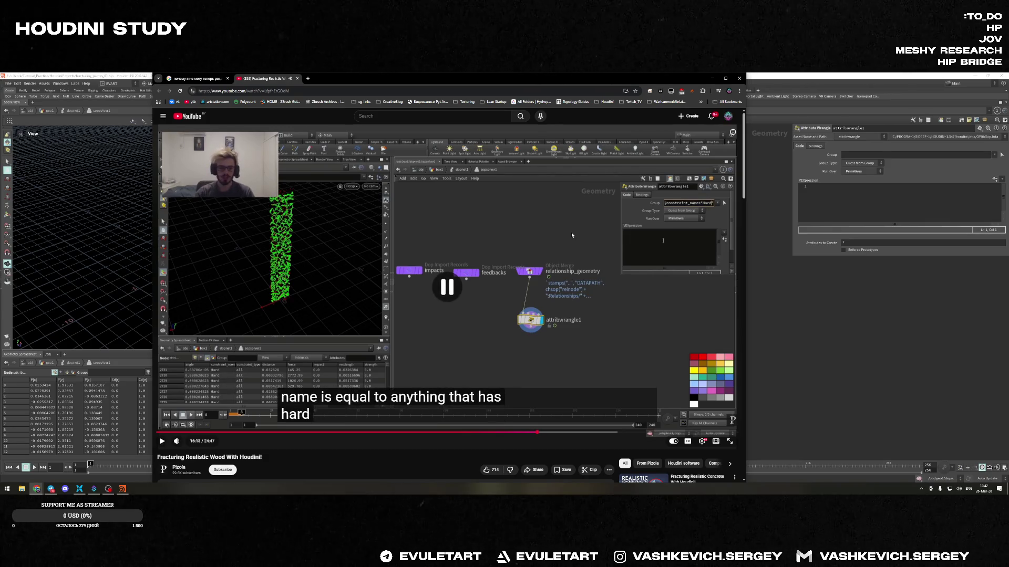
pyautogui.doubleClick(571, 232)
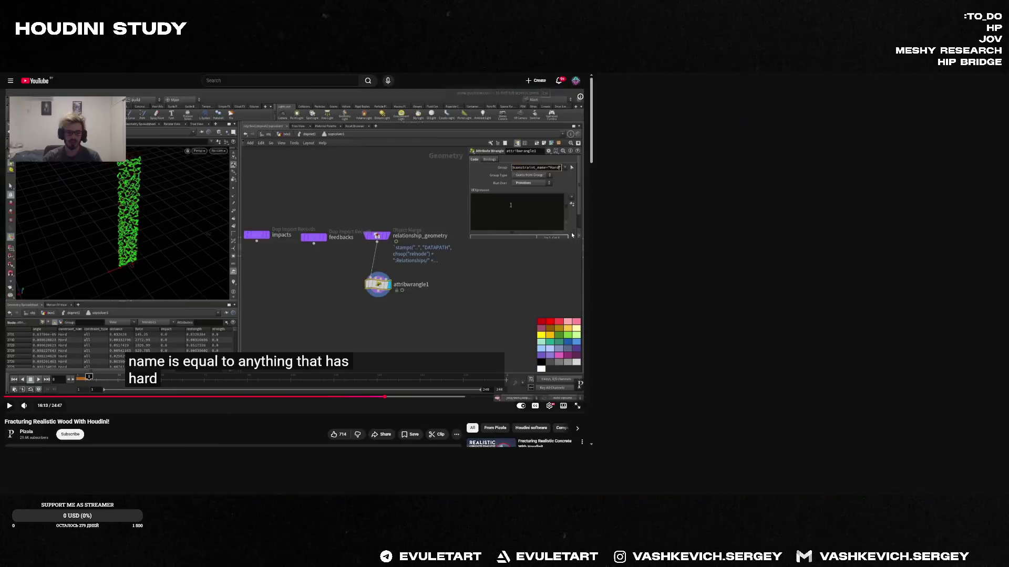
pyautogui.doubleClick(587, 229)
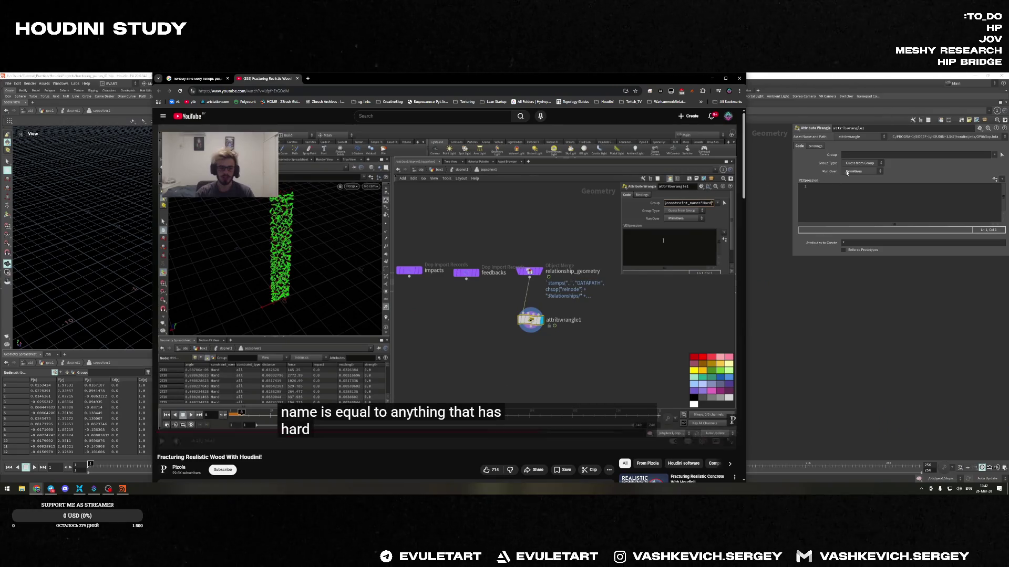
# Glance at the Google AI Mode answer about constraint names, then return to Houdini.
pyautogui.click(780, 199)
pyautogui.hotkey('alt', 'Tab')
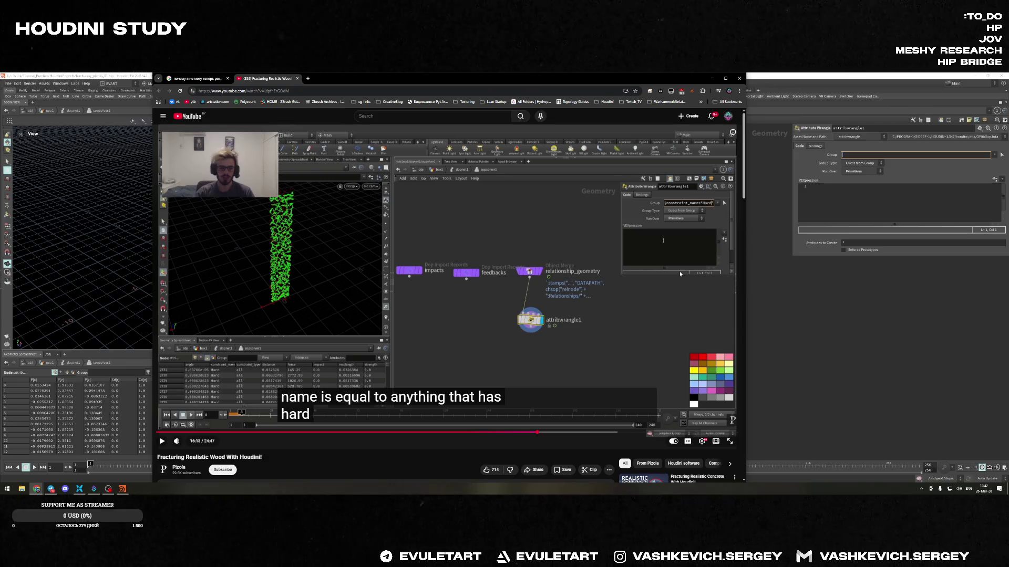
pyautogui.click(194, 78)
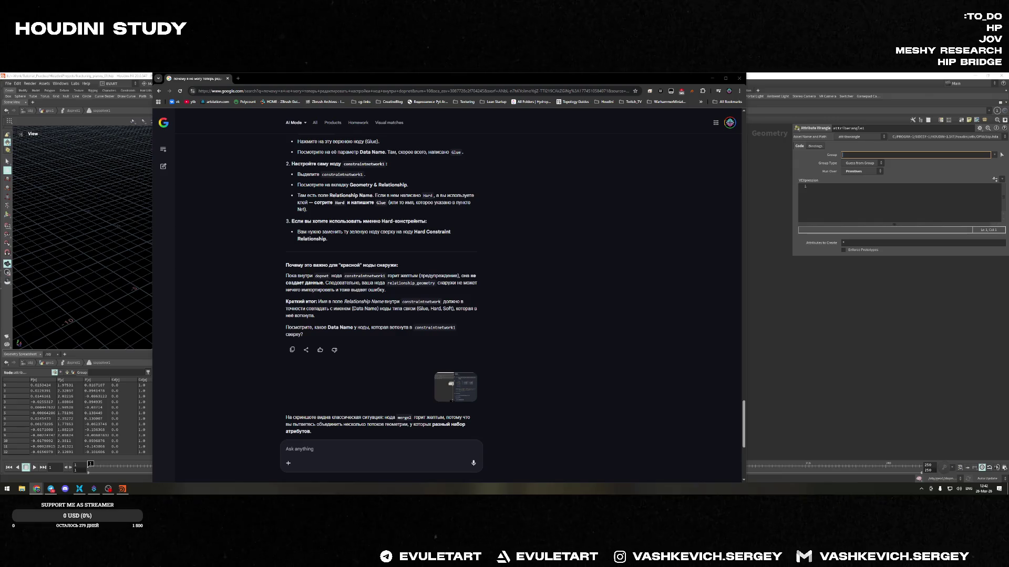
pyautogui.hotkey('alt', 'Tab')
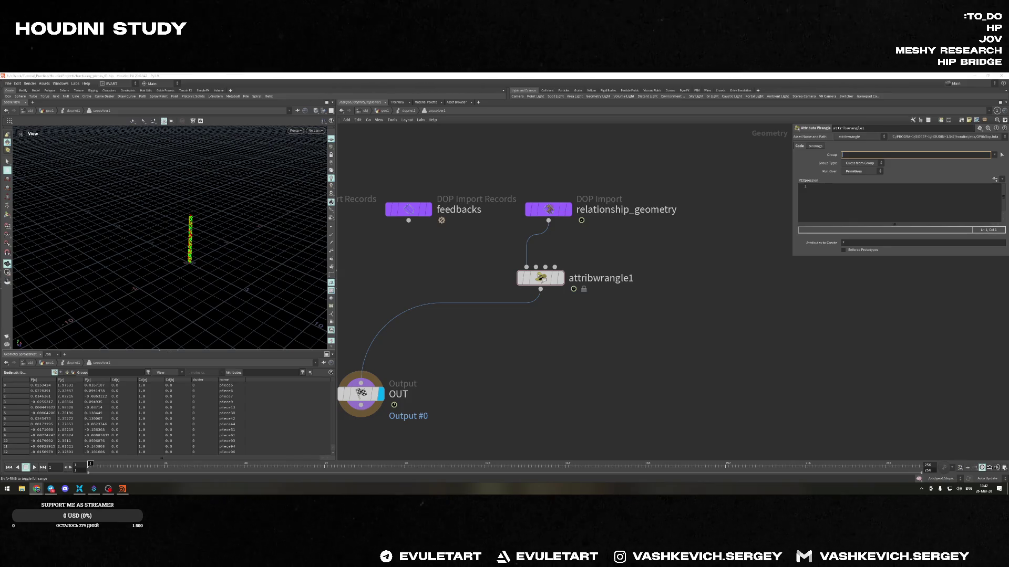
# Show primitive attributes in the Geometry Spreadsheet, revealing the Glue constraint rows.
pyautogui.click(68, 372)
pyautogui.scroll(-5, 37, 383)
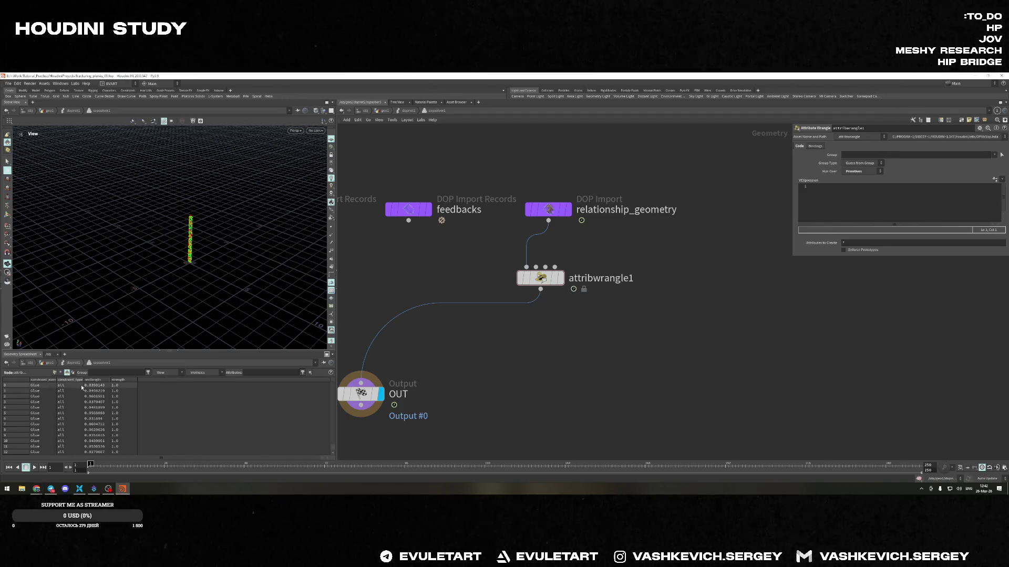
pyautogui.scroll(1, 45, 424)
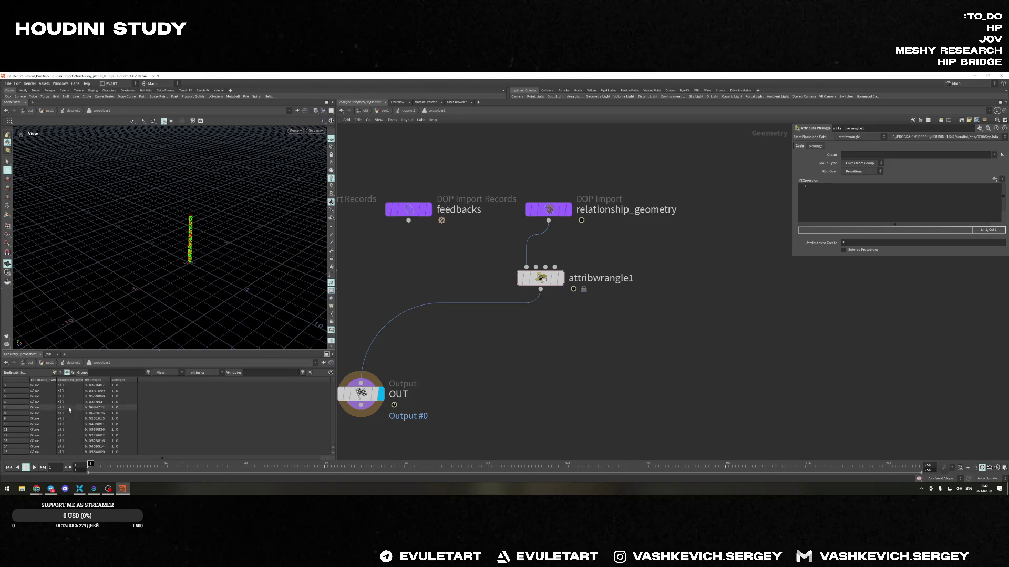
pyautogui.click(861, 156)
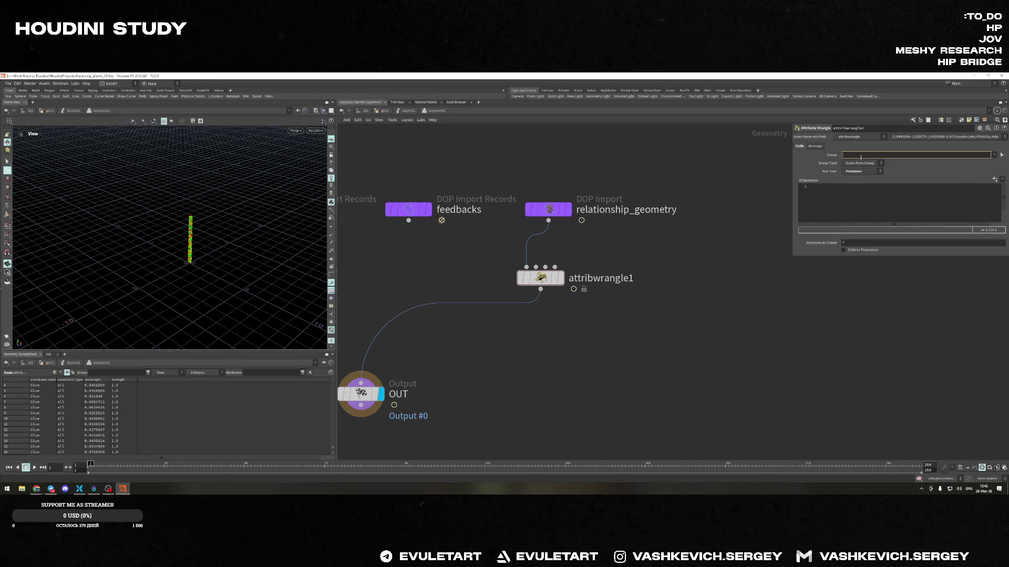
pyautogui.write('const')
pyautogui.write('ain')
pyautogui.write(' "G')
pyautogui.write('Mer')
pyautogui.press('BackSpace')
pyautogui.press('Return')
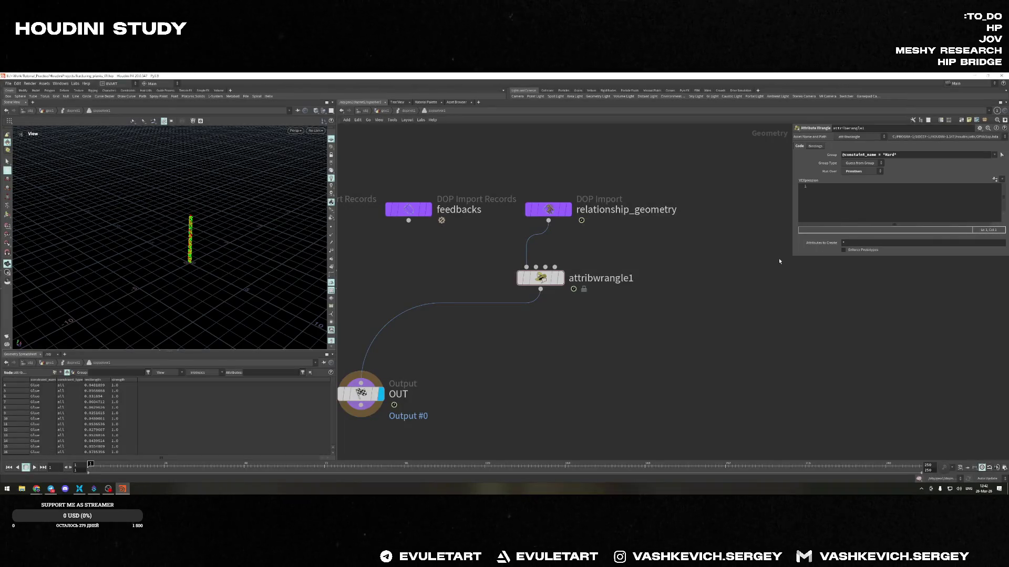
pyautogui.press('Print')
pyautogui.moveTo(787, 108); pyautogui.dragTo(976, 277)
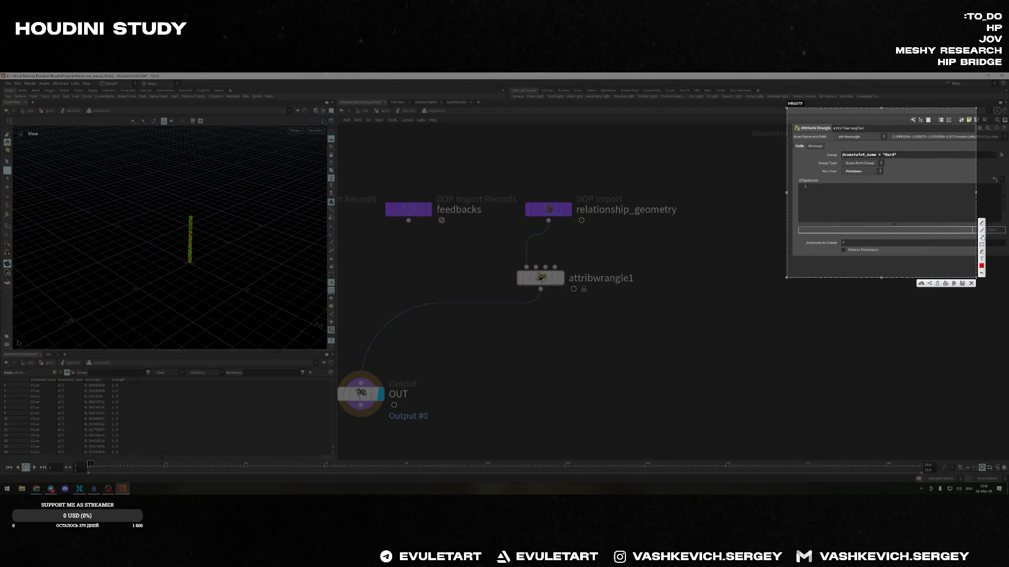
# Finish the screenshot capture and bring up the Google AI Mode chat.
pyautogui.hotkey('ctrl', 'c')
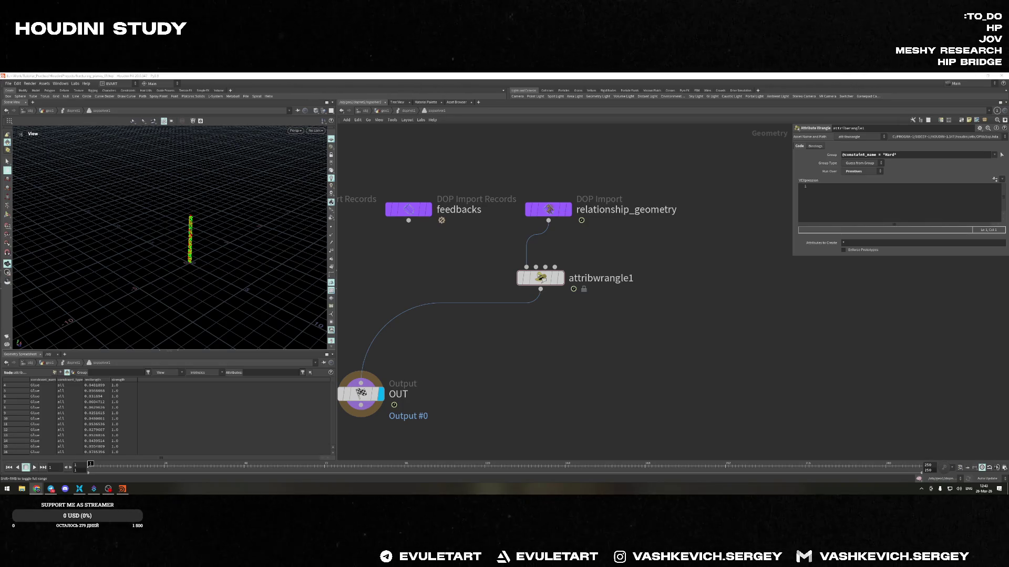
pyautogui.hotkey('alt', 'Tab')
pyautogui.hotkey('alt', 'Tab')
pyautogui.hotkey('alt', 'Tab')
pyautogui.doubleClick(746, 92)
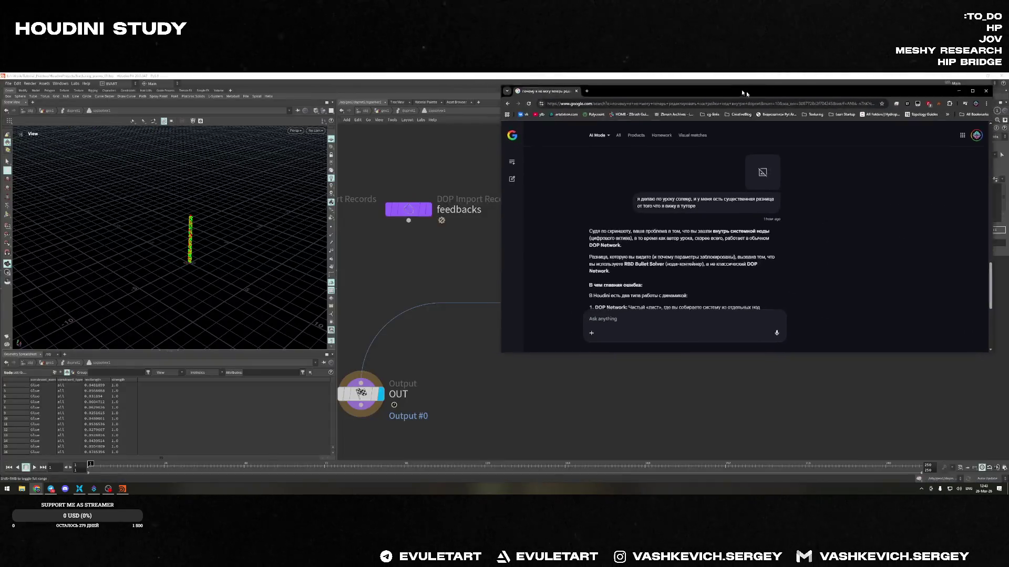
# Ask Google AI Mode about quotes versus asterisks around Hard with the screenshot, then close Chrome.
pyautogui.hotkey('ctrl', 'v')
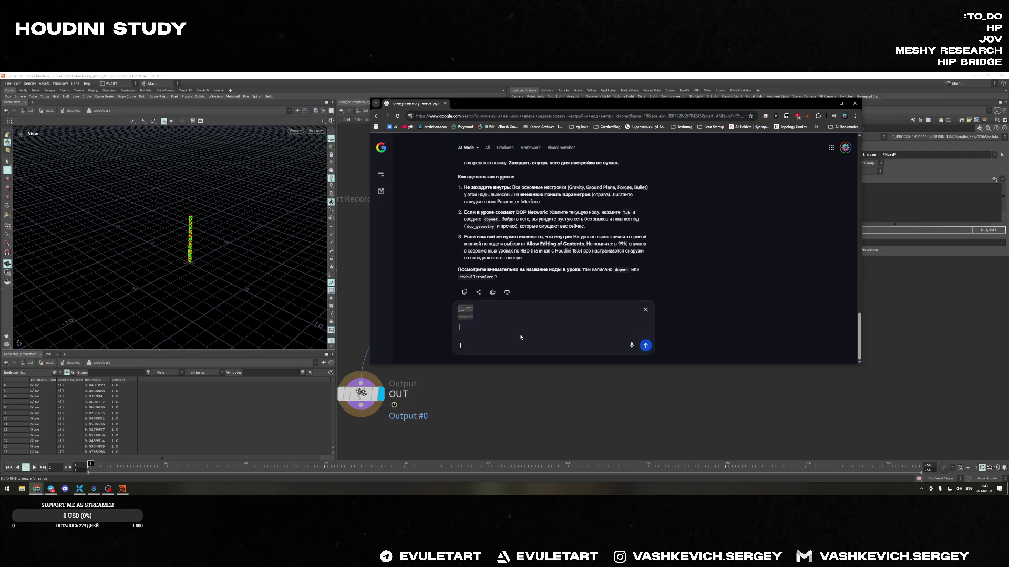
pyautogui.write('почему хар')
pyautogui.write('д под')
pyautogui.press('BackSpace')
pyautogui.press('BackSpace')
pyautogui.write('а под зе')
pyautogui.write('ездочками')
pyautogui.press('Return')
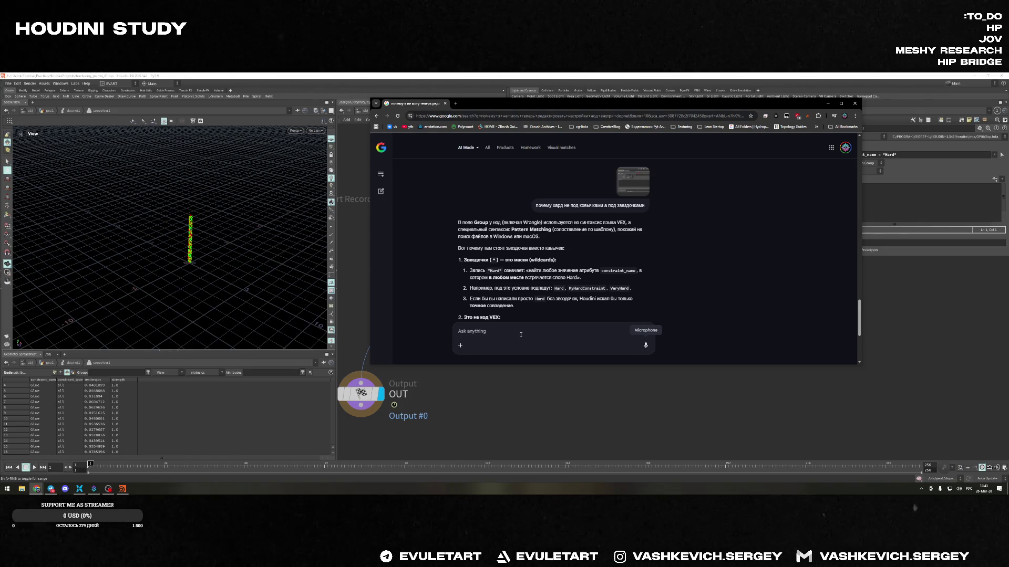
pyautogui.click(446, 104)
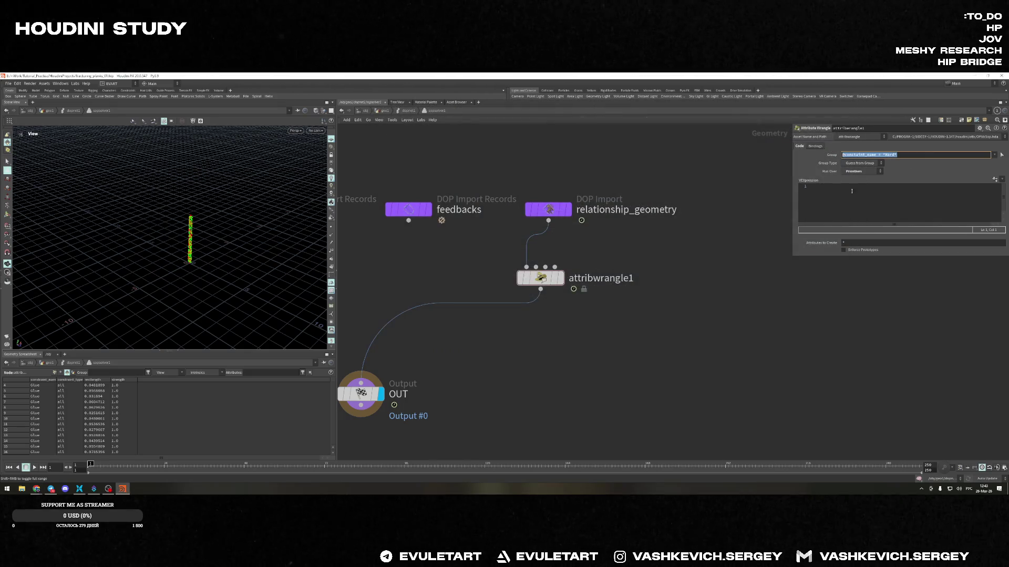
# Orbit to a low angle on the constraint column and focus the empty VEXpression field.
pyautogui.click(831, 209)
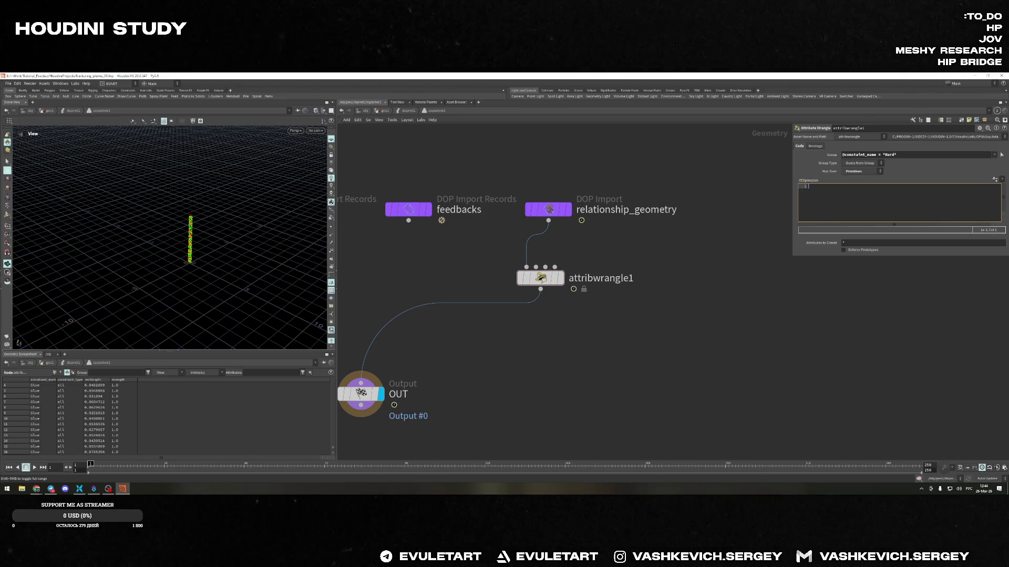
pyautogui.hotkey('alt', 'Tab')
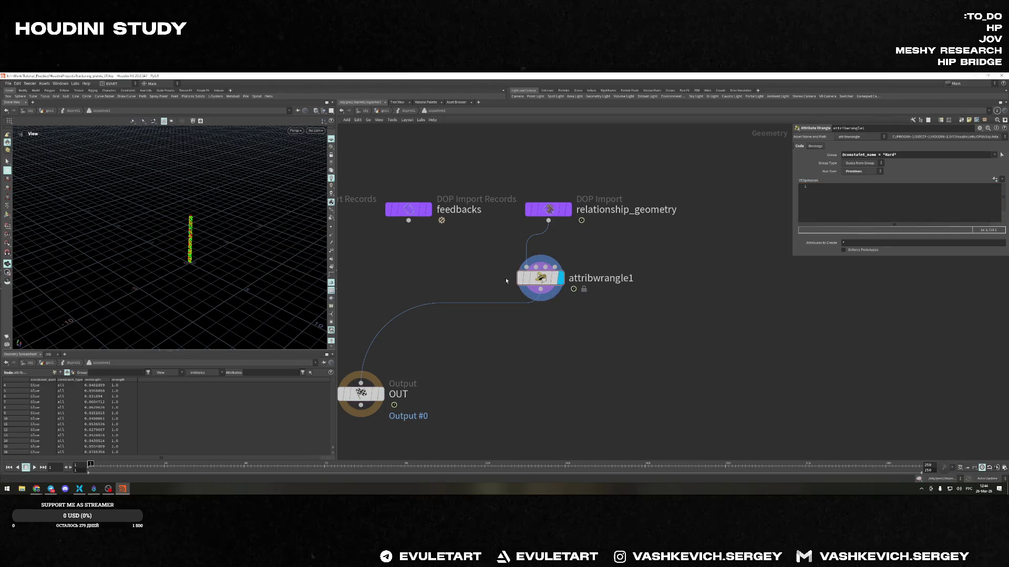
pyautogui.moveTo(247, 289)
pyautogui.mouseDown()
pyautogui.moveTo(187, 220)
pyautogui.moveTo(191, 268)
pyautogui.moveTo(214, 264)
pyautogui.moveTo(225, 248)
pyautogui.moveTo(216, 224)
pyautogui.moveTo(220, 237)
pyautogui.mouseUp()
pyautogui.scroll(3, 192, 269)
pyautogui.scroll(3, 234, 259)
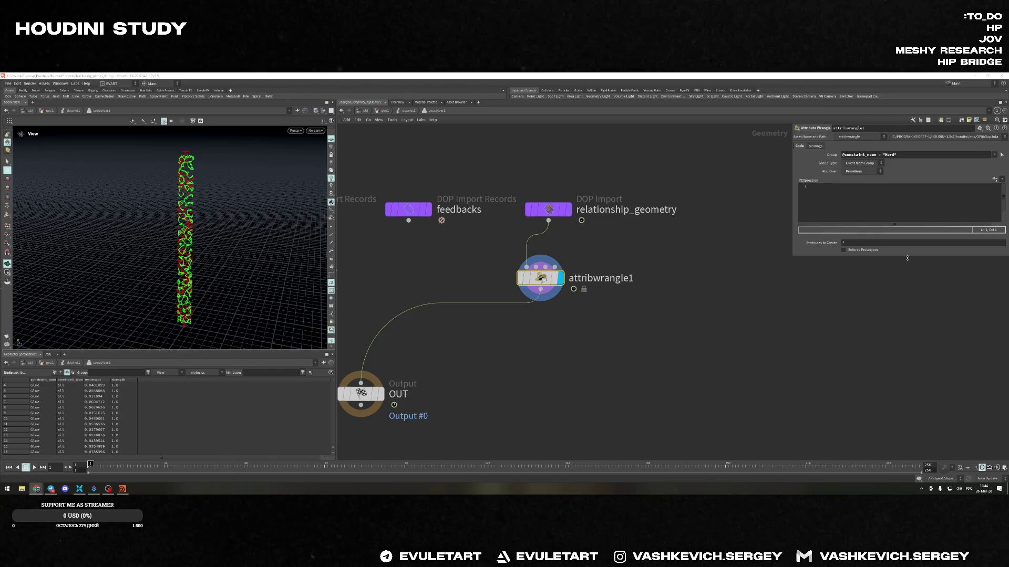
pyautogui.click(901, 207)
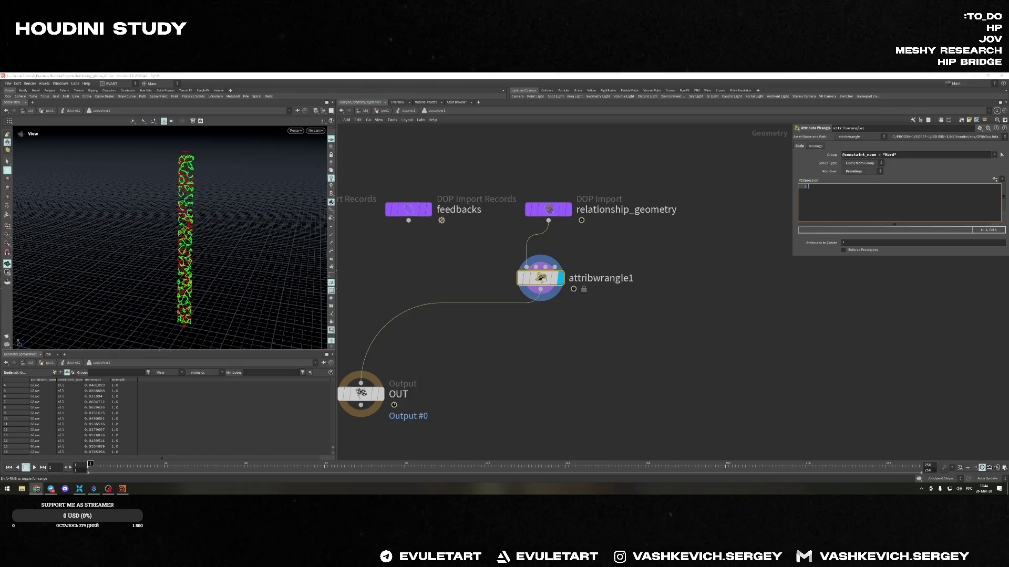
pyautogui.click(840, 194)
pyautogui.rightClick(817, 195)
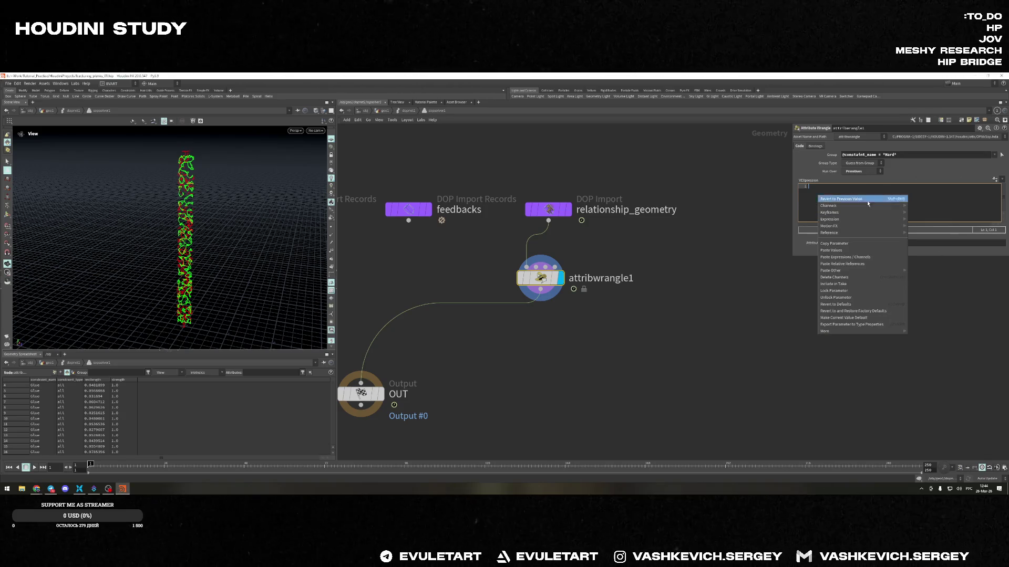
pyautogui.moveTo(829, 219)
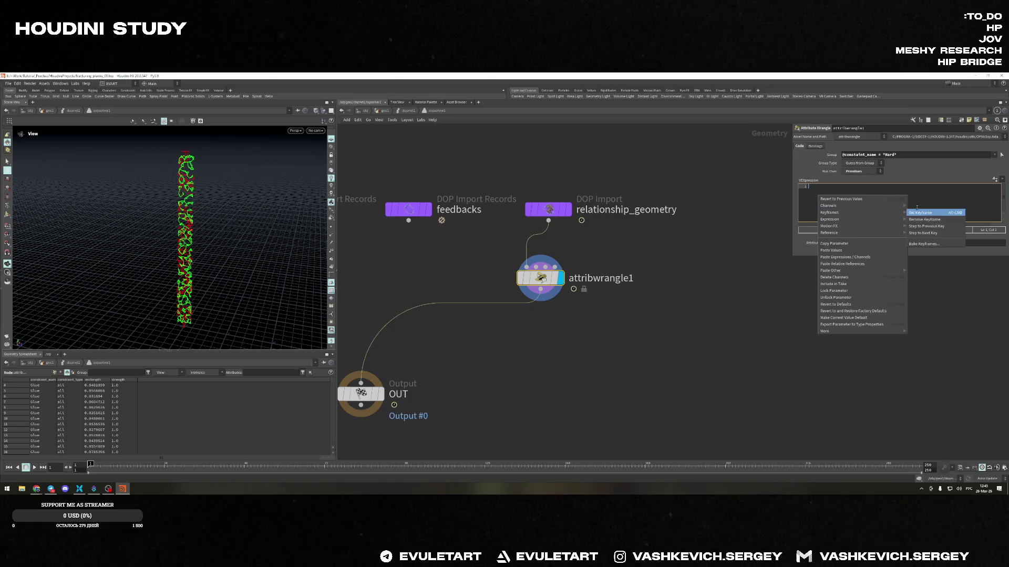
pyautogui.click(924, 209)
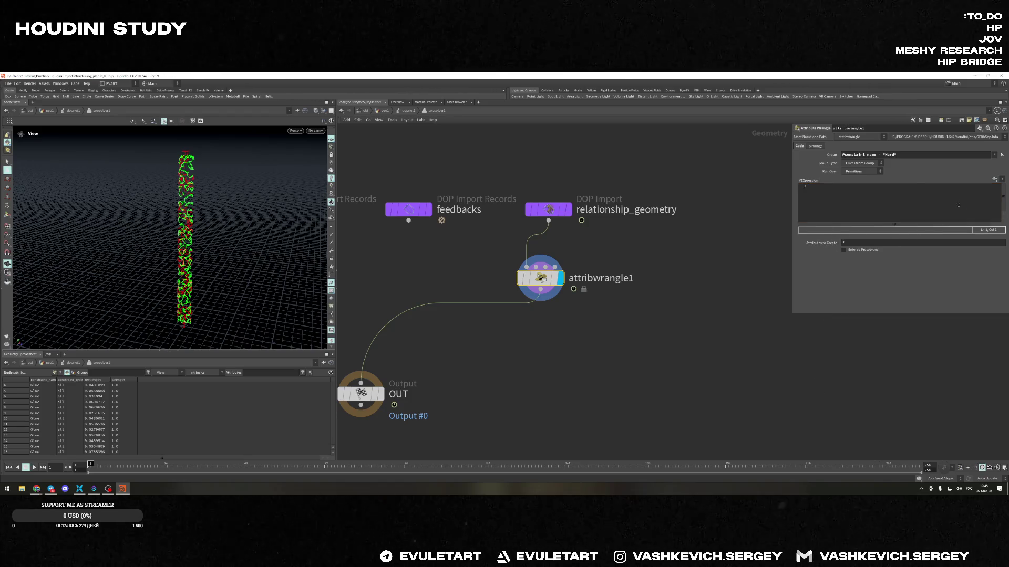
pyautogui.click(896, 221)
pyautogui.hotkey('alt', 'Tab')
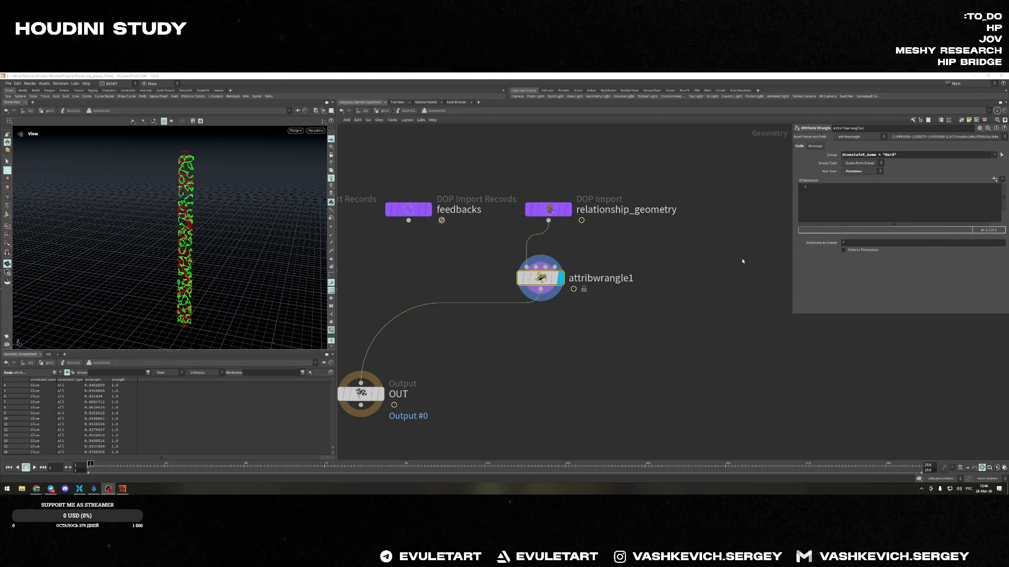
pyautogui.hotkey('alt', 'Tab')
pyautogui.click(895, 250)
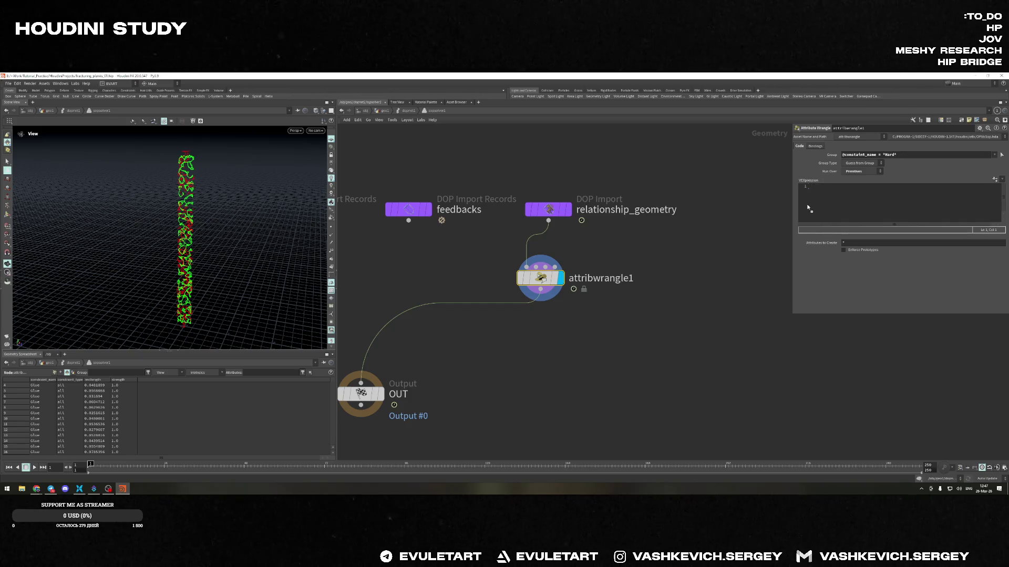
pyautogui.hotkey('ctrl', 'v')
pyautogui.click(883, 191)
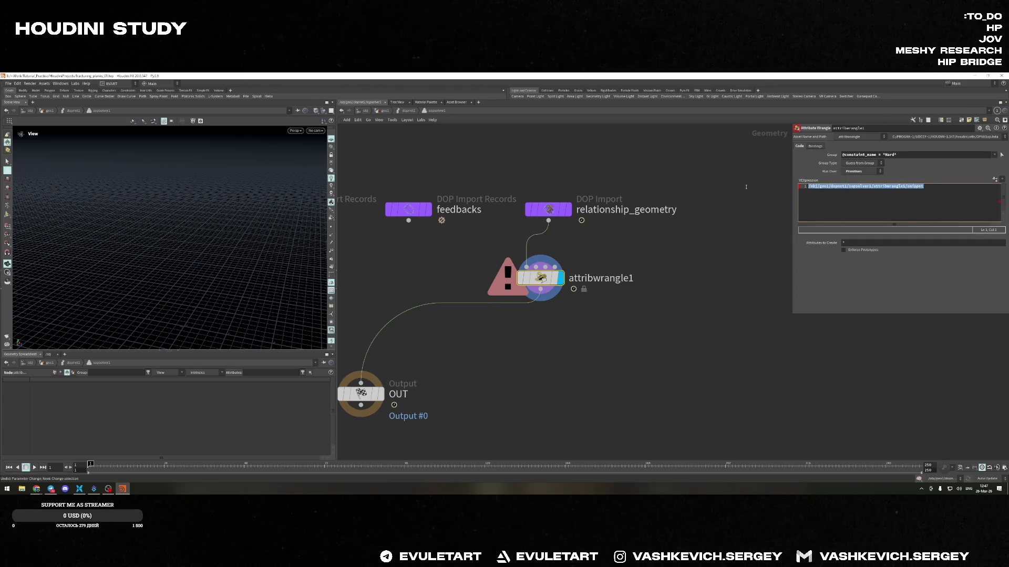
pyautogui.hotkey('ctrl', 'z')
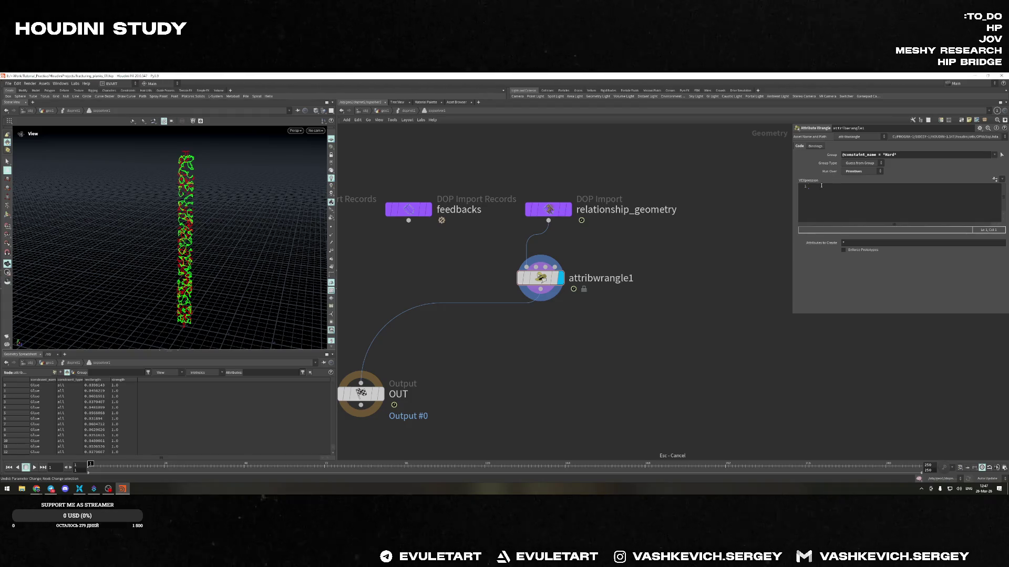
pyautogui.click(822, 184)
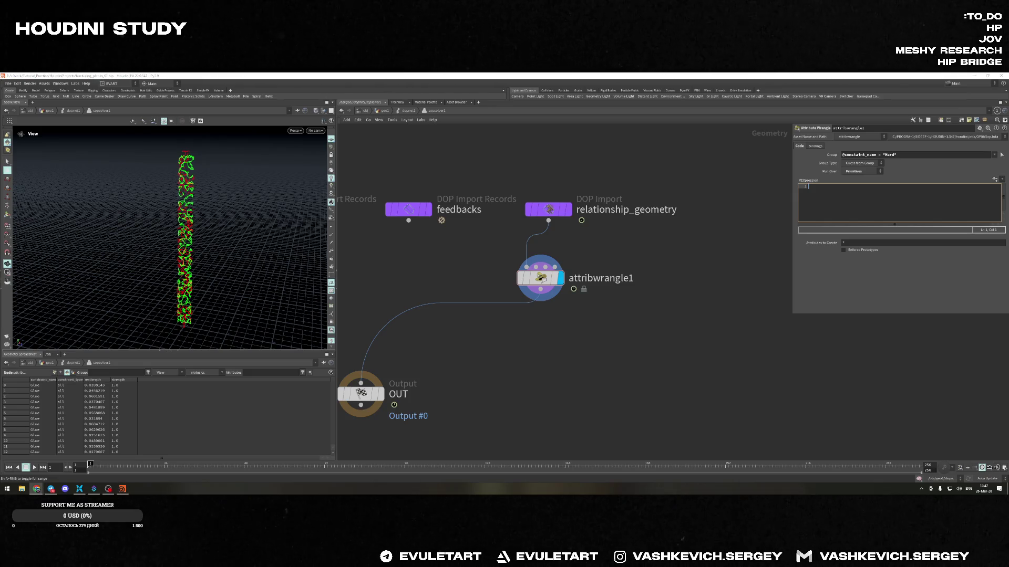
pyautogui.press('super')
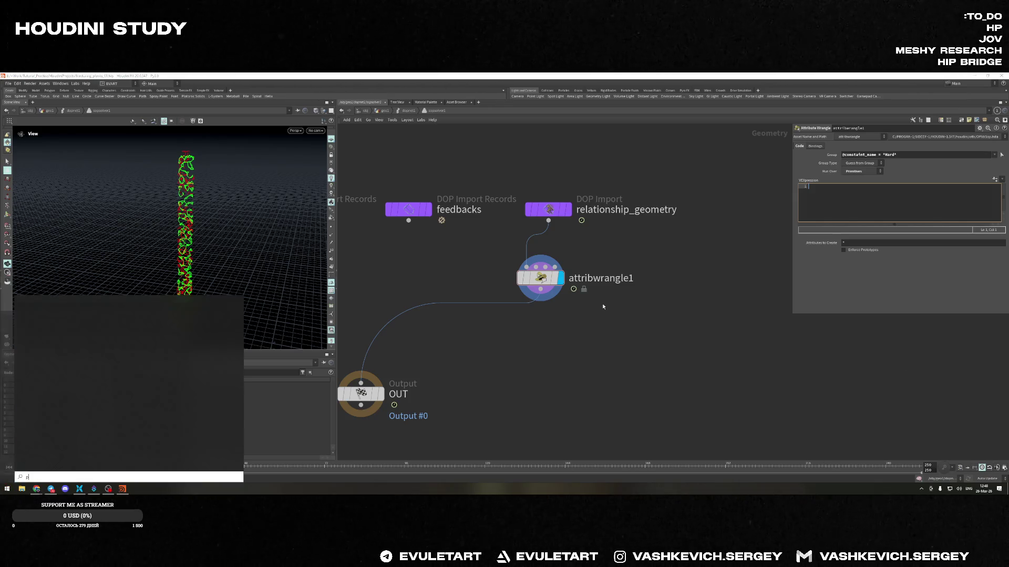
pyautogui.write('piuro')
pyautogui.press('Return')
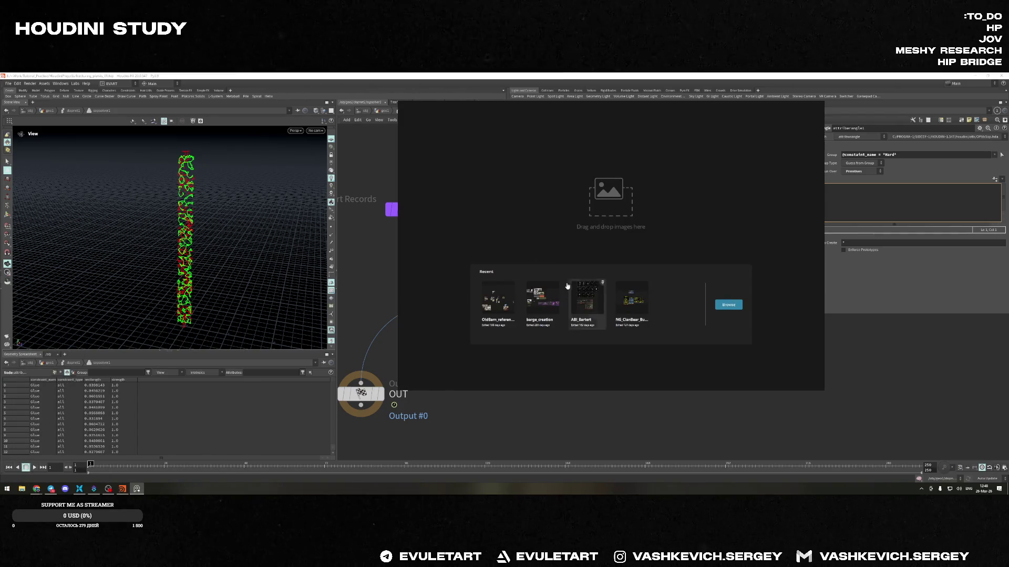
pyautogui.hotkey('ctrl', 'v')
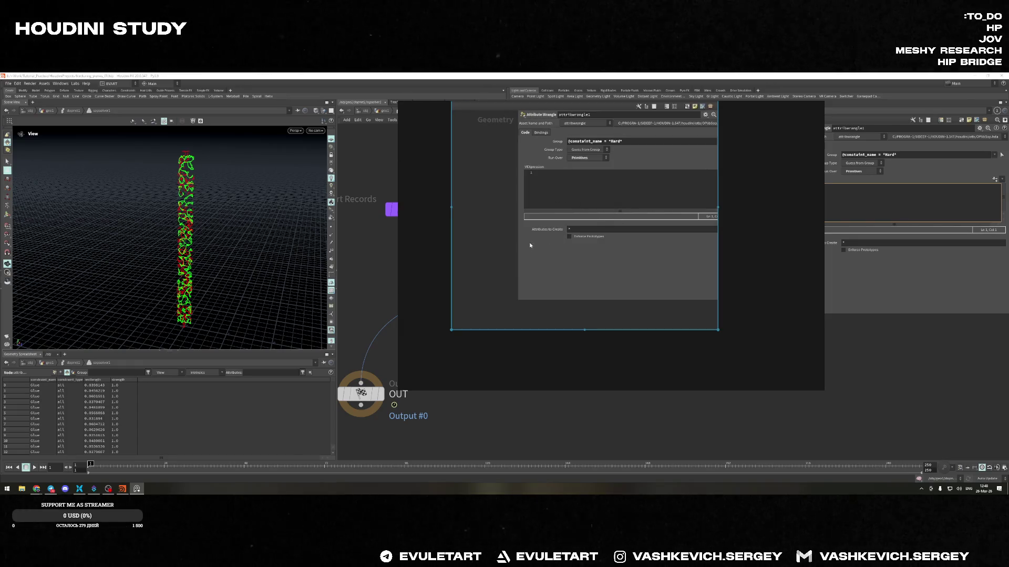
pyautogui.scroll(-2, 529, 245)
pyautogui.scroll(1, 566, 226)
pyautogui.scroll(2, 566, 226)
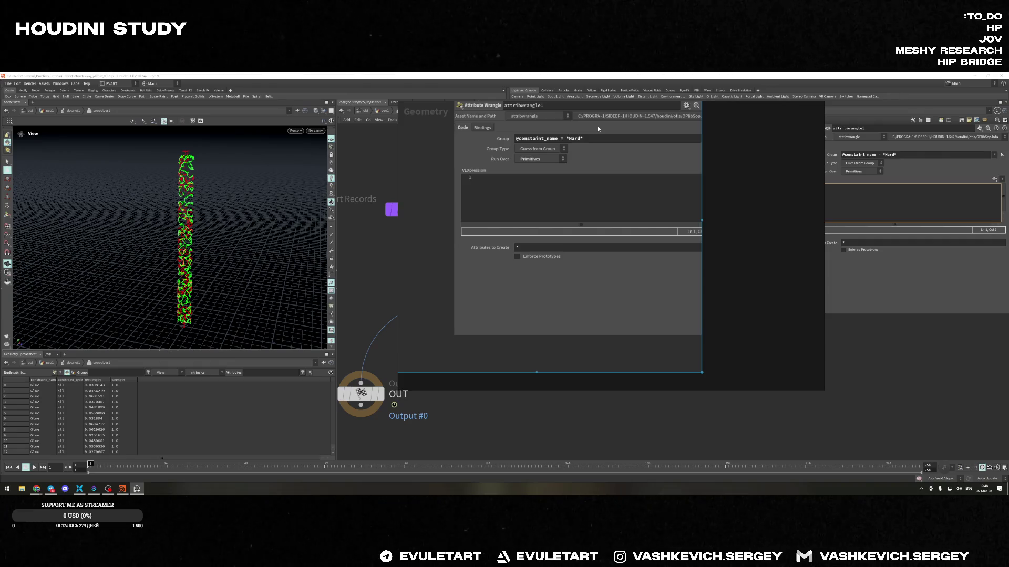
pyautogui.click(820, 105)
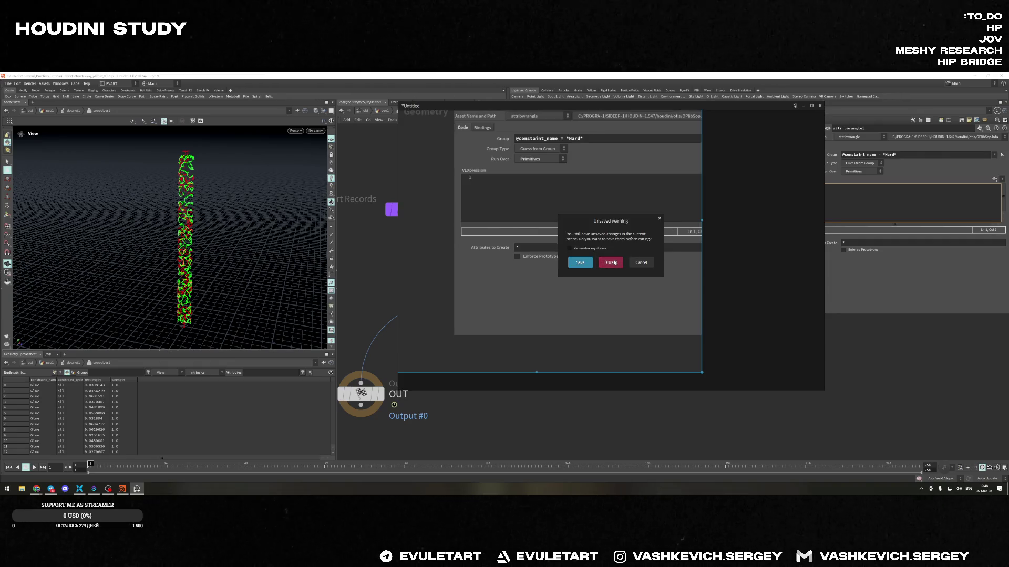
pyautogui.click(612, 263)
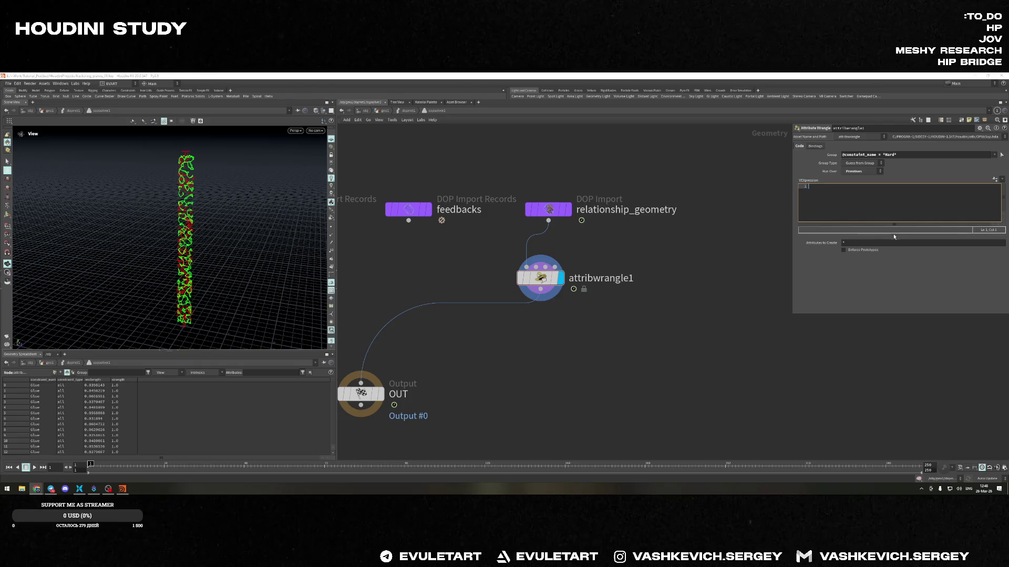
# Peek at the VEX snippet presets without choosing one and enlarge the parameter panel.
pyautogui.click(1001, 180)
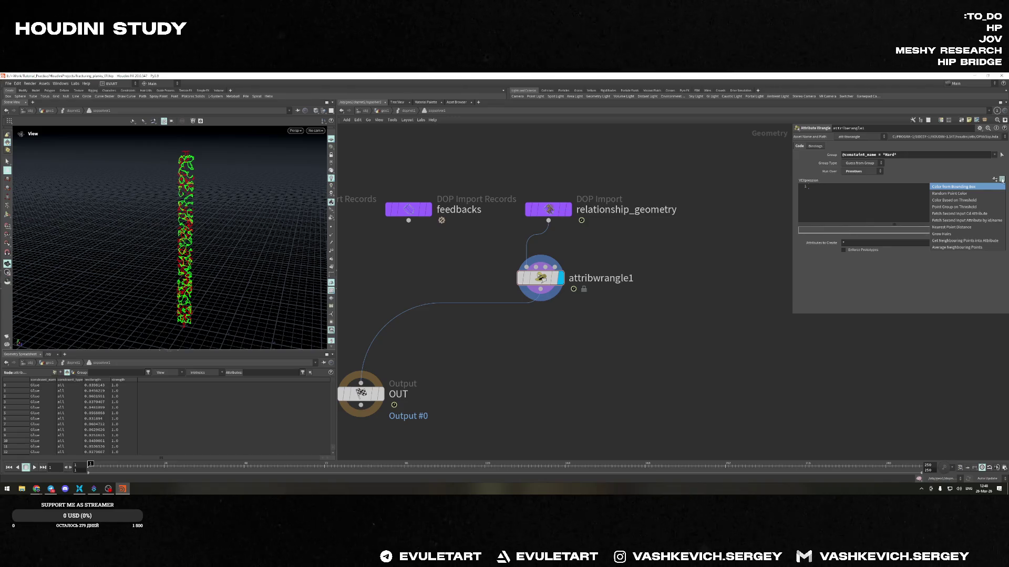
pyautogui.click(864, 220)
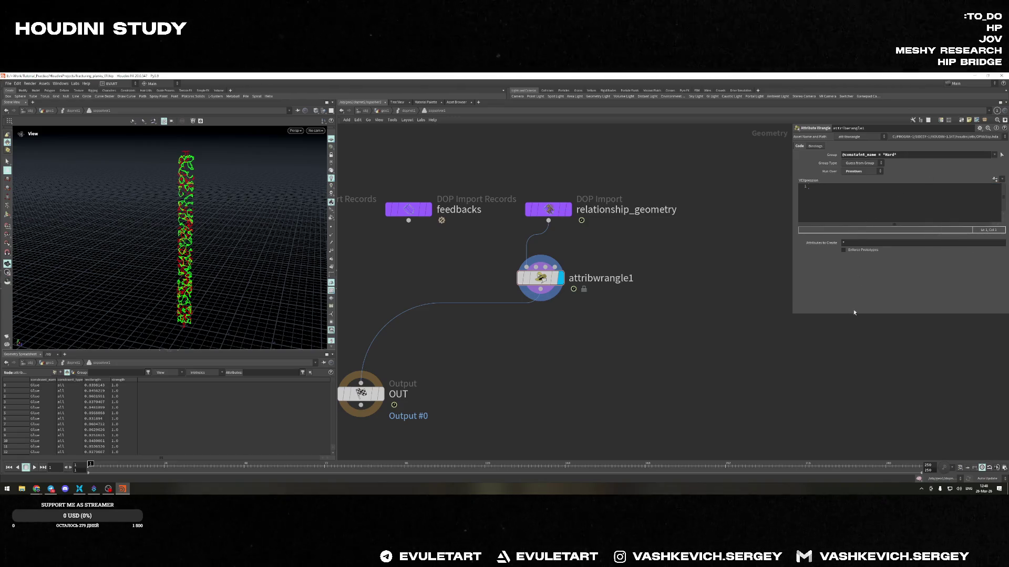
pyautogui.moveTo(847, 314); pyautogui.dragTo(840, 333)
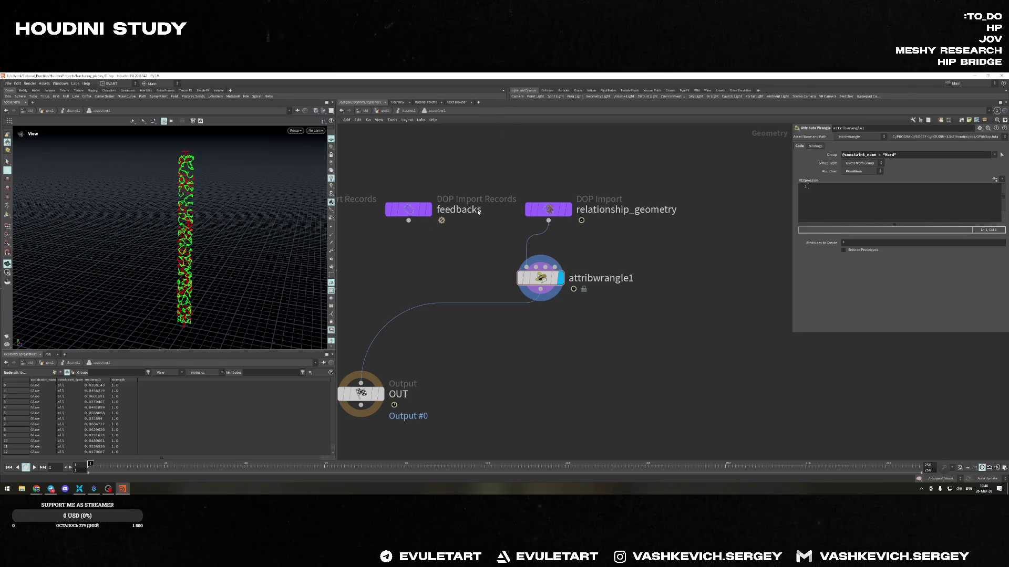
pyautogui.scroll(-3, 507, 313)
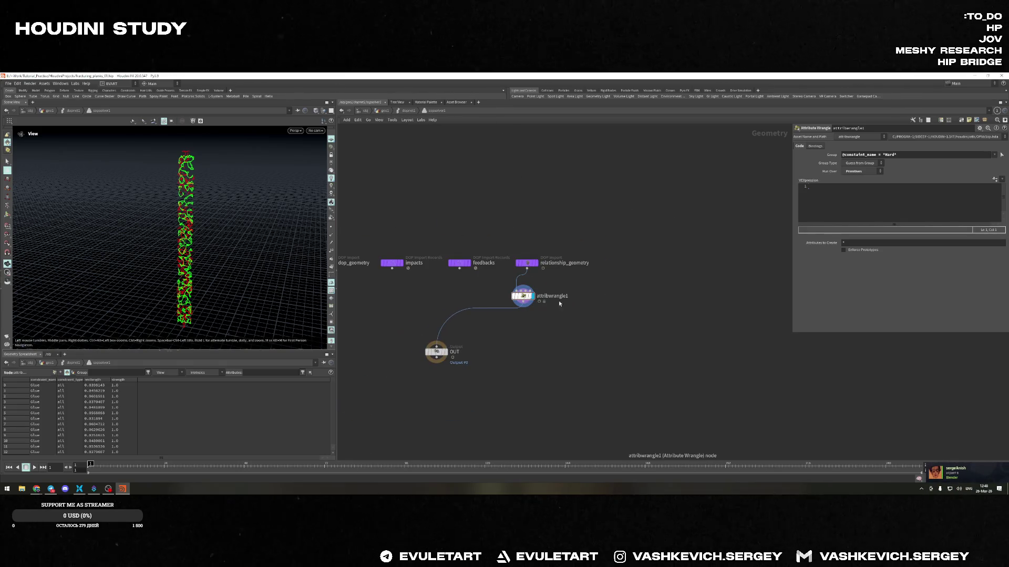
pyautogui.click(955, 480)
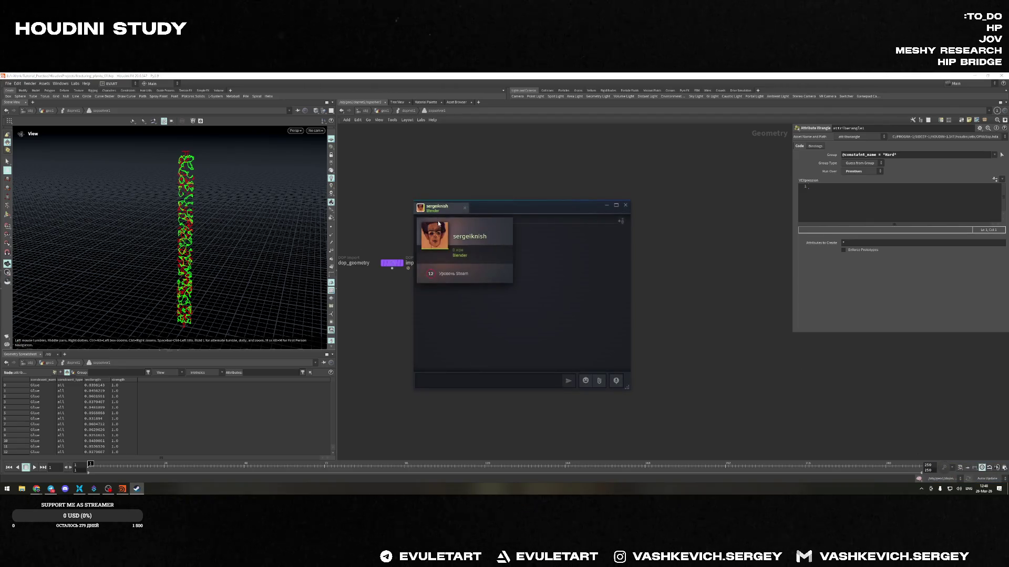
pyautogui.rightClick(426, 208)
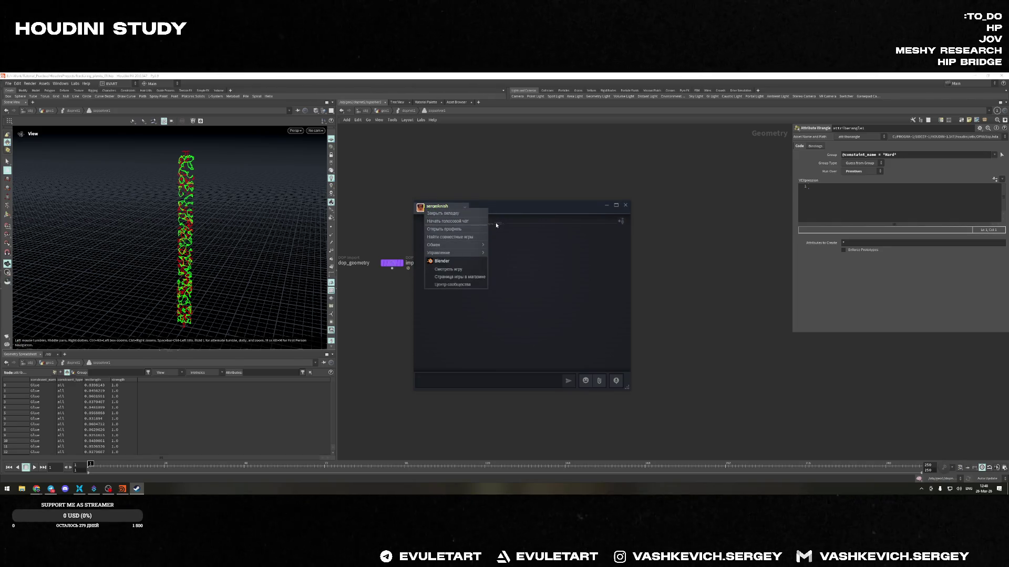
pyautogui.click(520, 221)
pyautogui.click(626, 204)
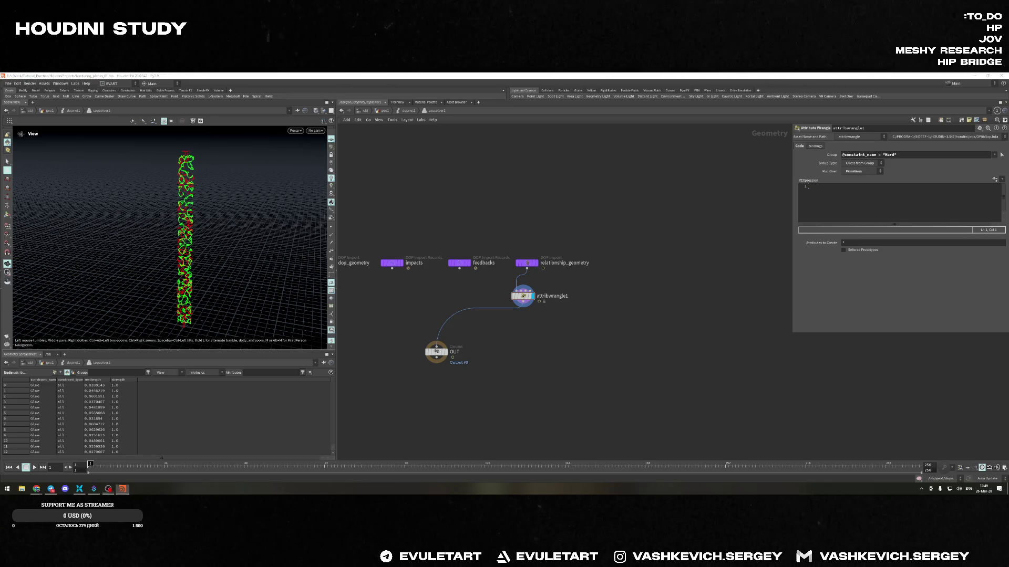
pyautogui.scroll(2, 567, 327)
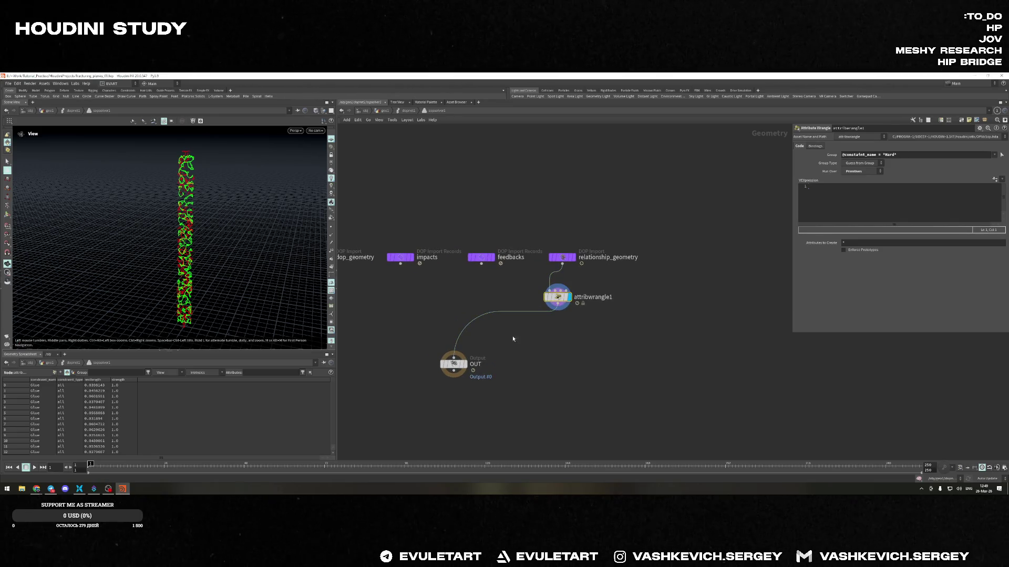
pyautogui.click(832, 210)
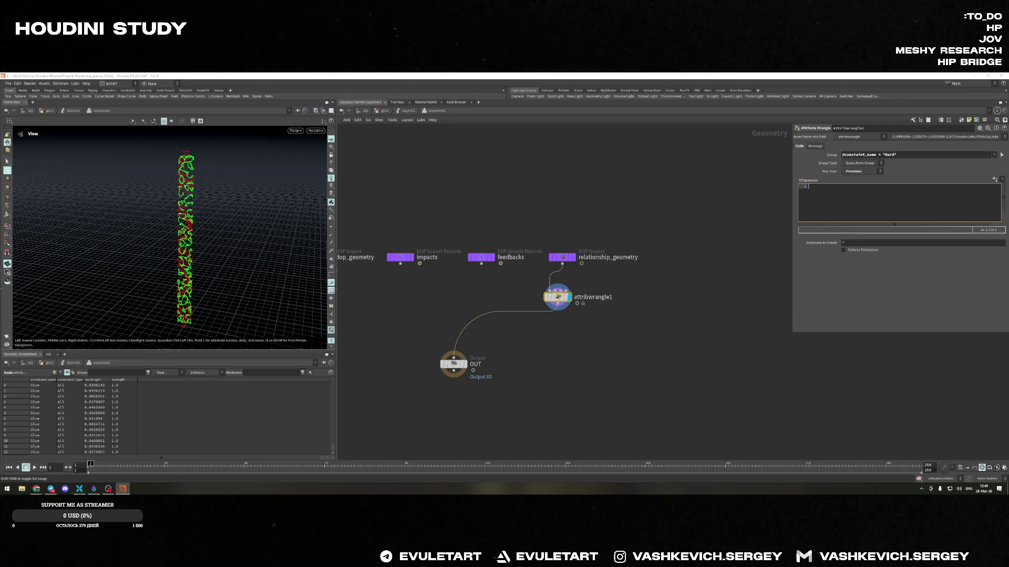
pyautogui.hotkey('alt', 'Tab')
# Open the wrangle's snippet in a floating code editor (Alt+E), moved and enlarged over the network.
pyautogui.click(859, 153)
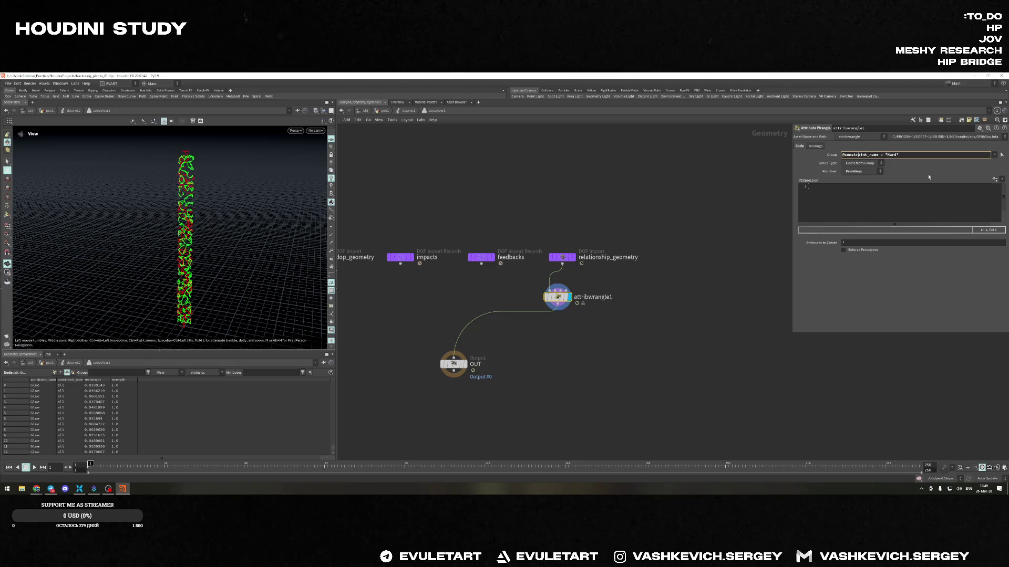
pyautogui.click(887, 201)
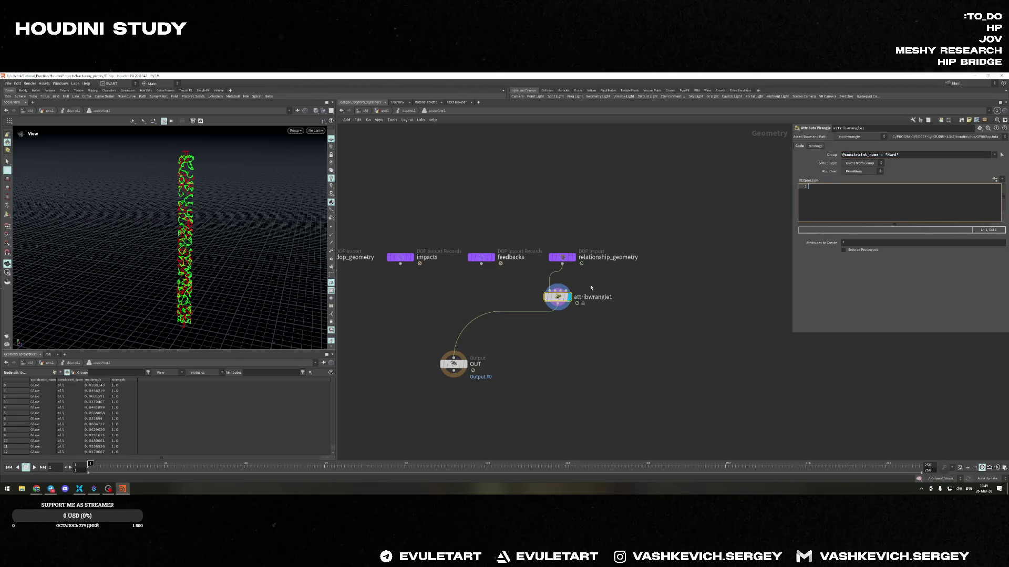
pyautogui.click(714, 338)
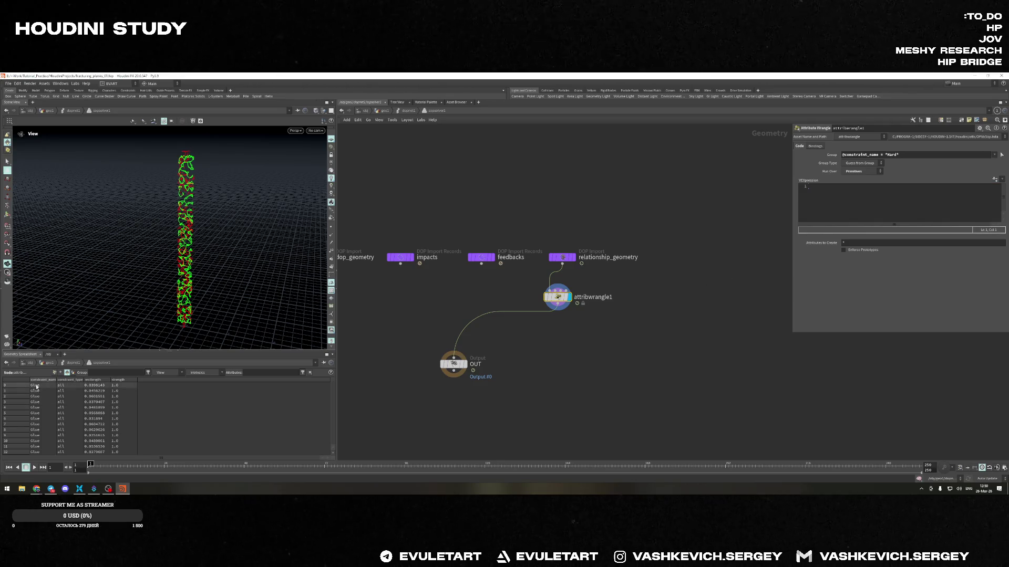
pyautogui.click(888, 198)
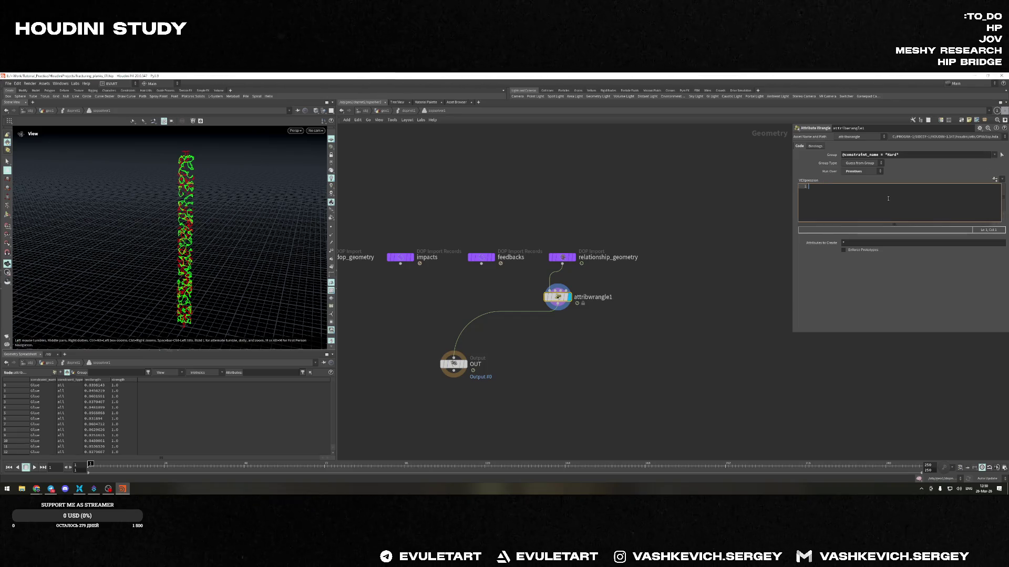
pyautogui.write('i@')
pyautogui.press('BackSpace')
pyautogui.press('BackSpace')
pyautogui.press('BackSpace')
pyautogui.hotkey('alt', 'e')
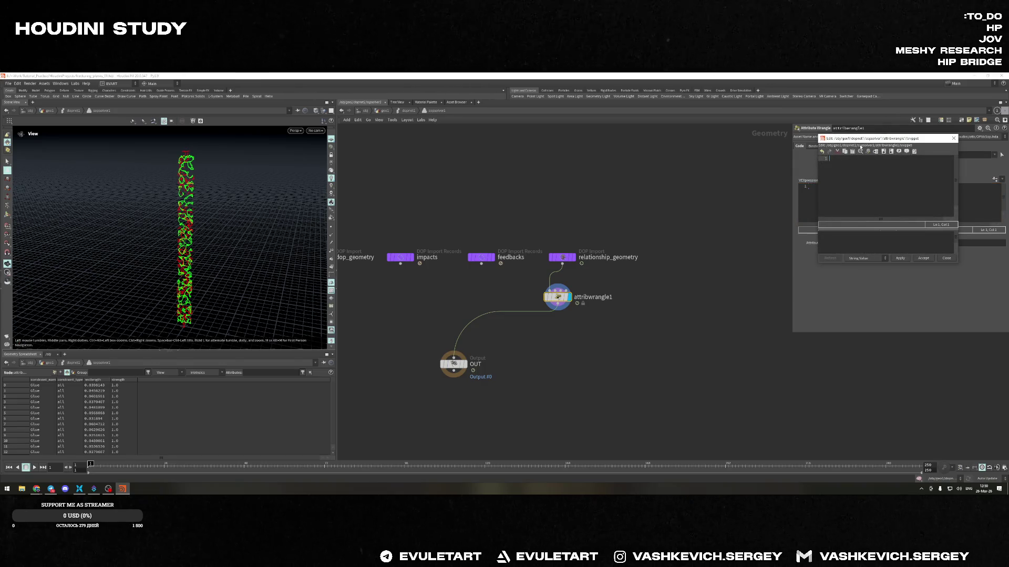
pyautogui.moveTo(859, 147); pyautogui.dragTo(596, 131)
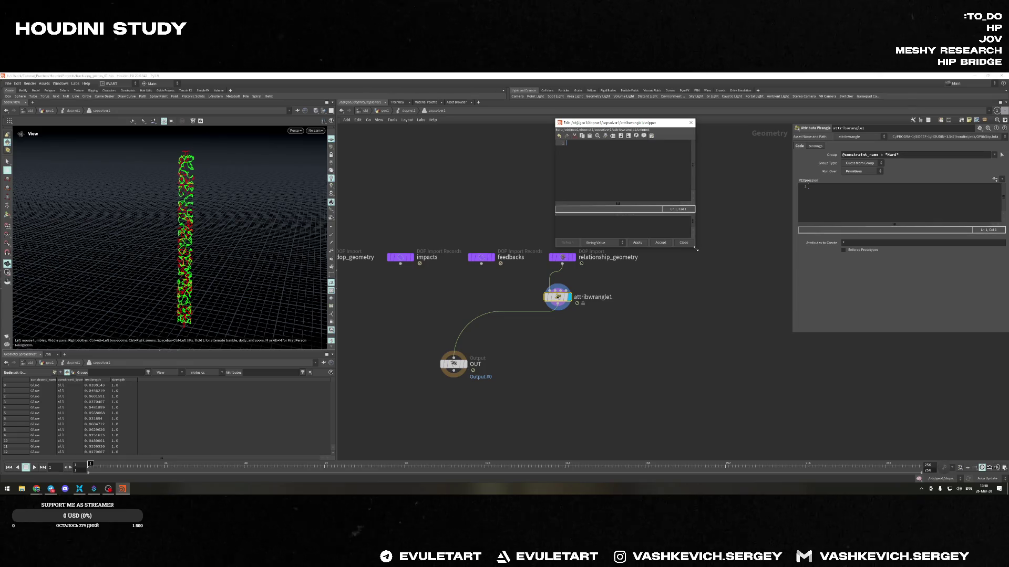
pyautogui.moveTo(695, 249); pyautogui.dragTo(780, 360)
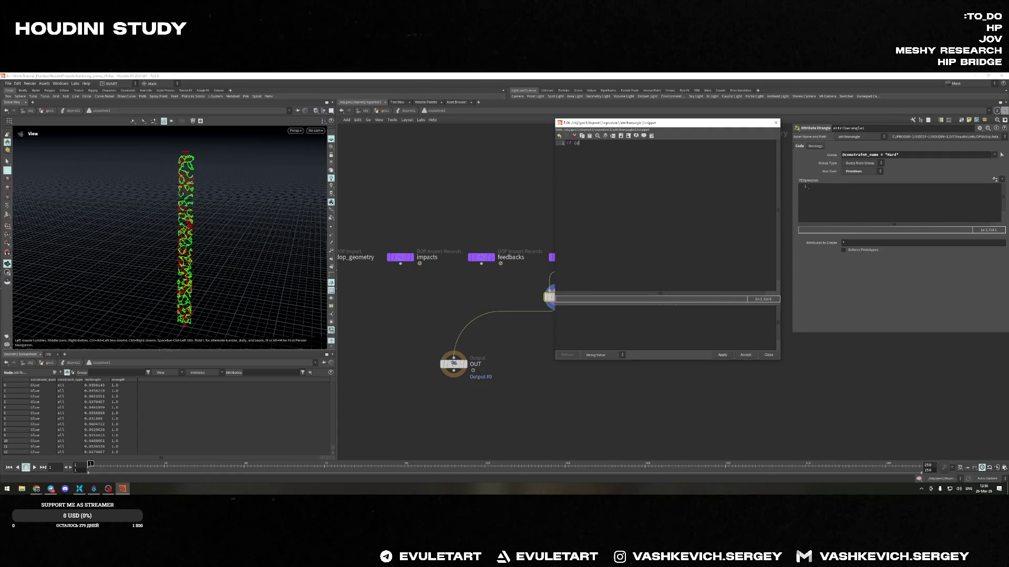
pyautogui.write('force >')
pyautogui.write('chf("tresh')
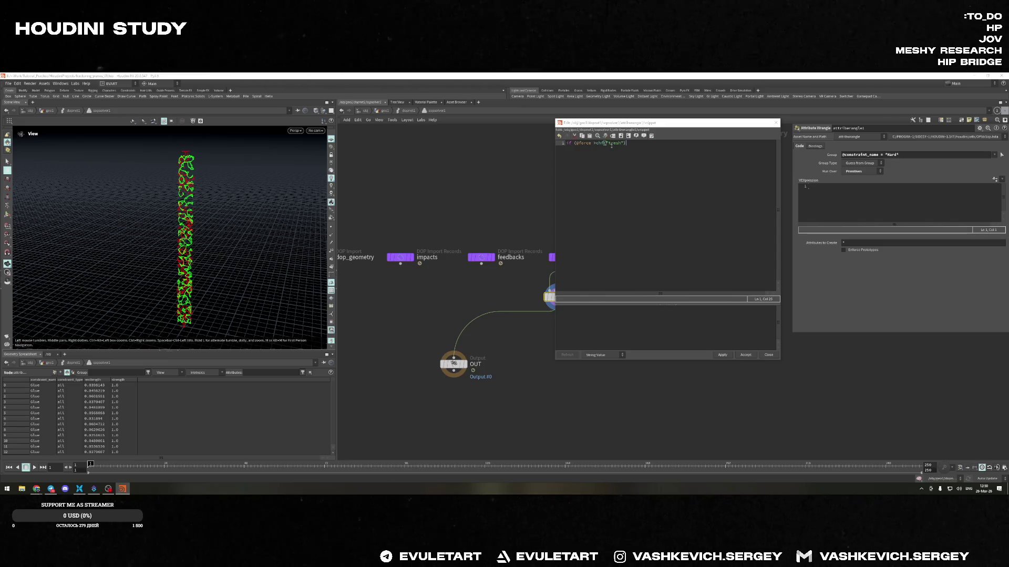
pyautogui.write(')')
pyautogui.press('Return')
pyautogui.write('{')
pyautogui.press('Return')
pyautogui.hotkey('alt', 'Tab')
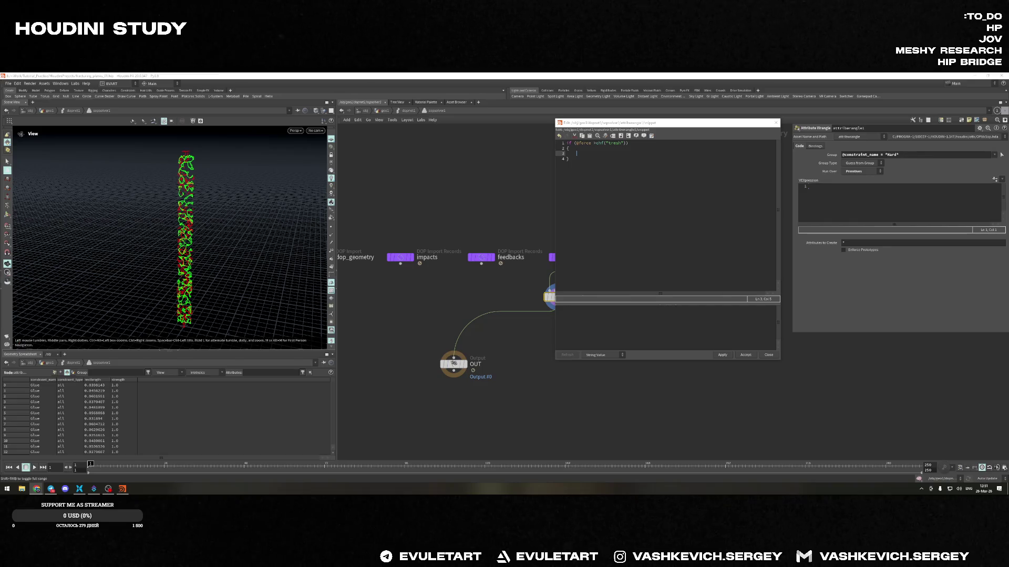
pyautogui.click(605, 170)
pyautogui.press('Down')
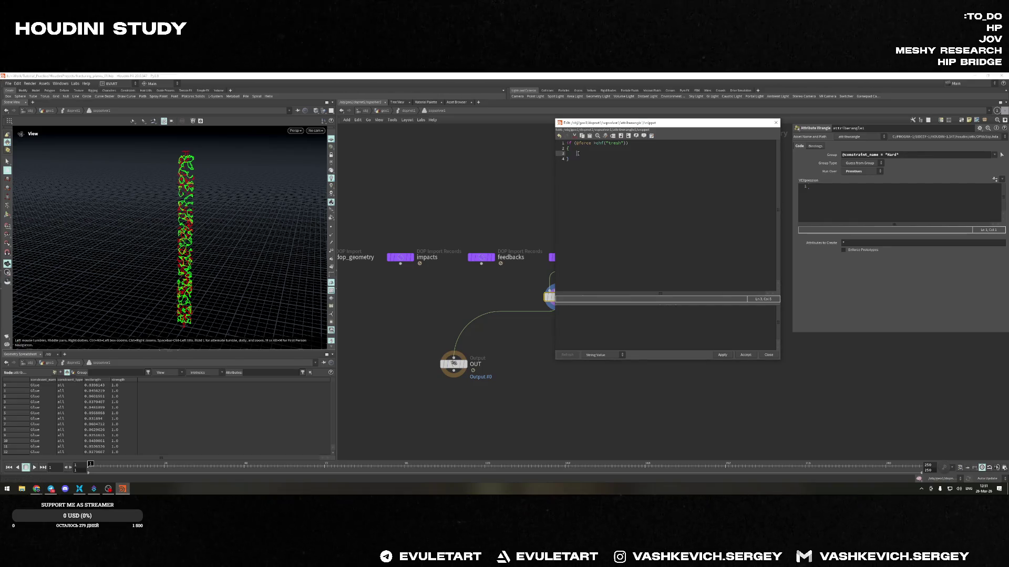
pyautogui.press('Tab')
pyautogui.write('remove')
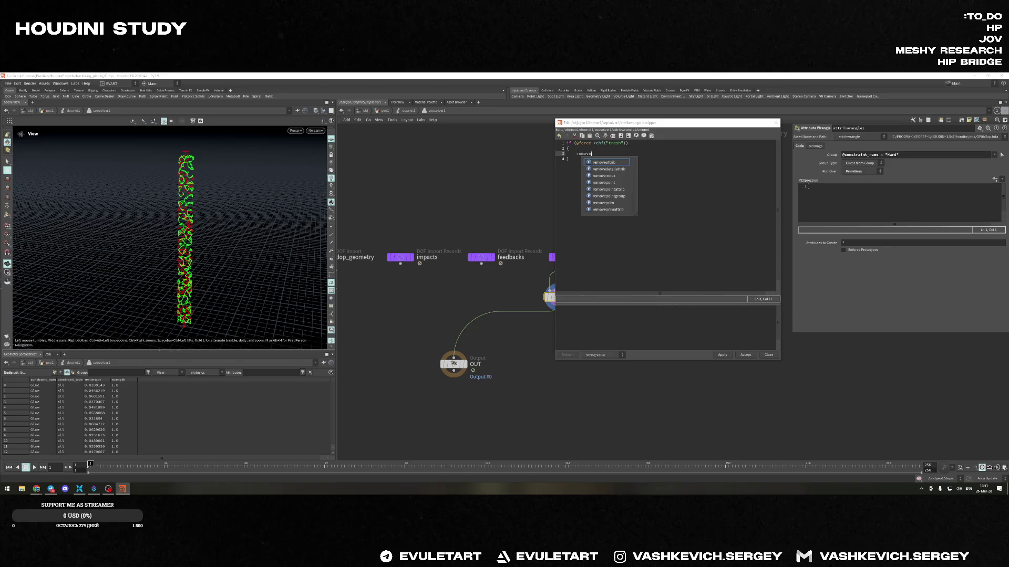
pyautogui.write('prim(')
pyautogui.press('Return')
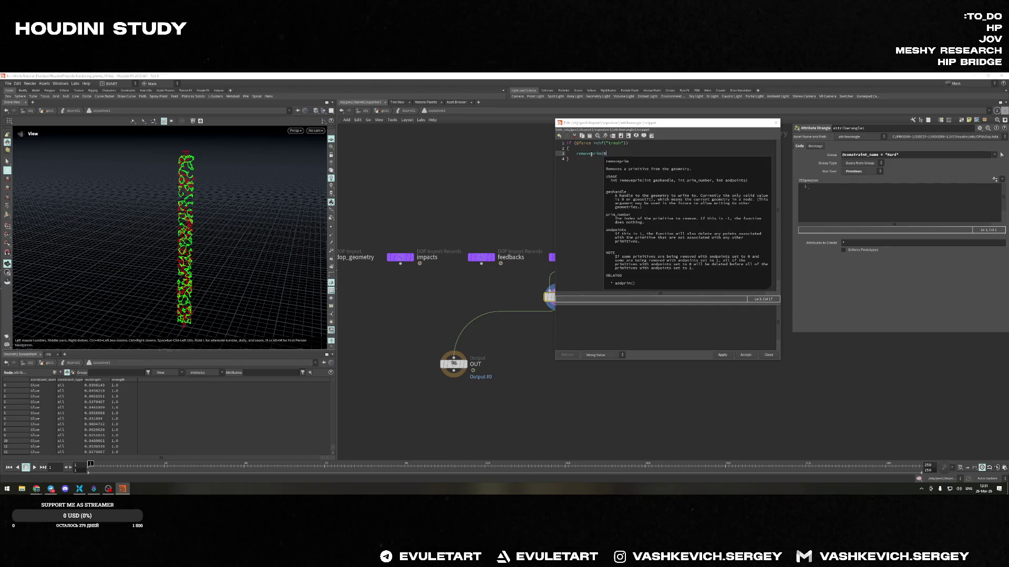
pyautogui.write(',@primnum,')
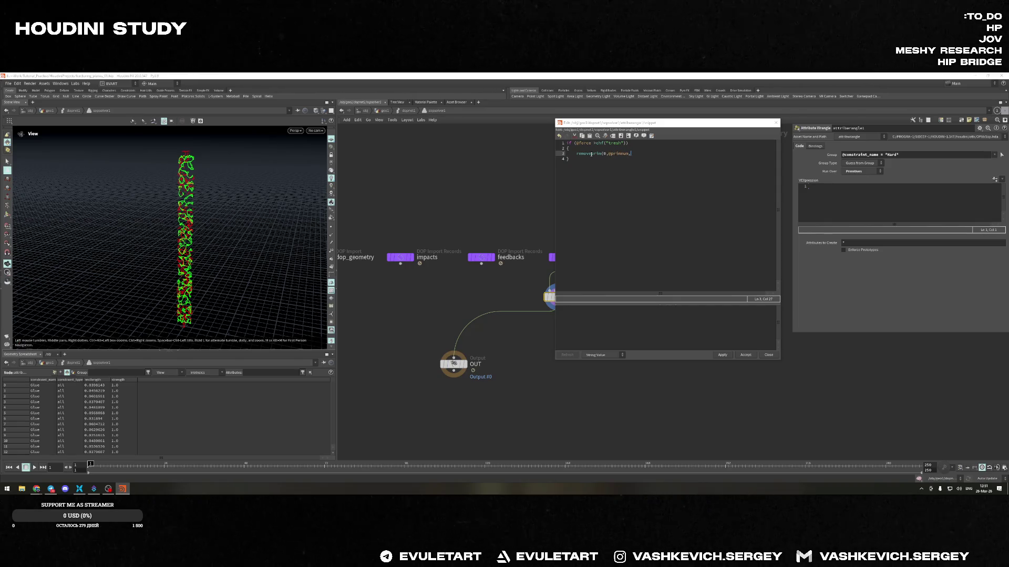
pyautogui.write('1')
pyautogui.click(722, 354)
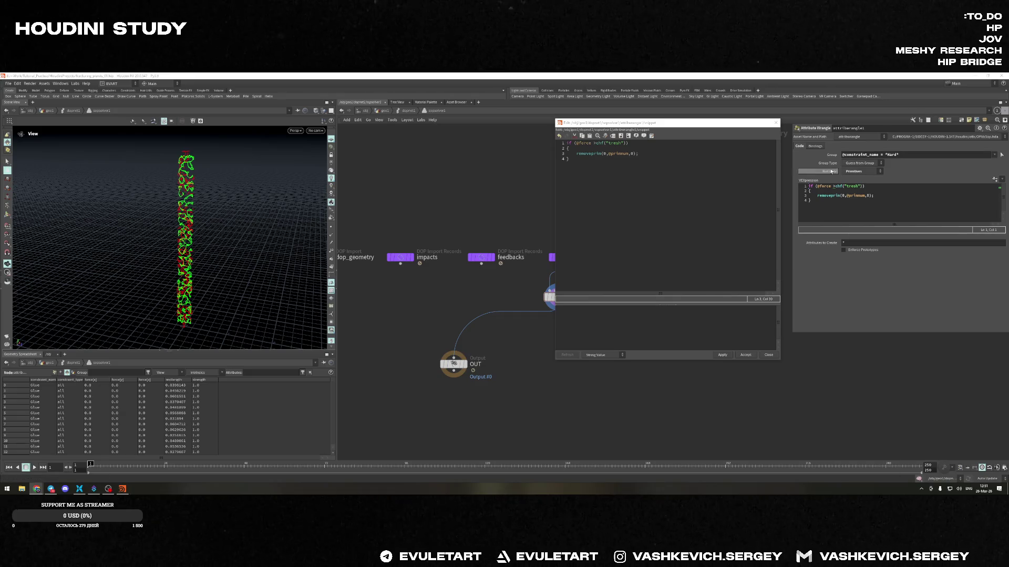
pyautogui.click(780, 122)
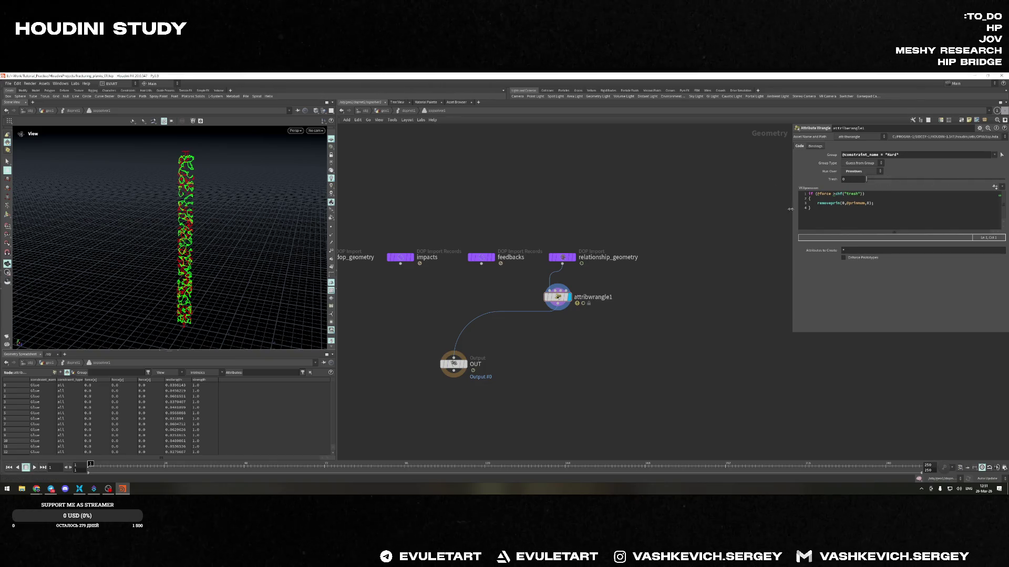
# Play the sim to test, rewind to frame 1, and go up to the dopnet1 network.
pyautogui.click(825, 193)
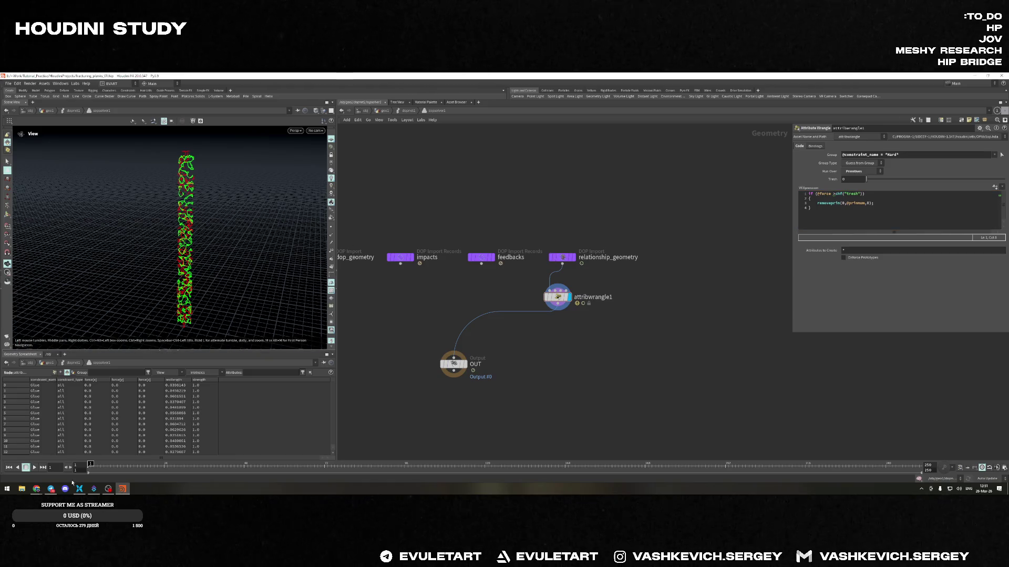
pyautogui.press('Up')
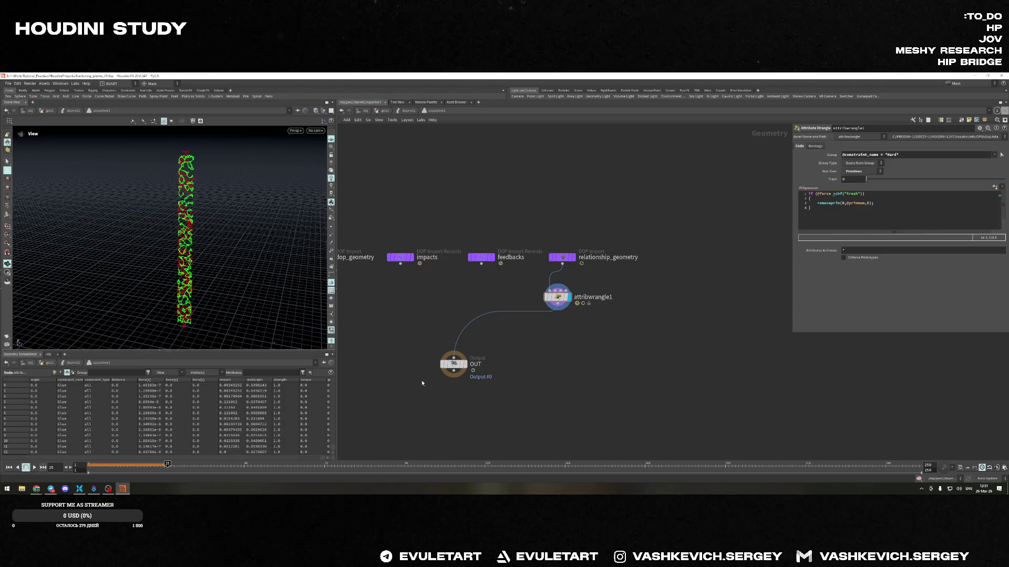
pyautogui.click(453, 364)
pyautogui.hotkey('ctrl', 'Up')
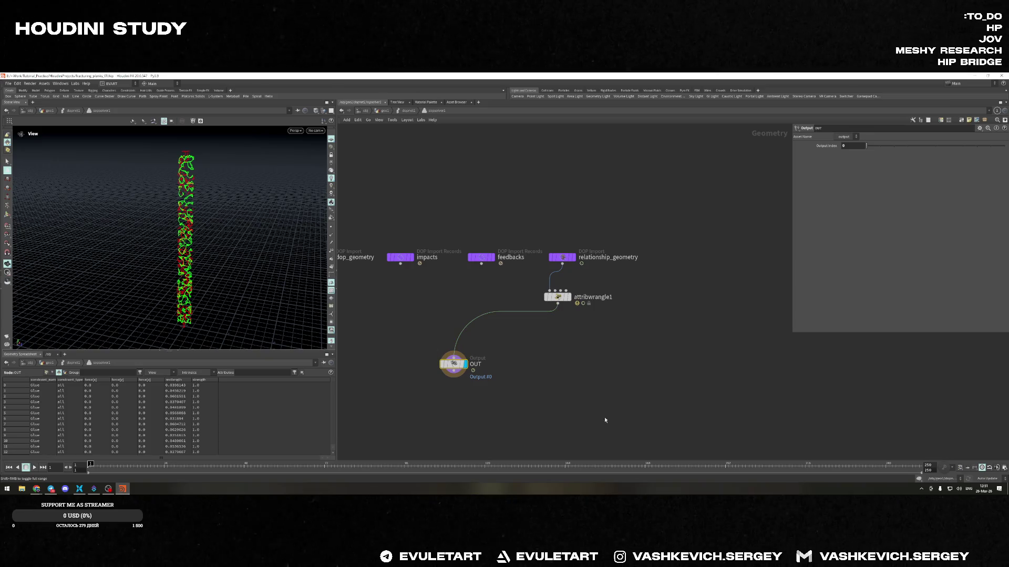
pyautogui.press('u')
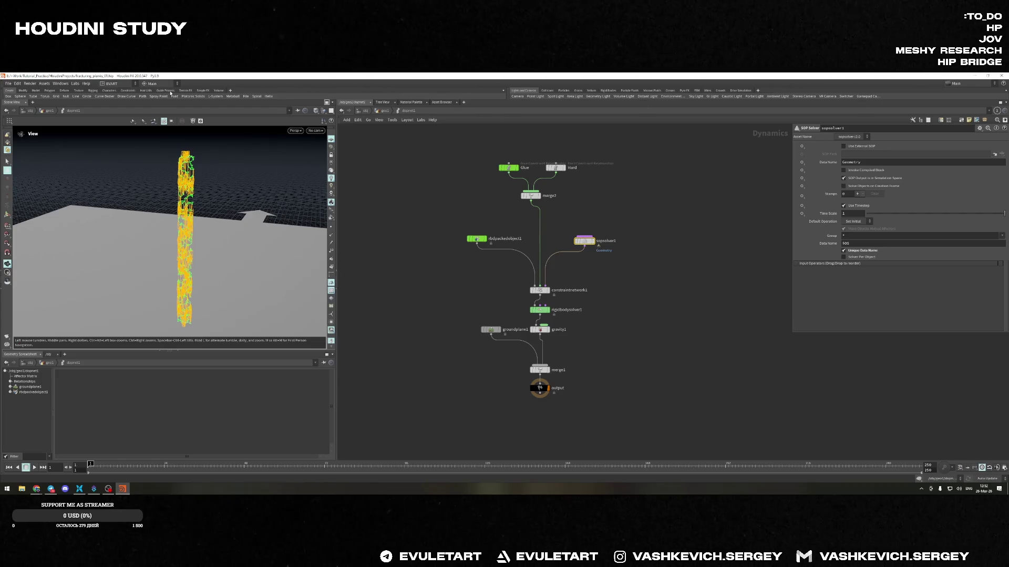
pyautogui.click(118, 83)
# Switch to the four-pane desktop layout and dive both network views into geo1.
pyautogui.click(130, 127)
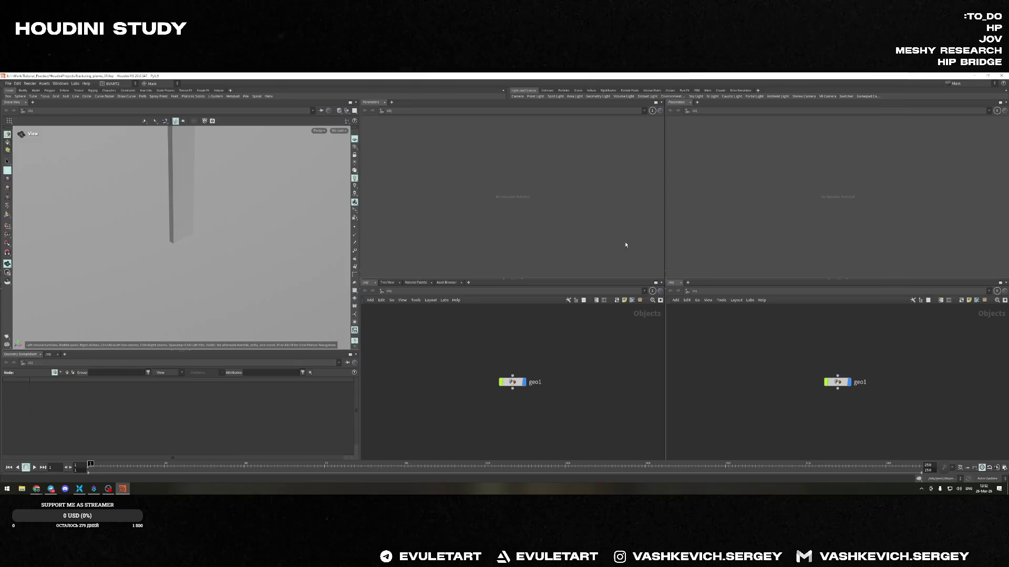
pyautogui.moveTo(223, 175); pyautogui.dragTo(248, 228)
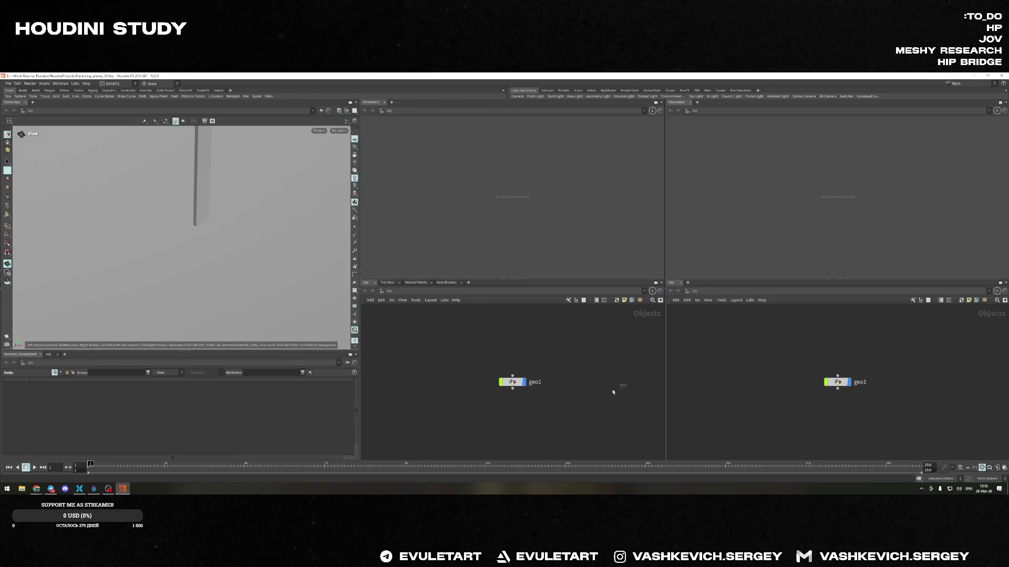
pyautogui.click(837, 381)
pyautogui.doubleClick(836, 383)
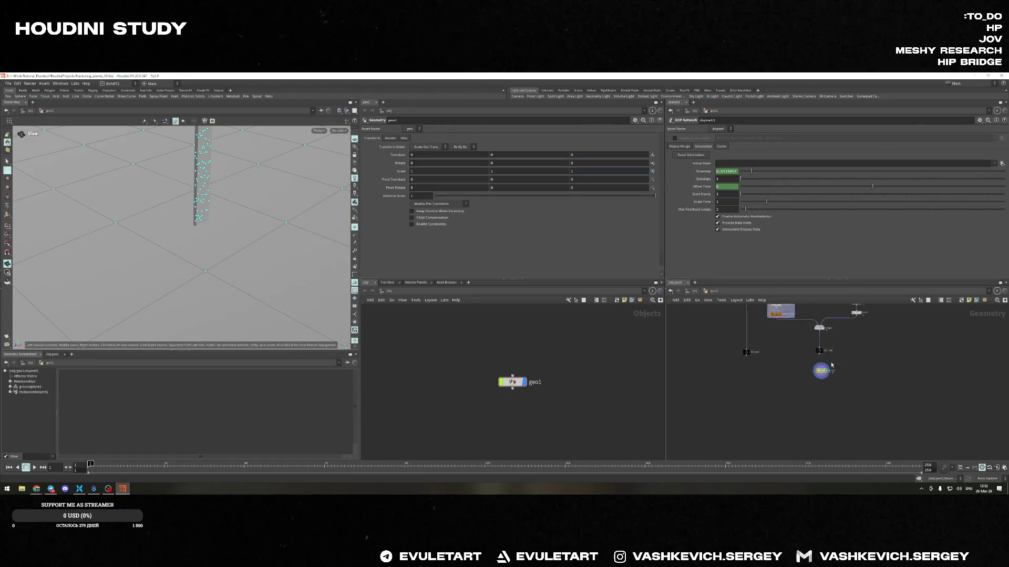
pyautogui.doubleClick(512, 382)
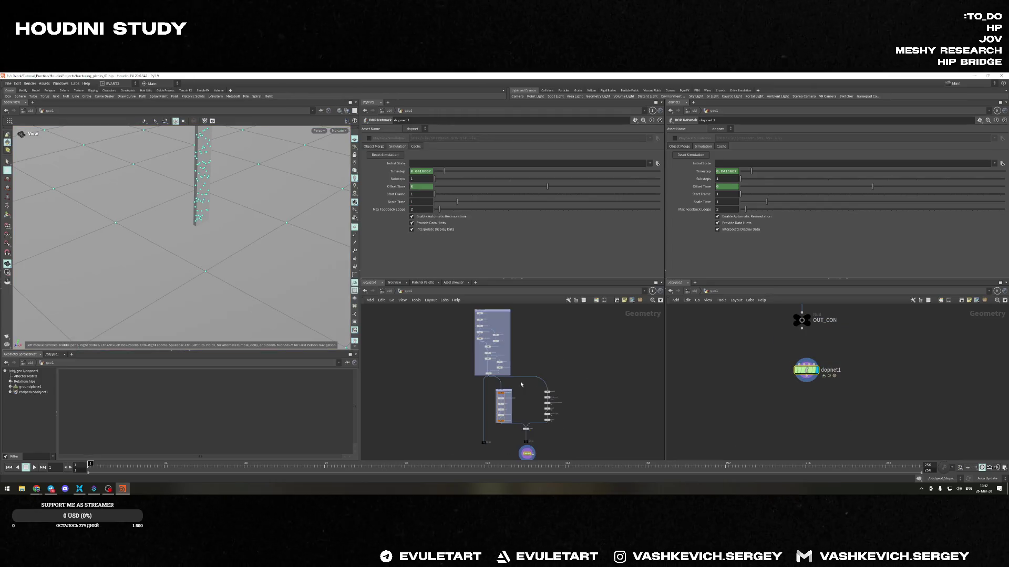
pyautogui.moveTo(520, 384); pyautogui.dragTo(532, 316, button='middle')
pyautogui.scroll(5, 793, 384)
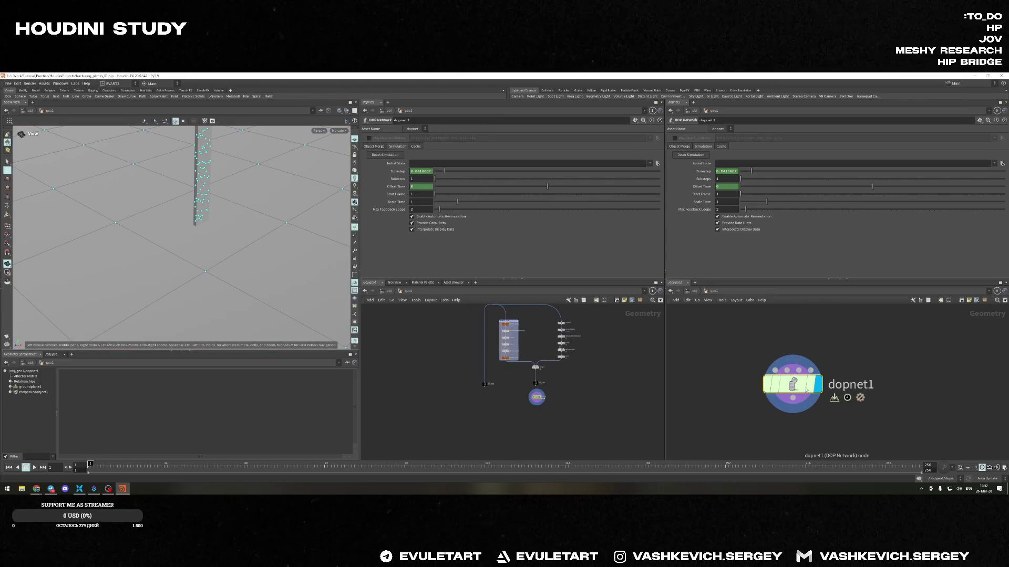
# Dive through dopnet1 into sopsolver1 and select attribwrangle1 to show its Tresh code.
pyautogui.doubleClick(806, 386)
pyautogui.doubleClick(846, 358)
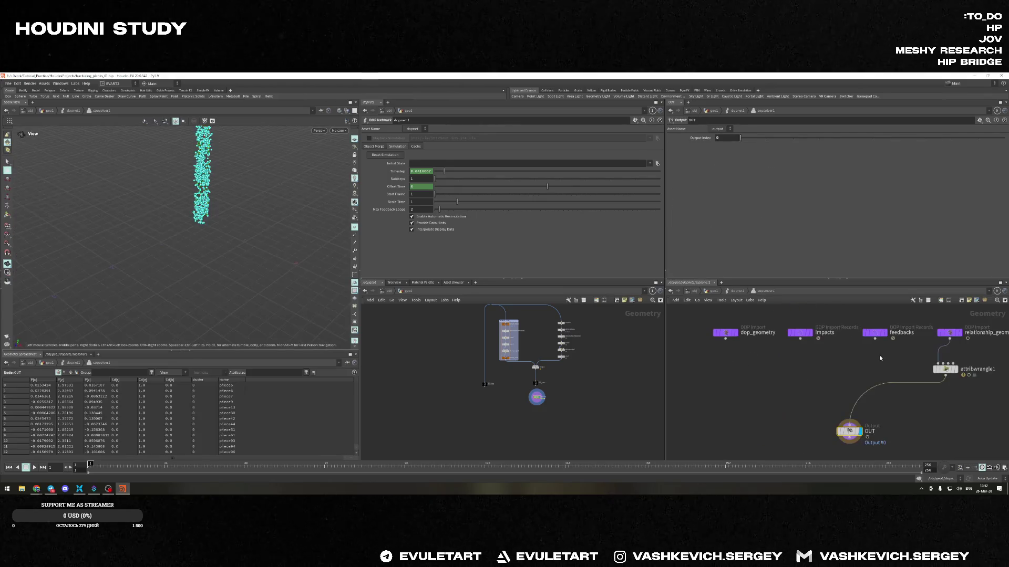
pyautogui.moveTo(880, 359); pyautogui.dragTo(804, 353, button='middle')
pyautogui.click(869, 363)
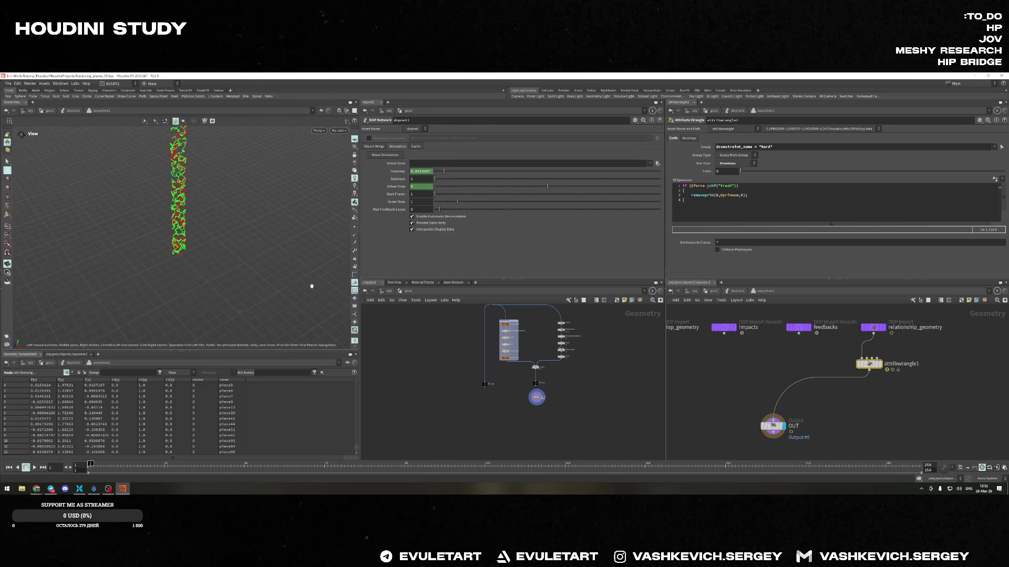
# Show geo1 in the viewport and play the plank simulation from its start, then stop it.
pyautogui.press('u')
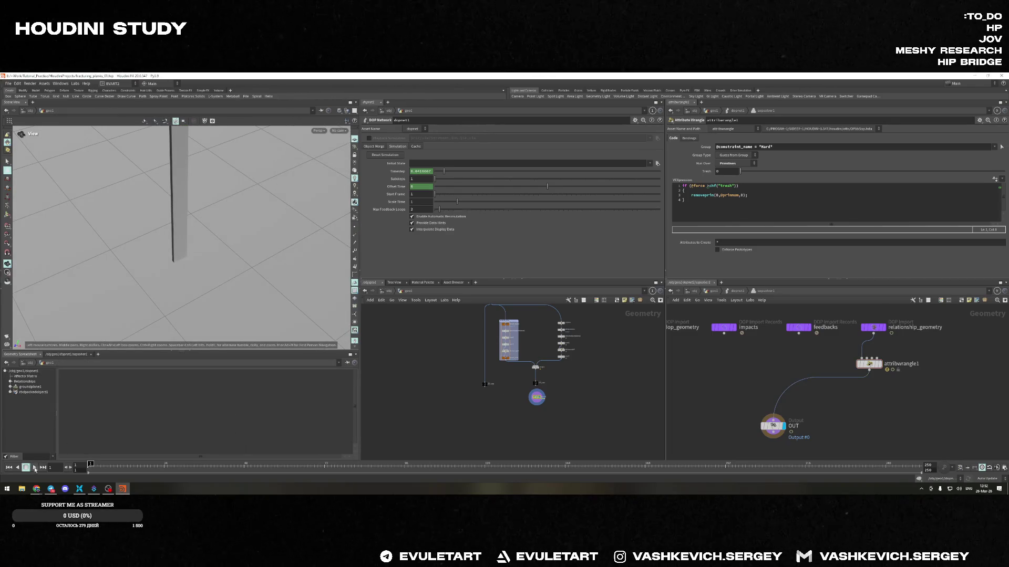
pyautogui.click(34, 468)
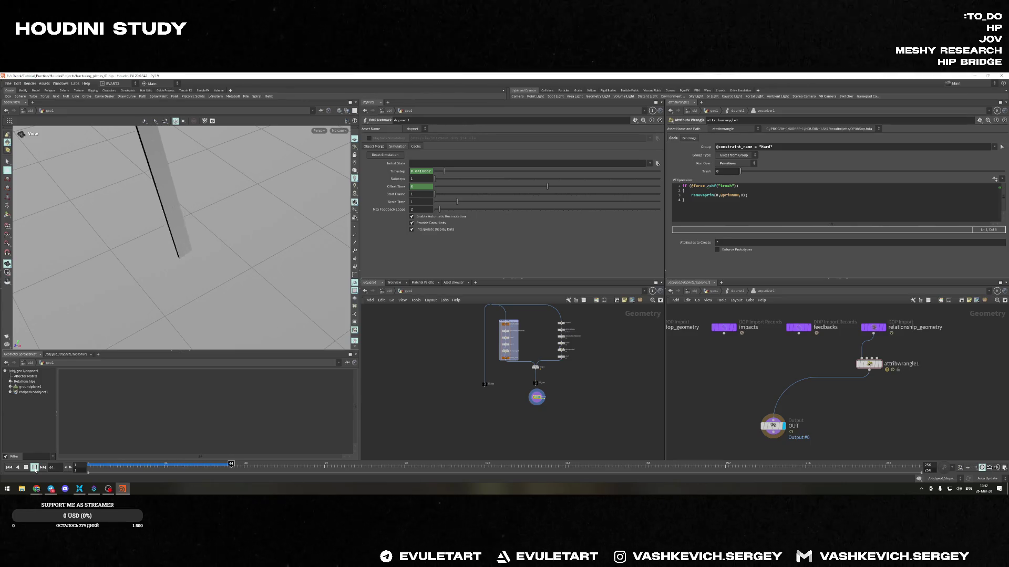
pyautogui.press('Escape')
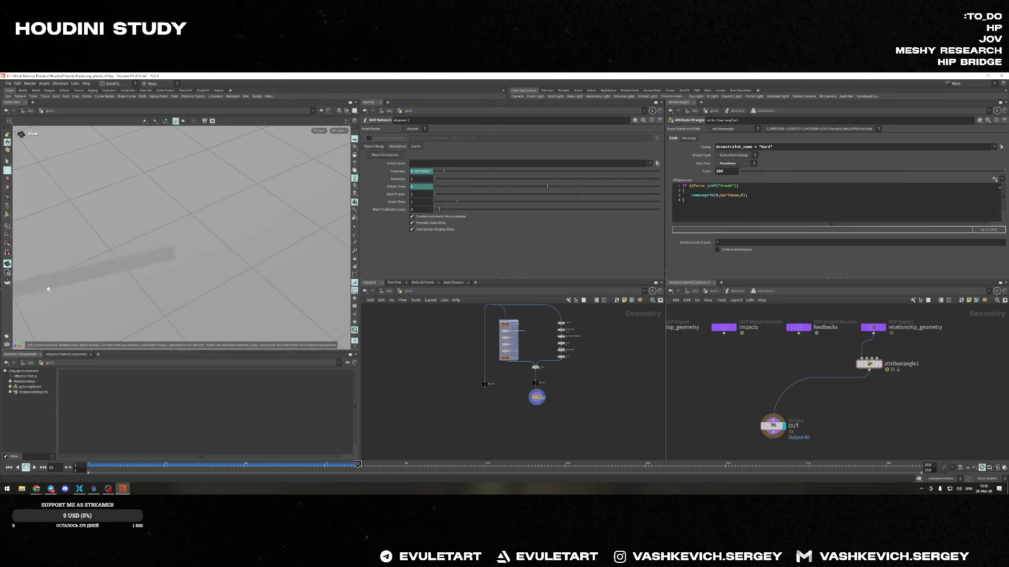
pyautogui.click(9, 467)
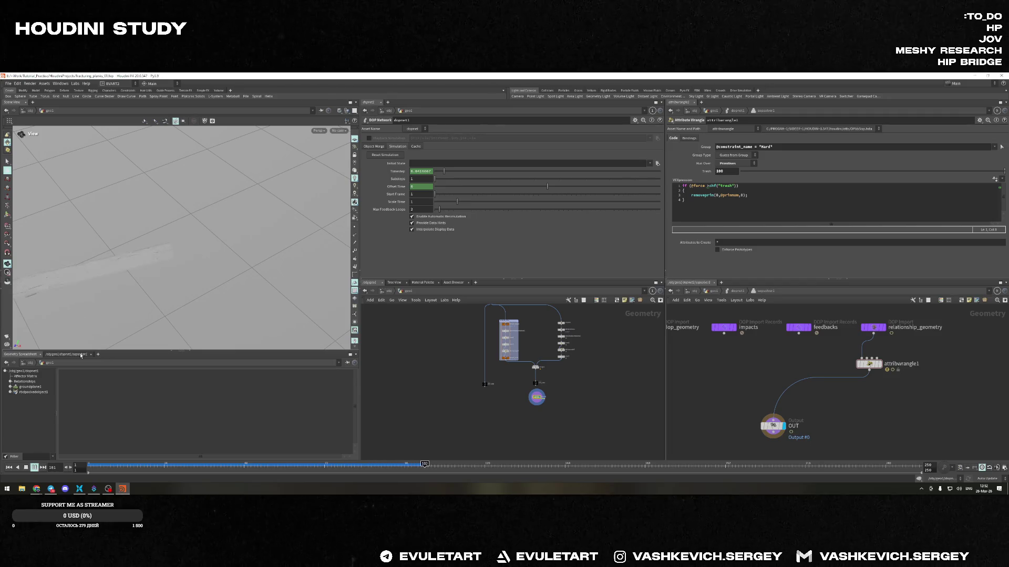
pyautogui.click(27, 468)
# Change the wrangle's Tresh value, rewind to frame 1 and replay to compare results.
pyautogui.click(719, 171)
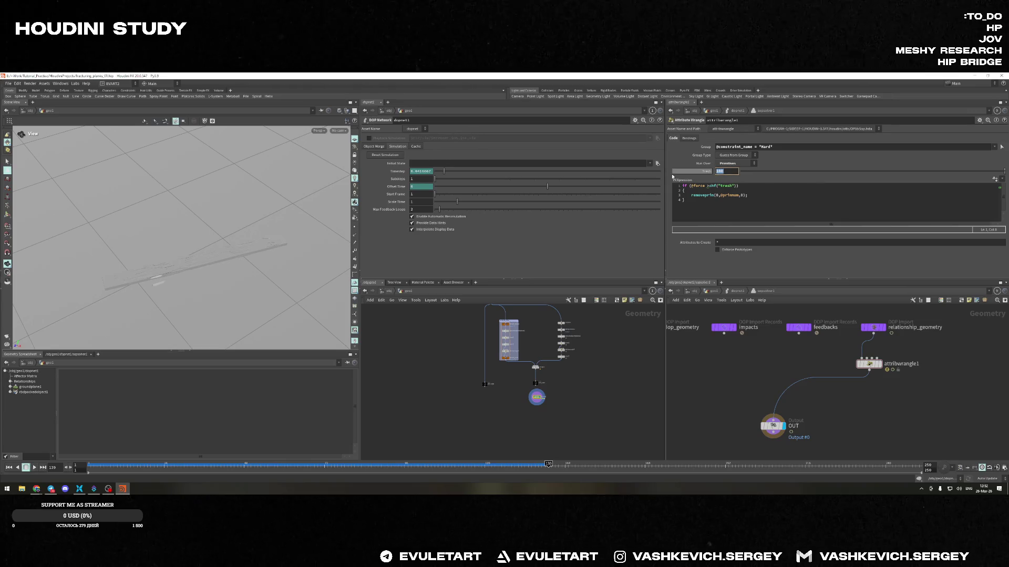
pyautogui.write('15000')
pyautogui.press('Return')
pyautogui.click(10, 469)
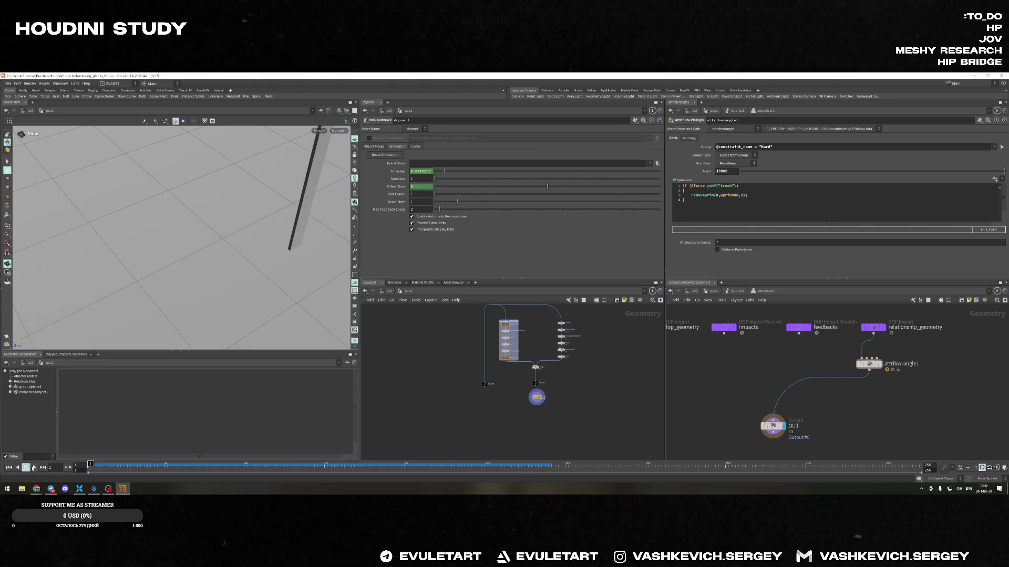
pyautogui.click(34, 467)
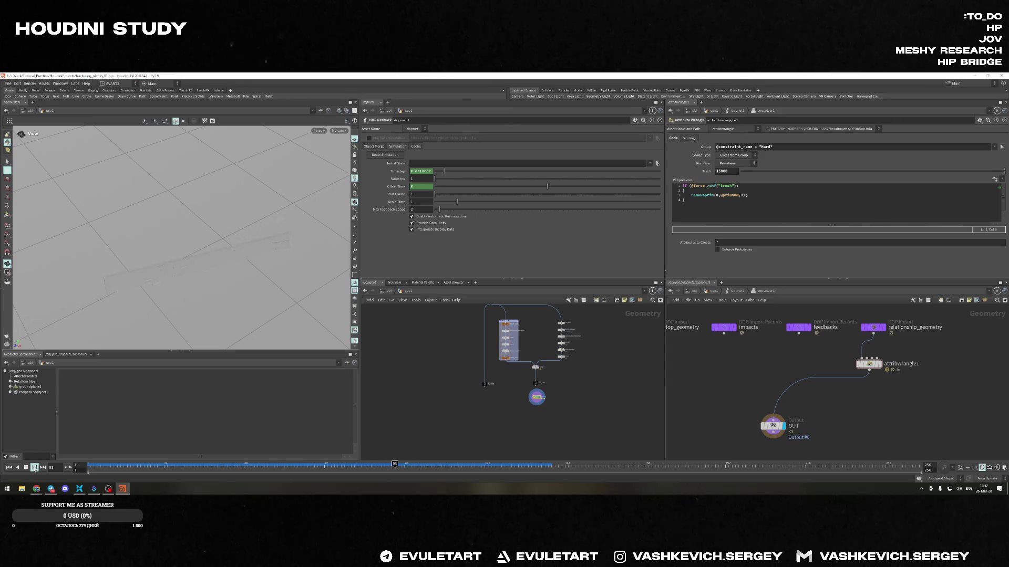
pyautogui.click(10, 468)
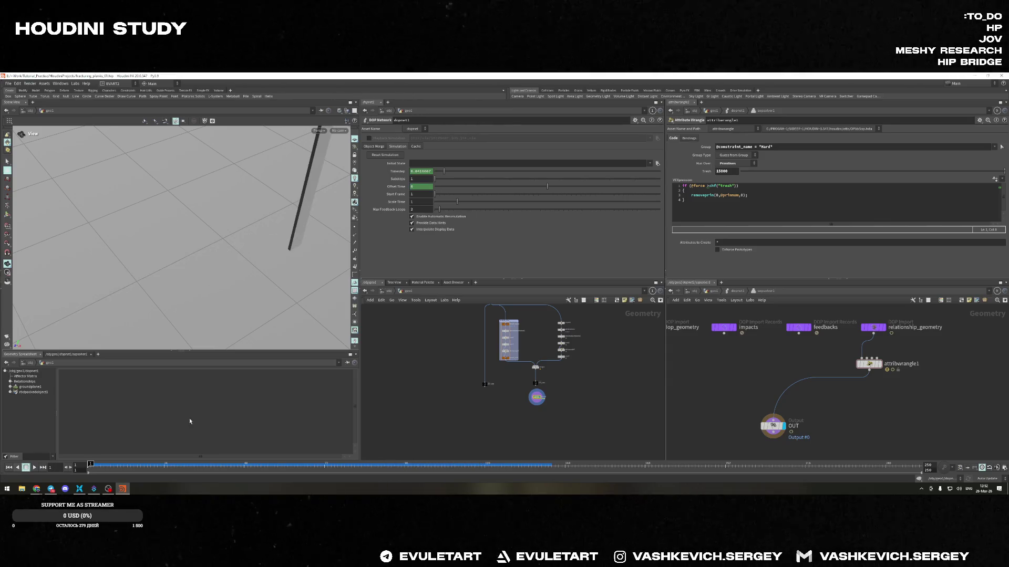
pyautogui.doubleClick(724, 171)
pyautogui.write('0')
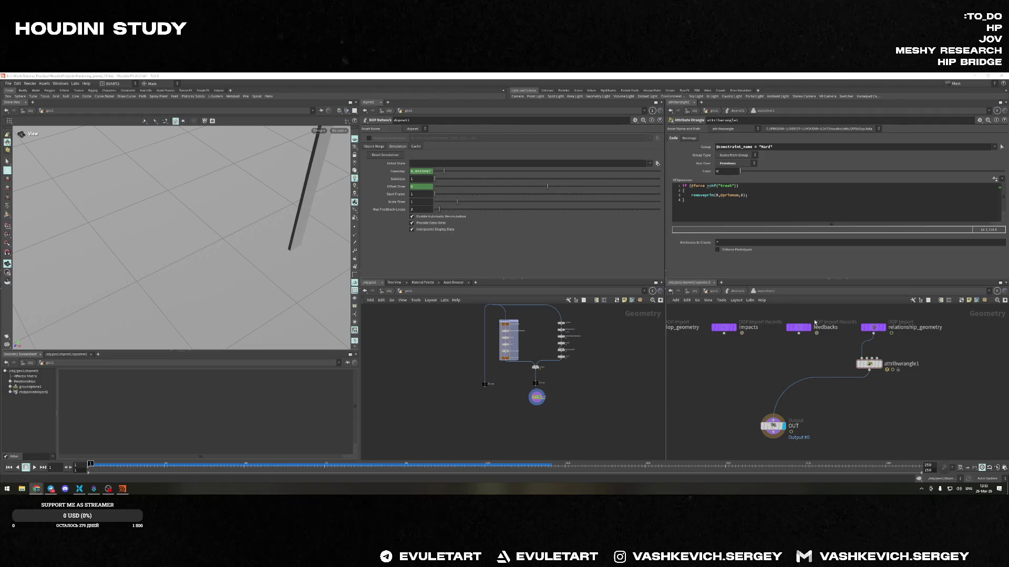
# Inspect attribwrangle1's Tresh parameter options without changing anything.
pyautogui.click(868, 364)
pyautogui.rightClick(704, 173)
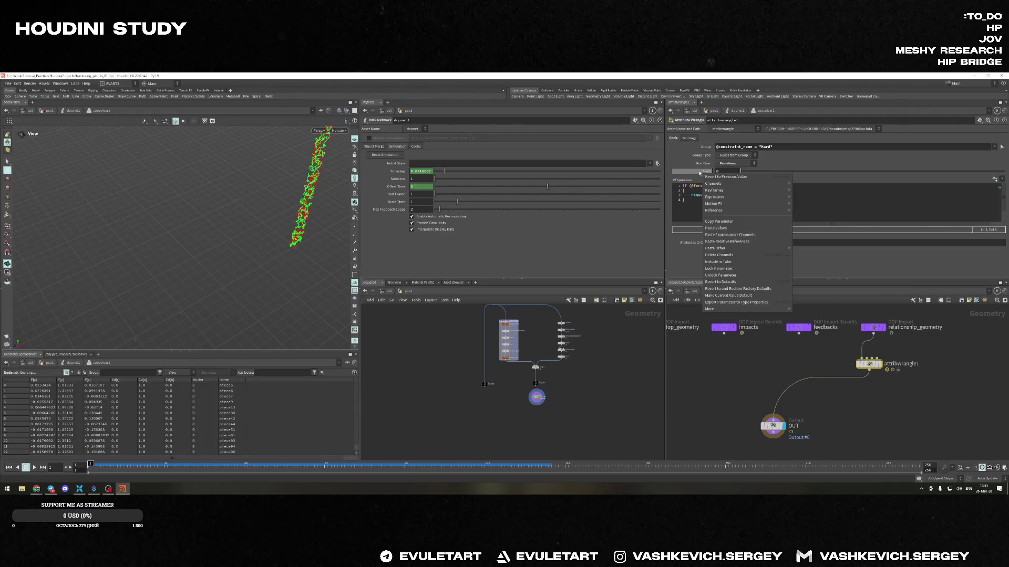
pyautogui.click(721, 222)
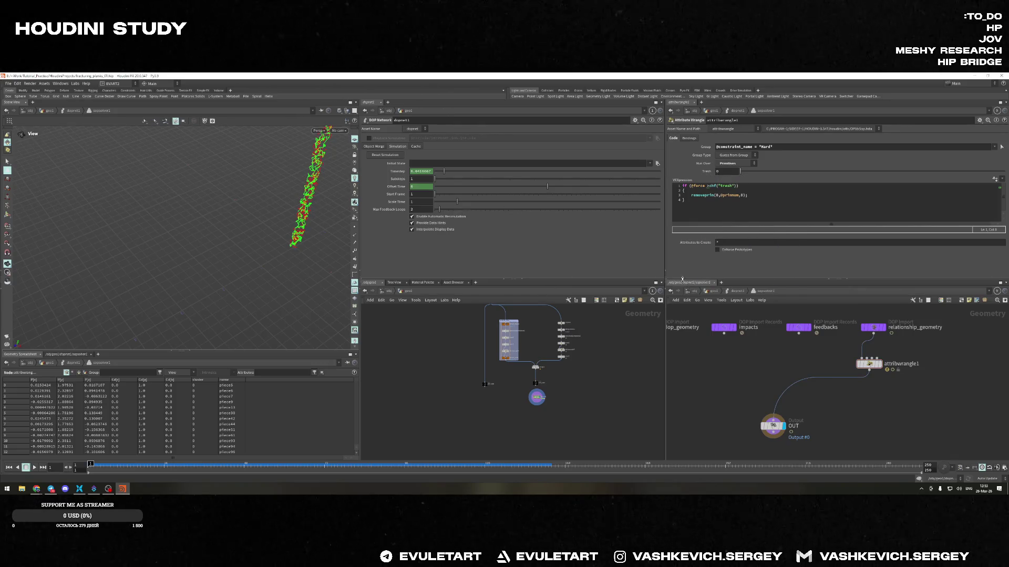
# Return to the desktop layout with viewport, DOP network and parameter panes.
pyautogui.click(665, 273)
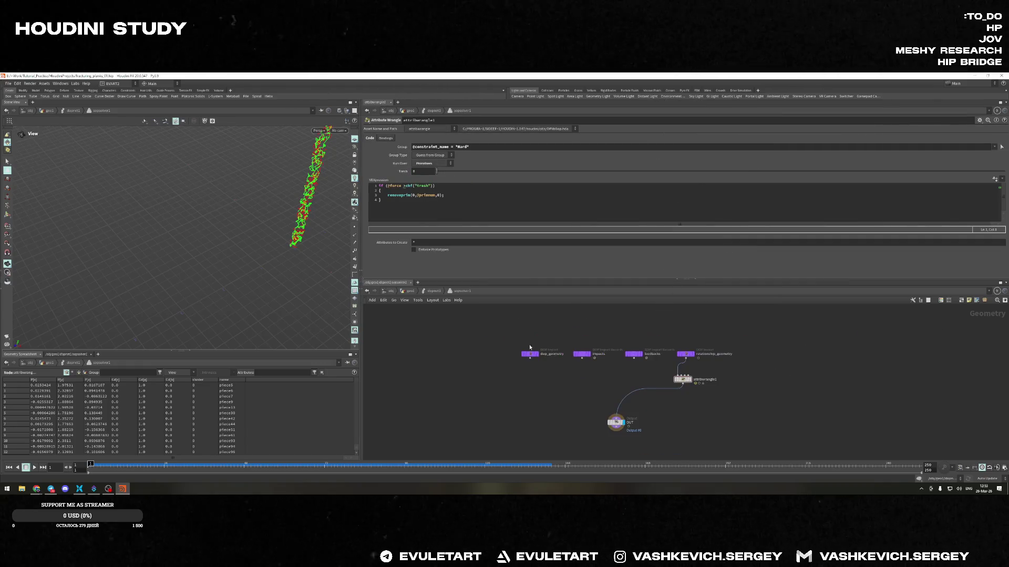
pyautogui.scroll(-3, 613, 374)
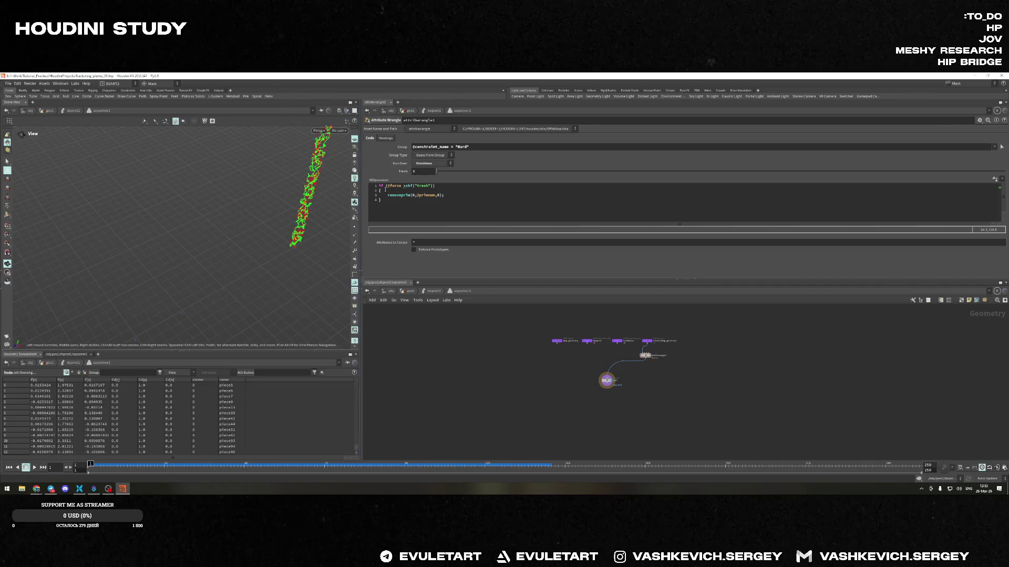
pyautogui.click(111, 82)
pyautogui.click(126, 102)
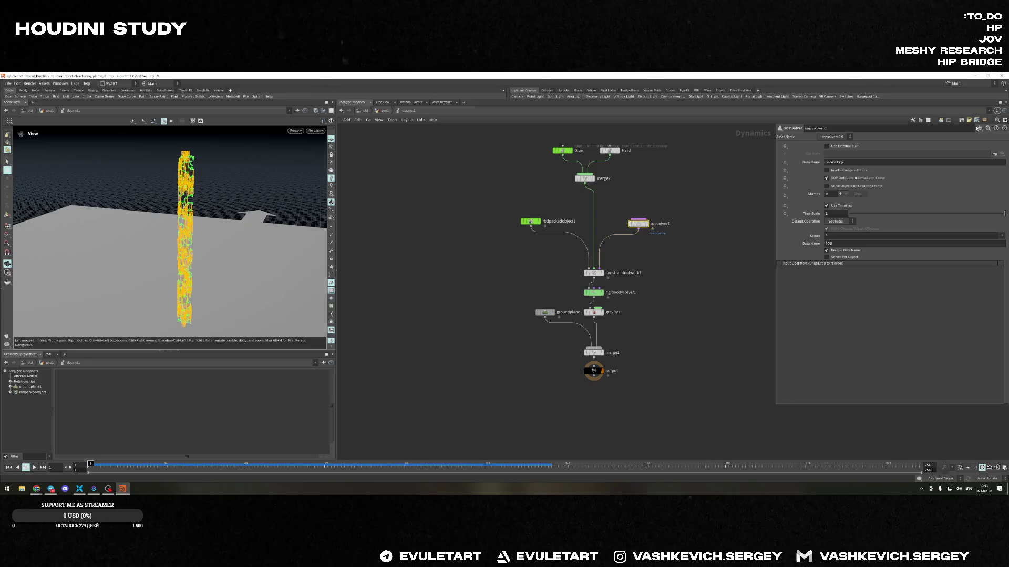
# Launch Edit Parameter Interface for sopsolver1 from its gear menu.
pyautogui.click(979, 127)
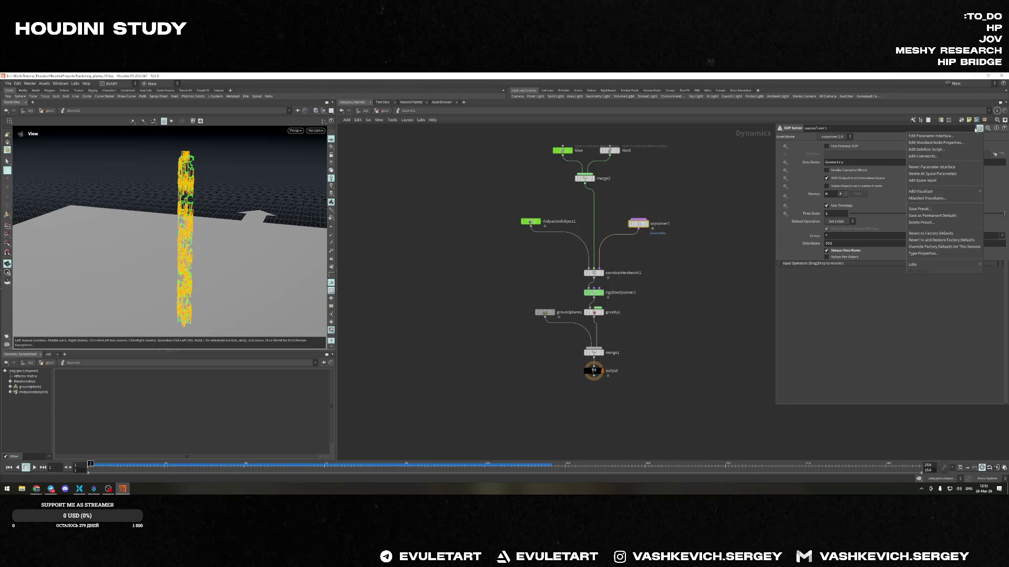
pyautogui.click(922, 142)
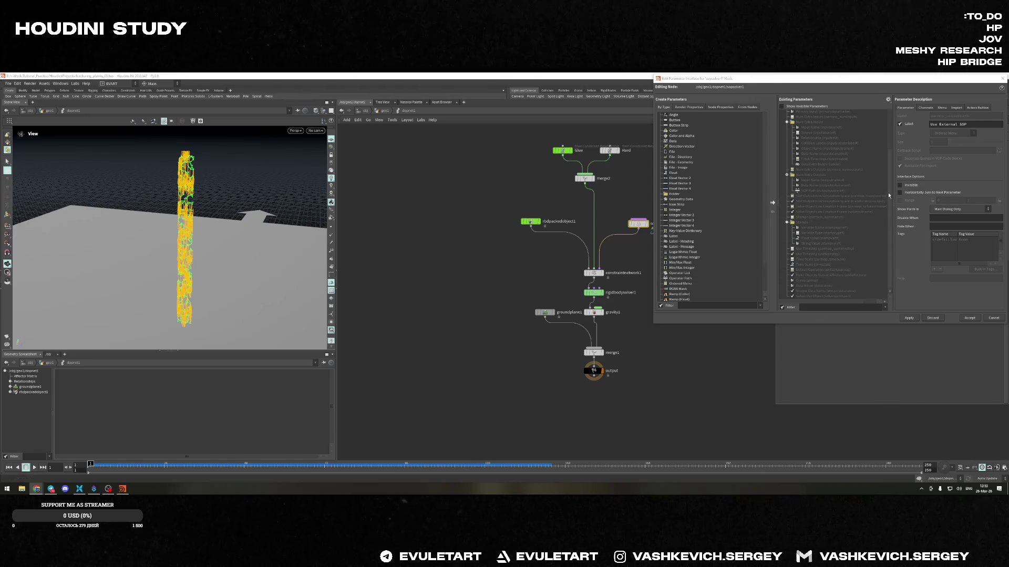
# Add a Float parameter named treshold, labelled Treshold, to sopsolver1 and accept.
pyautogui.moveTo(671, 173); pyautogui.dragTo(800, 297)
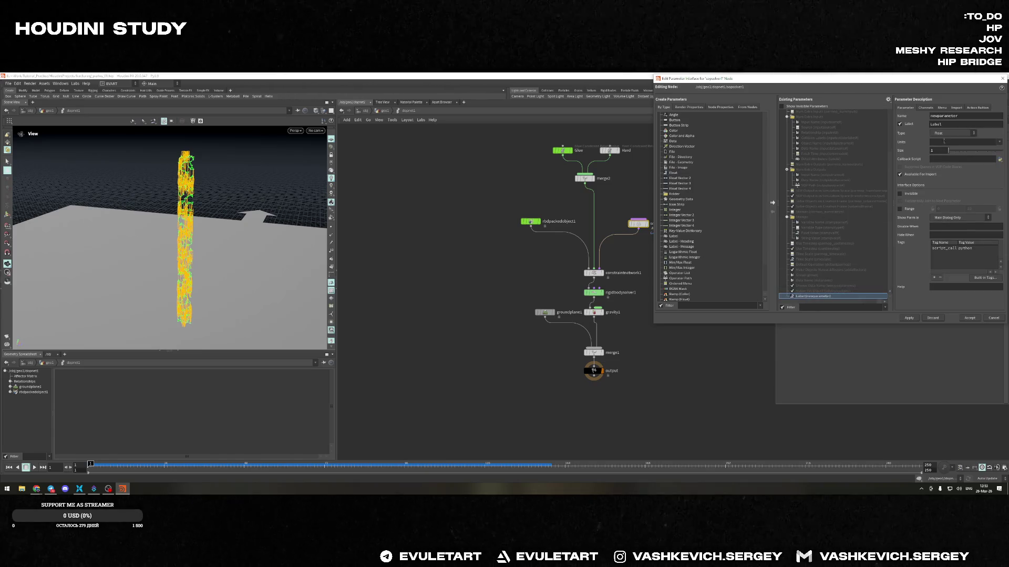
pyautogui.doubleClick(967, 116)
pyautogui.write('s')
pyautogui.write('sh')
pyautogui.press('Tab')
pyautogui.write('t')
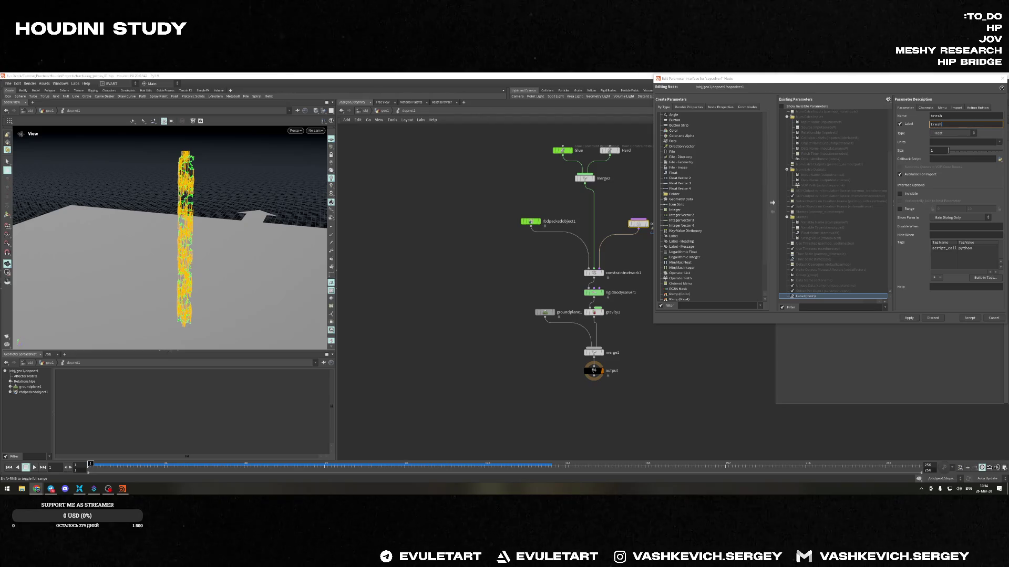
pyautogui.click(953, 119)
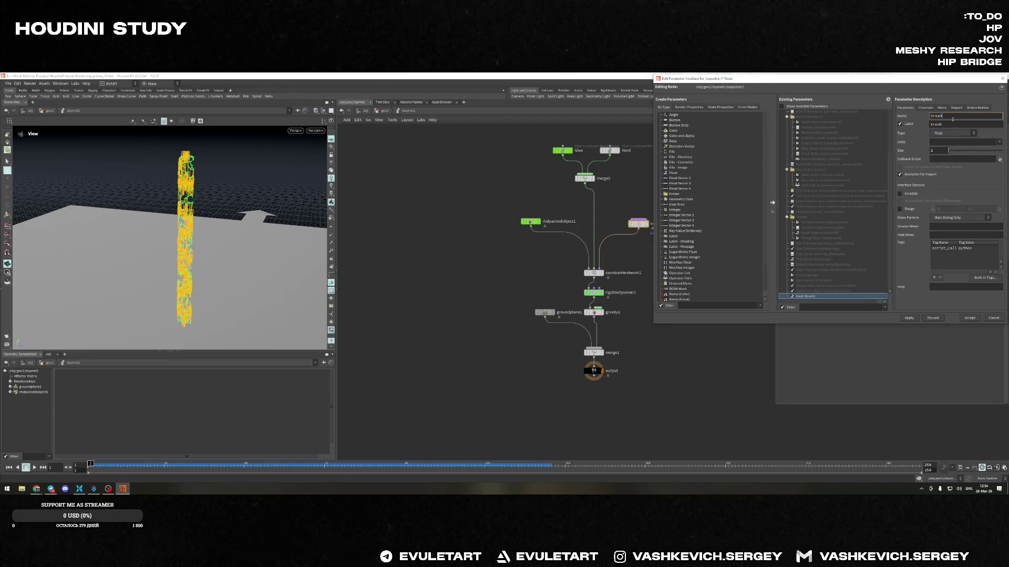
pyautogui.press('Tab')
pyautogui.write('Tre')
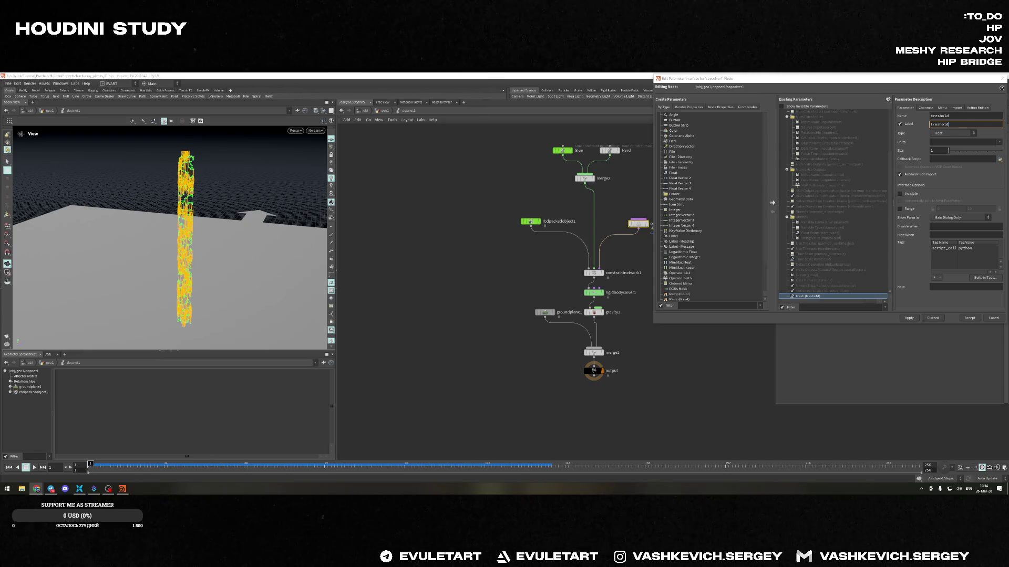
pyautogui.click(910, 319)
pyautogui.press('Return')
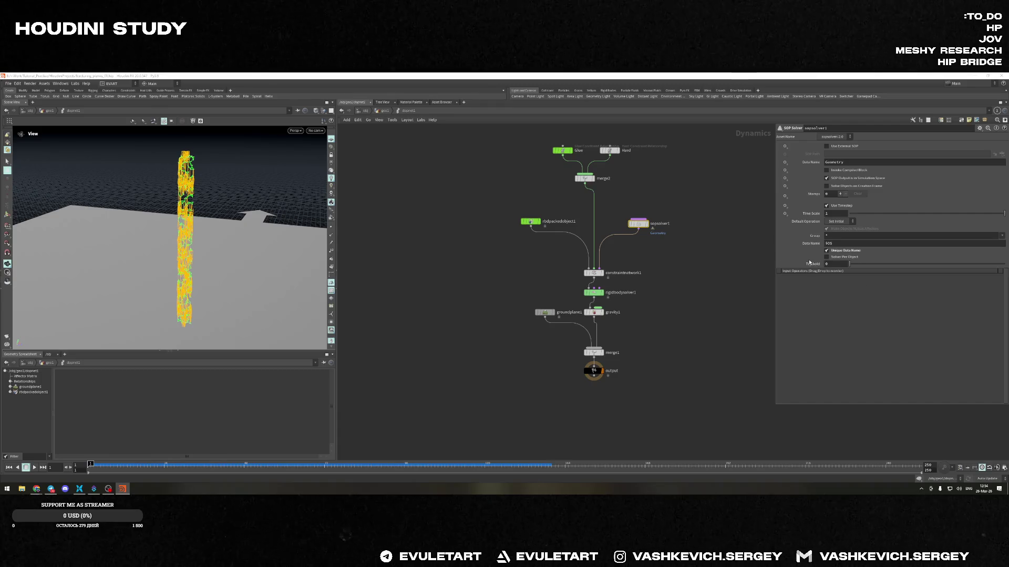
pyautogui.rightClick(836, 263)
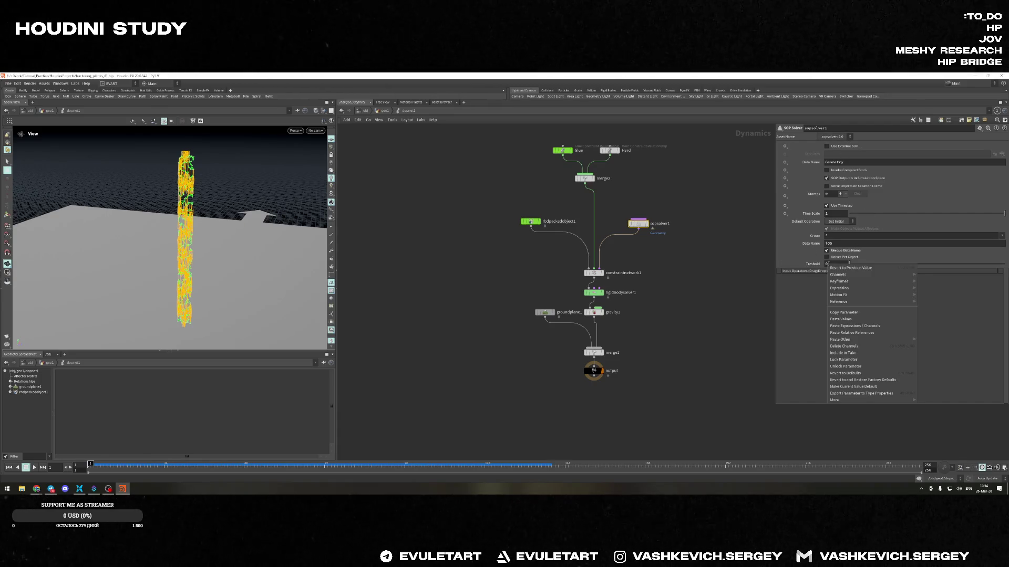
pyautogui.click(857, 332)
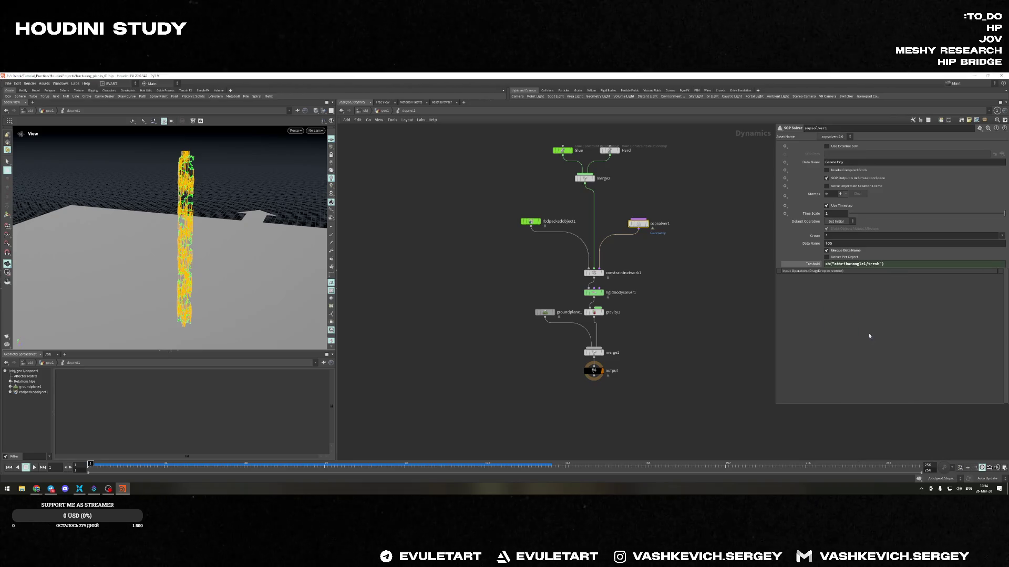
pyautogui.click(811, 268)
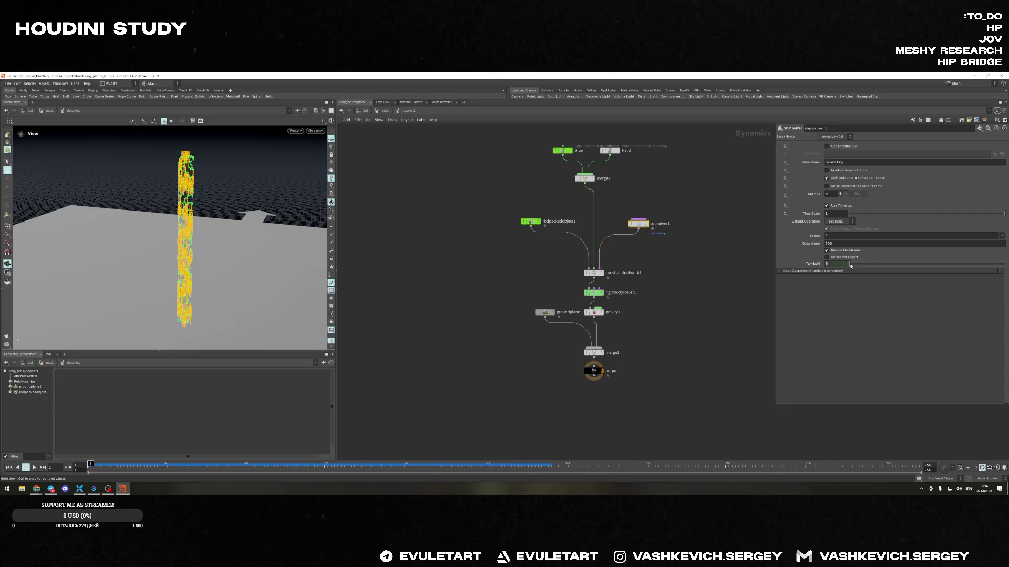
pyautogui.moveTo(850, 266); pyautogui.dragTo(862, 271)
pyautogui.moveTo(978, 272); pyautogui.dragTo(596, 251)
# Link the wrangle's tresh to sopsolver1's Treshold via Paste Relative References.
pyautogui.rightClick(829, 262)
pyautogui.click(871, 298)
pyautogui.doubleClick(638, 224)
pyautogui.rightClick(829, 179)
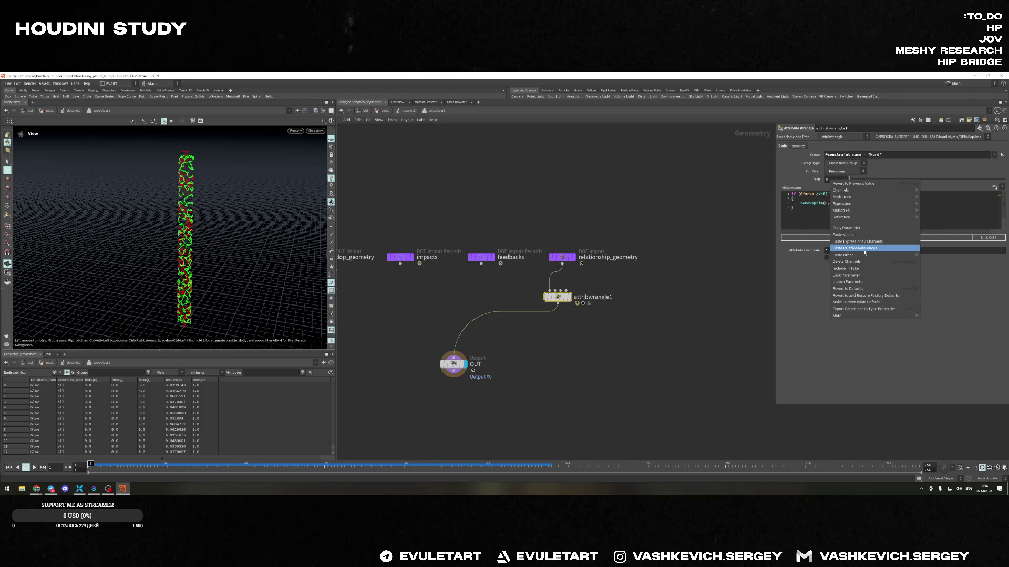
pyautogui.click(851, 248)
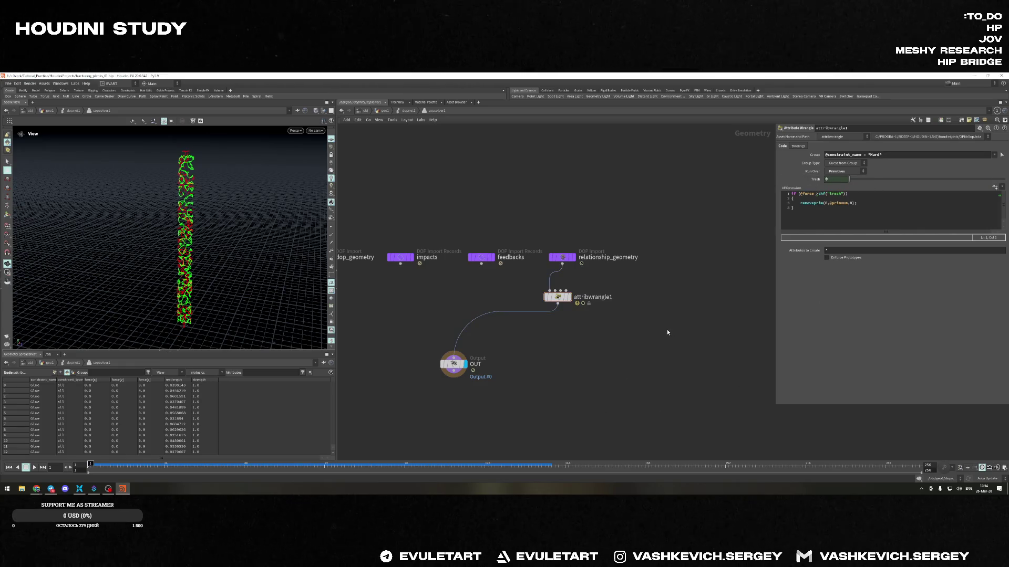
# Back at dopnet1, drag sopsolver1's Treshold up to about 1.23.
pyautogui.press('u')
pyautogui.moveTo(849, 264); pyautogui.dragTo(878, 269)
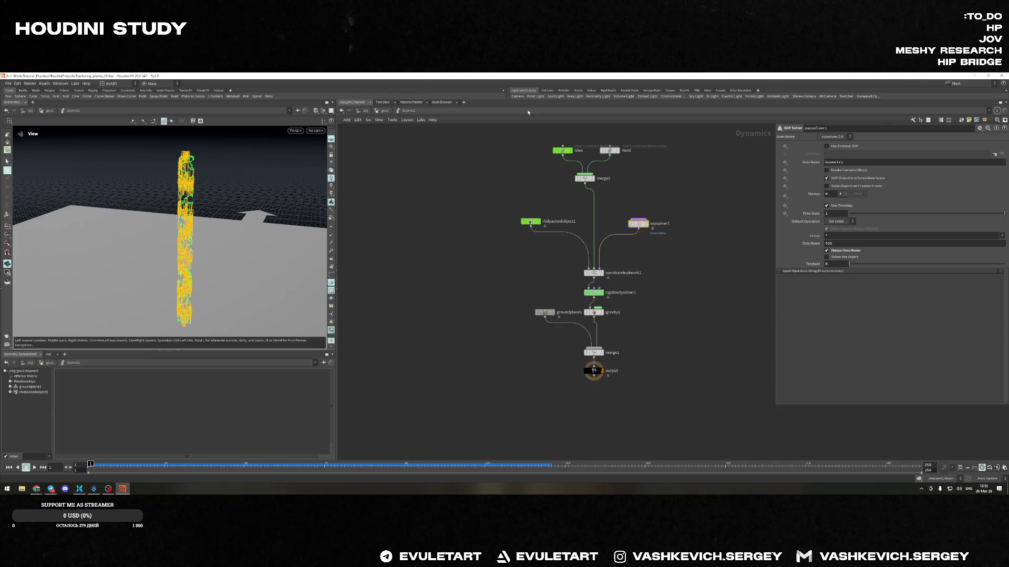
pyautogui.hotkey('alt', 'Tab')
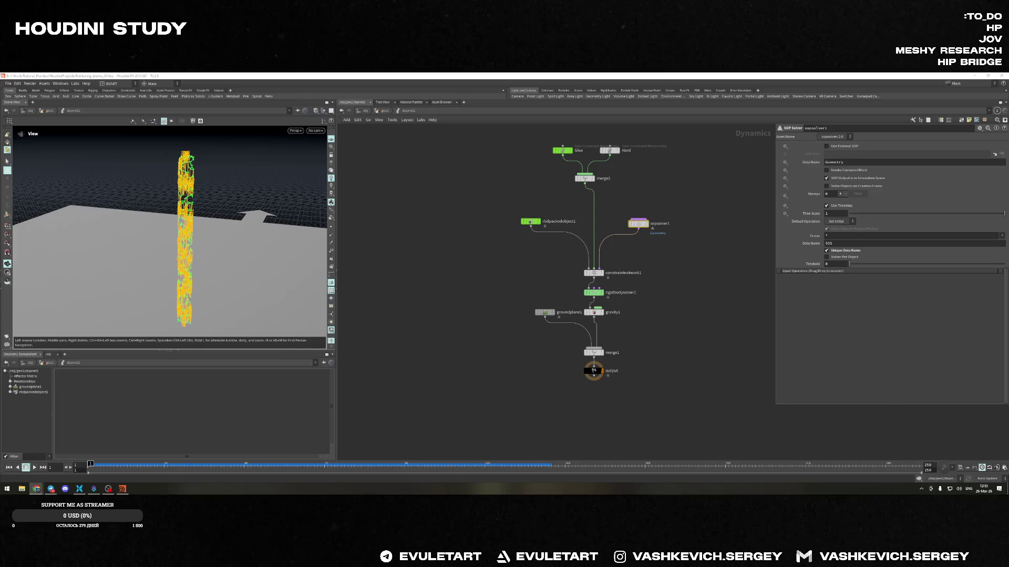
pyautogui.hotkey('alt', 'Tab')
pyautogui.hotkey('alt', 'Tab')
pyautogui.moveTo(254, 218); pyautogui.dragTo(281, 236)
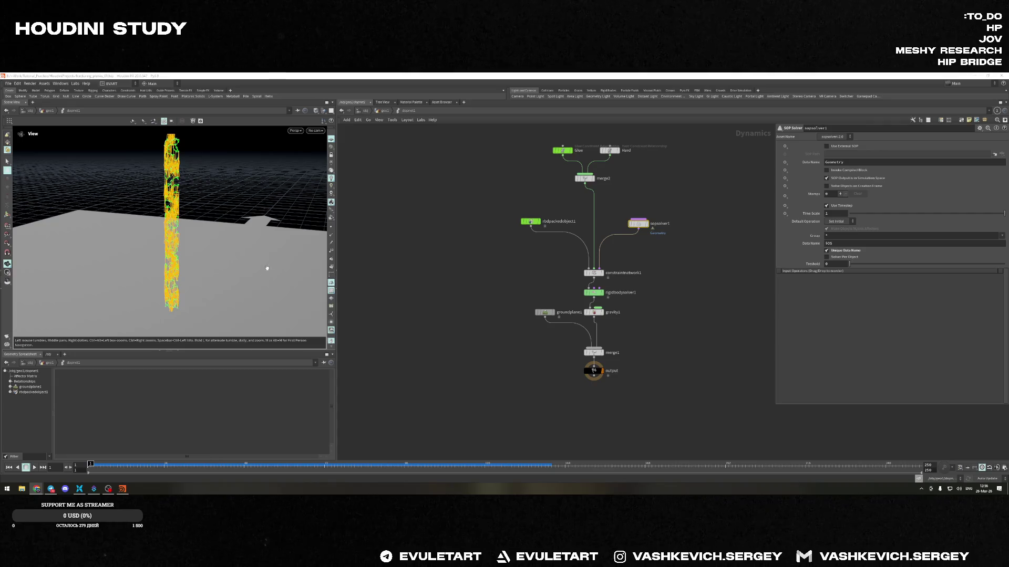
# Select the output node, return to sopsolver1 and drag Treshold to about 0.79.
pyautogui.moveTo(686, 174); pyautogui.dragTo(652, 216)
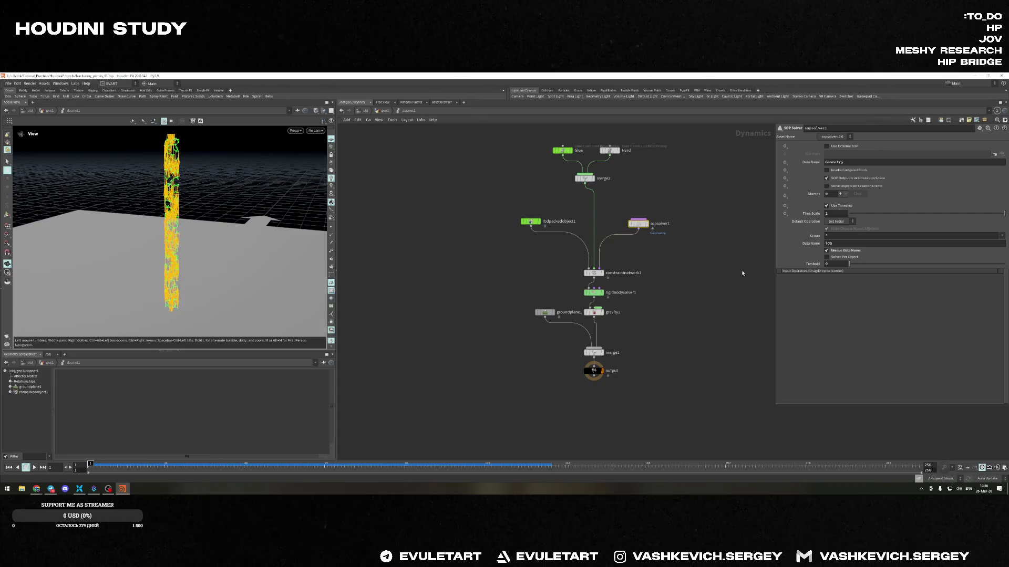
pyautogui.click(595, 372)
pyautogui.click(637, 224)
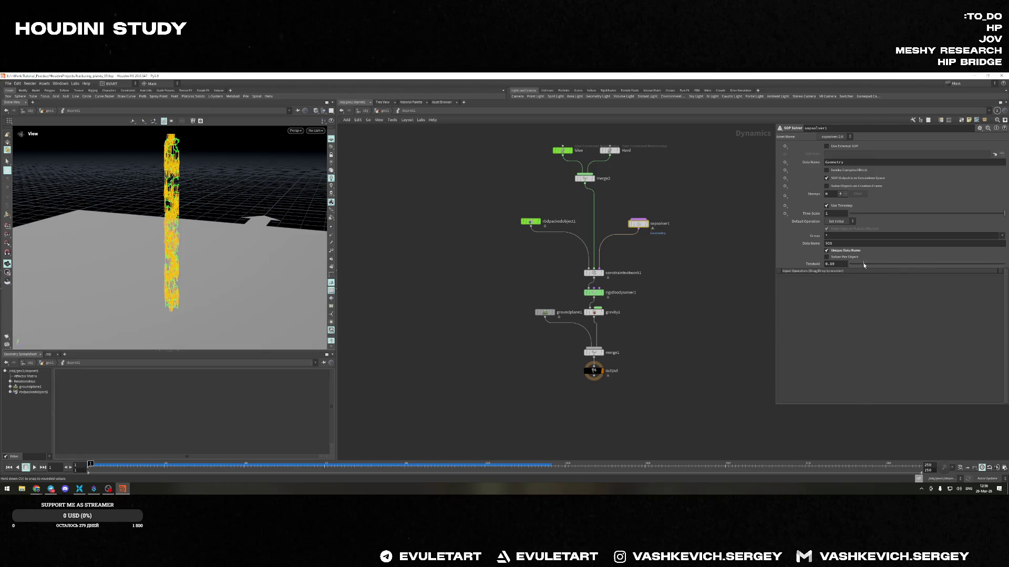
pyautogui.moveTo(863, 266); pyautogui.dragTo(861, 265)
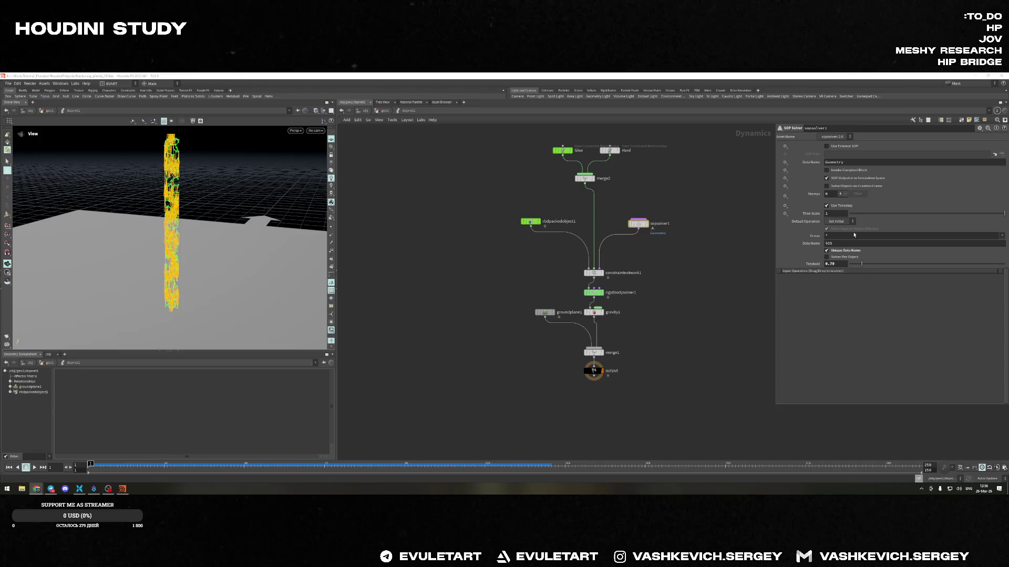
# Set Treshold to 100 and show rbdpackedobject1's parameters.
pyautogui.keyDown('ctrl'); pyautogui.middleClick(795, 264); pyautogui.keyUp('ctrl')
pyautogui.write('00')
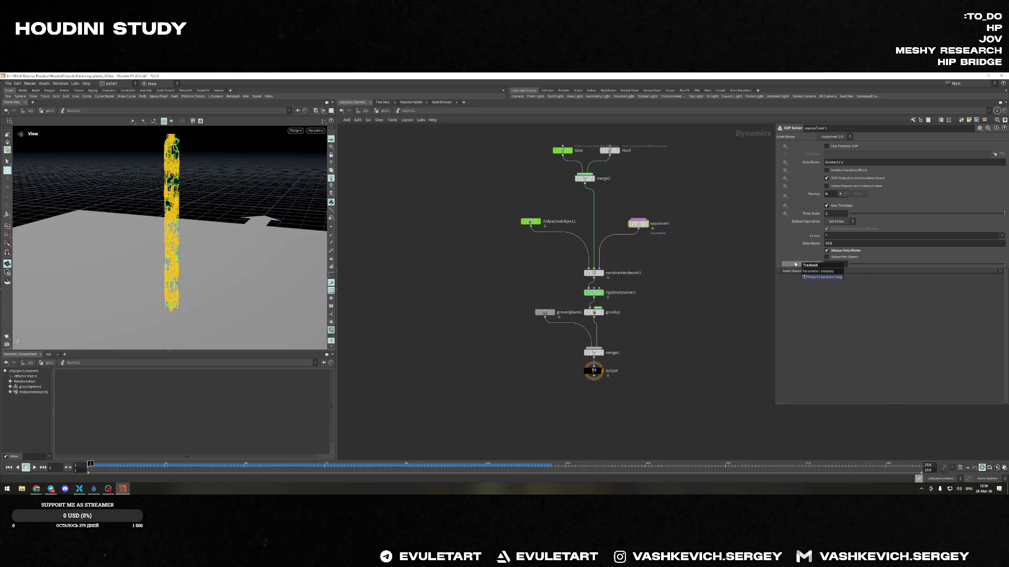
pyautogui.press('Return')
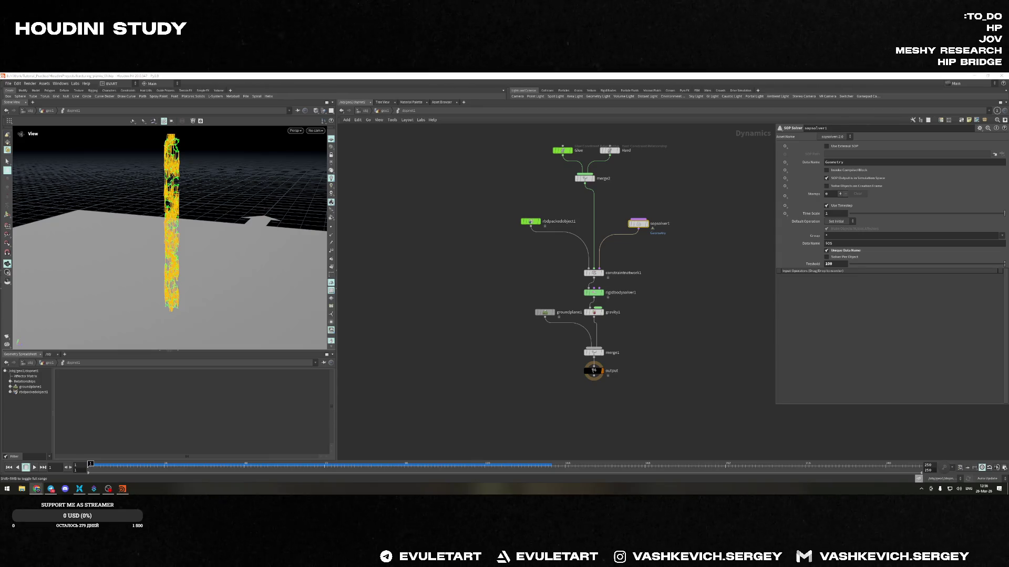
pyautogui.click(530, 222)
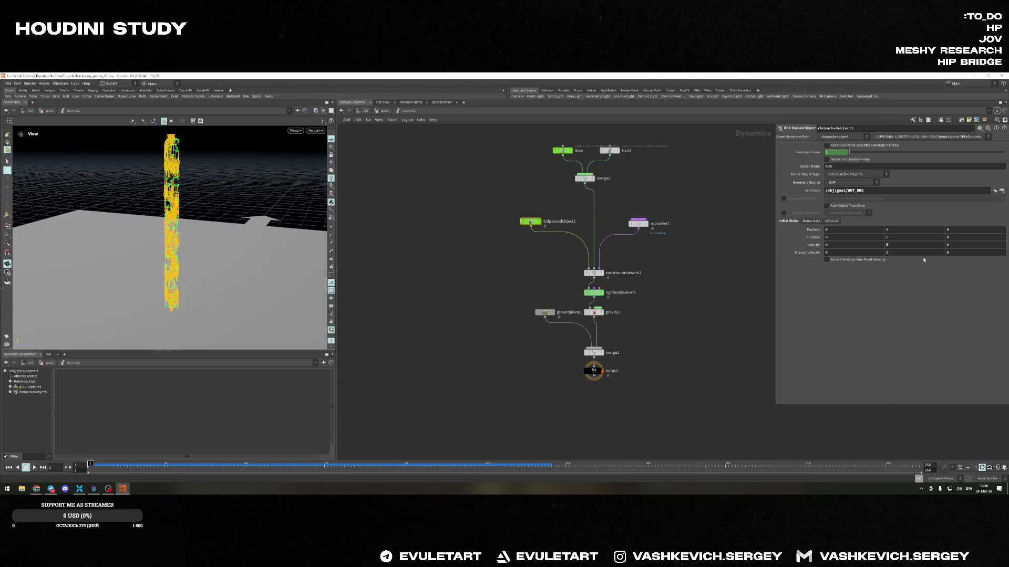
# Edit rbdpackedobject1's initial Velocity Y and lower sopsolver1's Treshold to about 49.
pyautogui.click(908, 243)
pyautogui.press('Return')
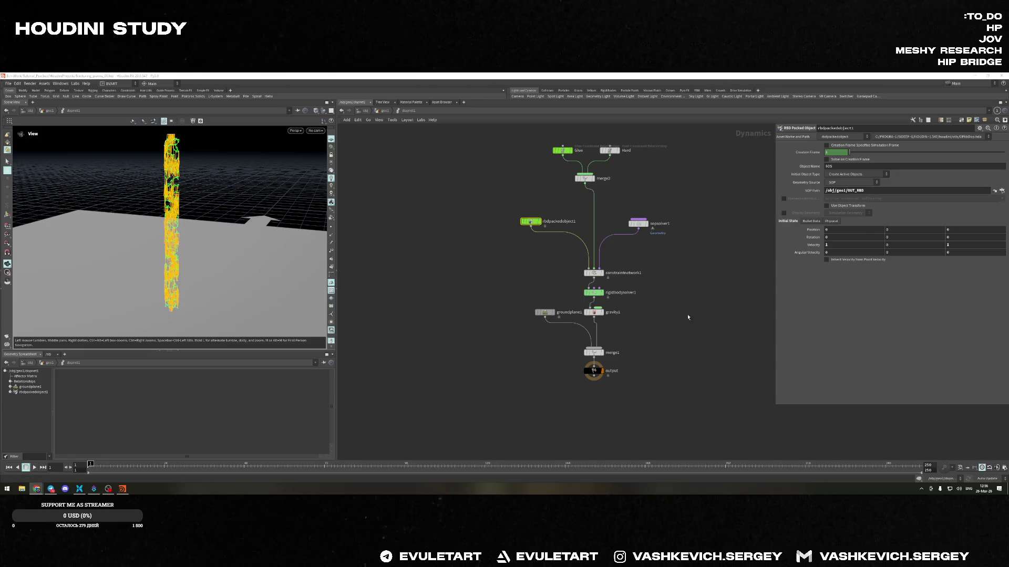
pyautogui.click(639, 224)
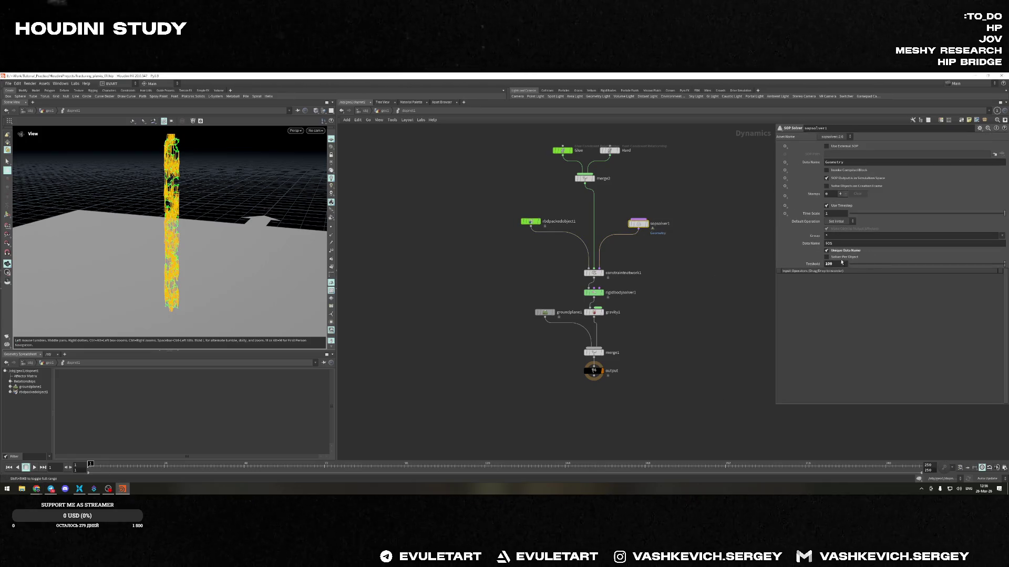
pyautogui.moveTo(835, 265); pyautogui.dragTo(764, 268, button='middle')
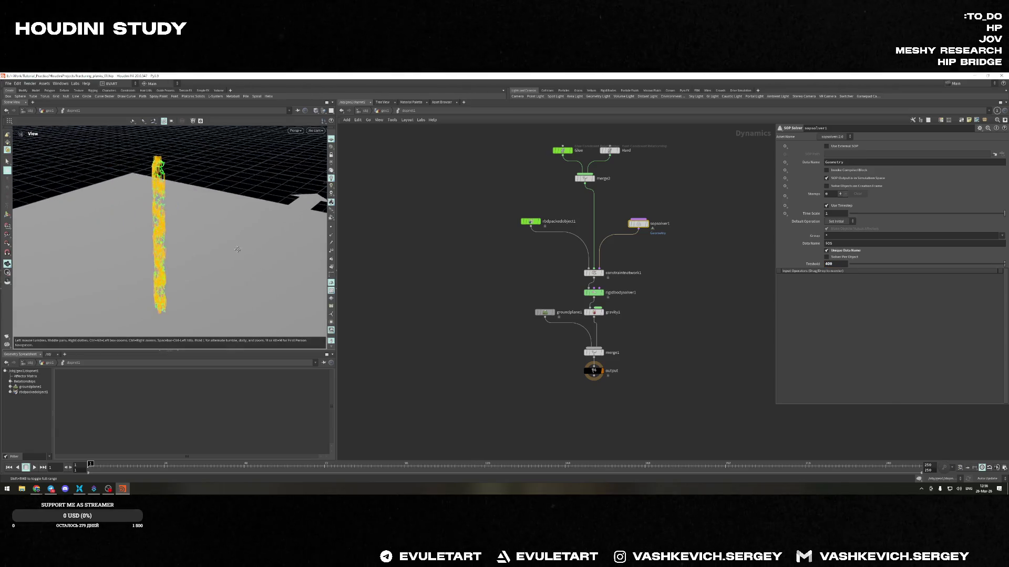
pyautogui.click(531, 222)
# Play and rewind the simulation, orbit around the column, then select the output node.
pyautogui.click(34, 467)
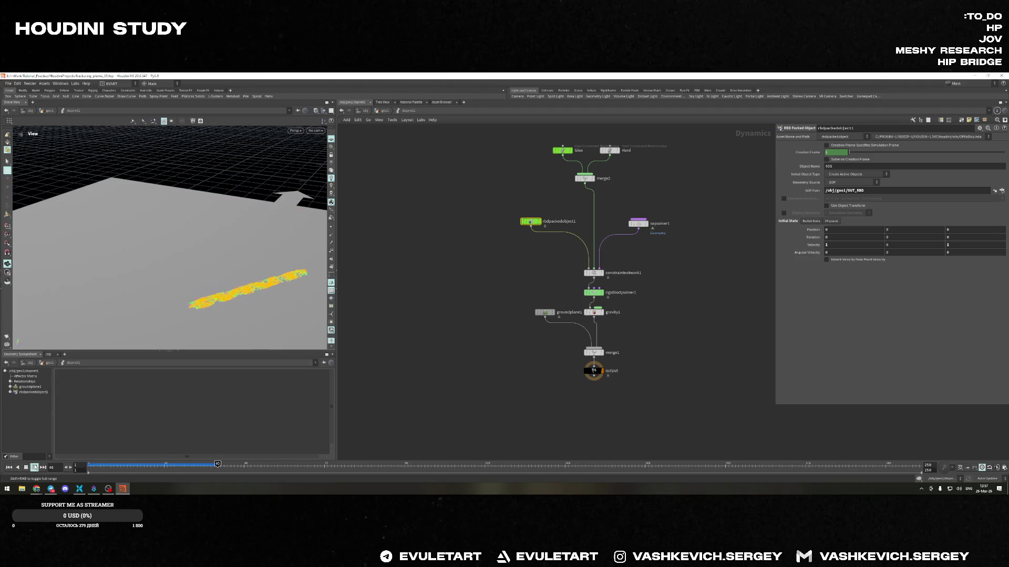
pyautogui.click(9, 467)
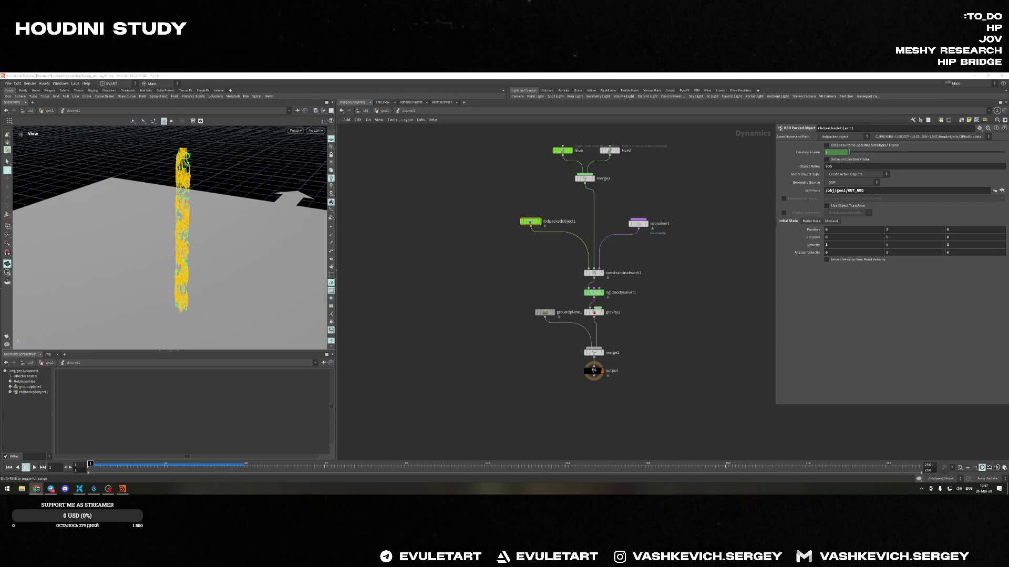
pyautogui.moveTo(239, 235); pyautogui.dragTo(218, 250)
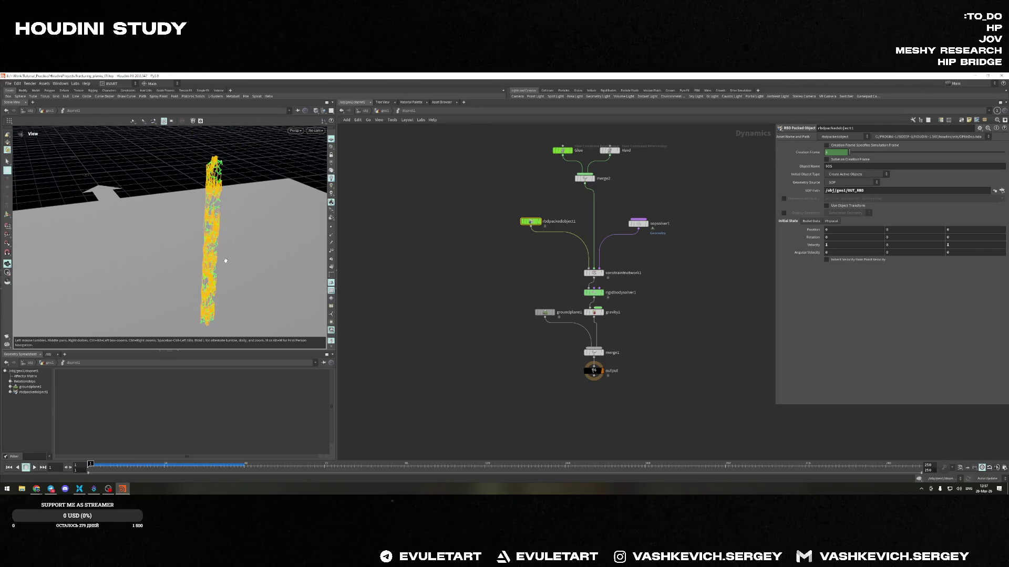
pyautogui.moveTo(218, 250); pyautogui.dragTo(269, 278)
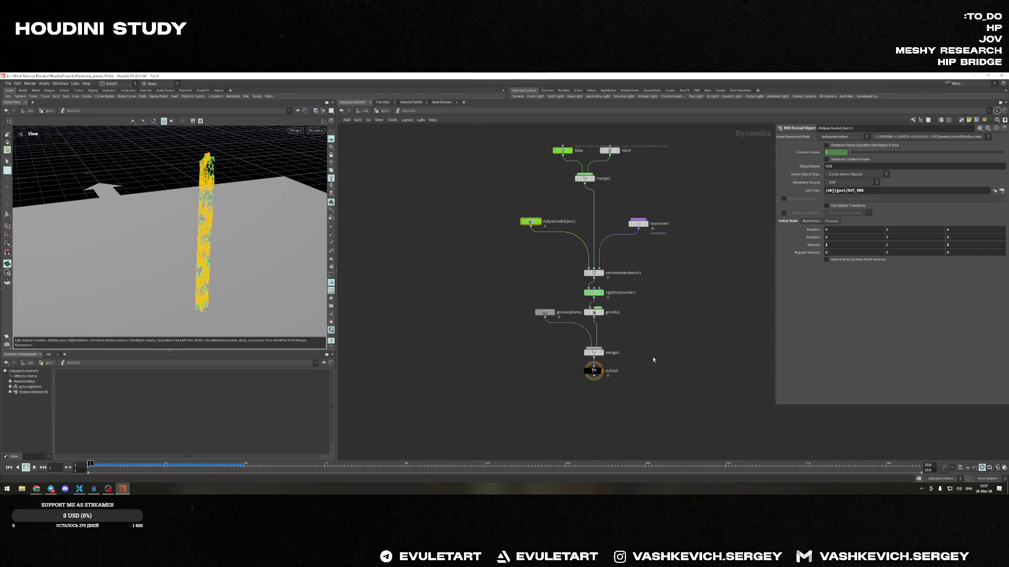
pyautogui.click(594, 370)
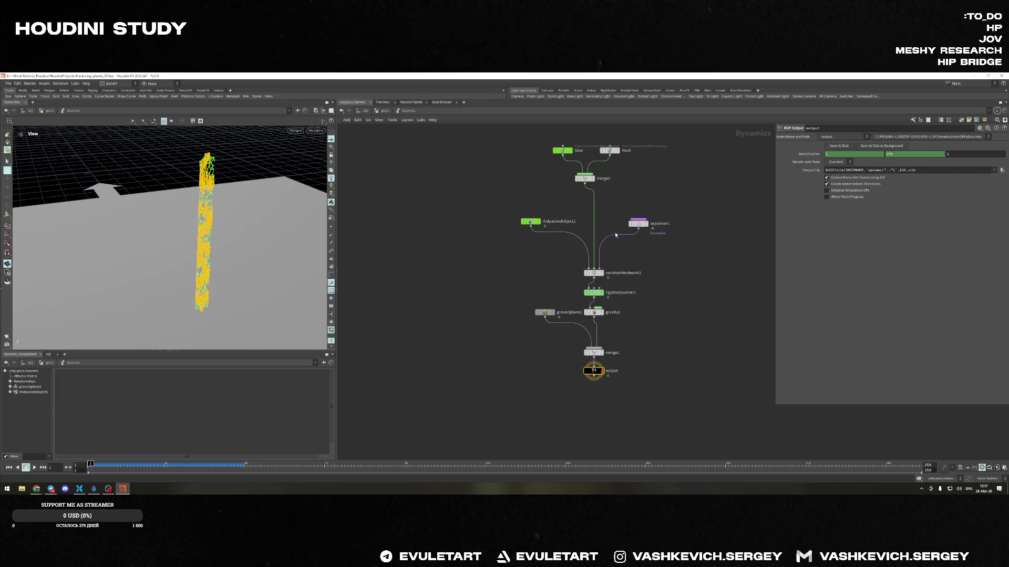
# Test-play the fracture, rewind, and set sopsolver1's Treshold to 550000.
pyautogui.click(34, 468)
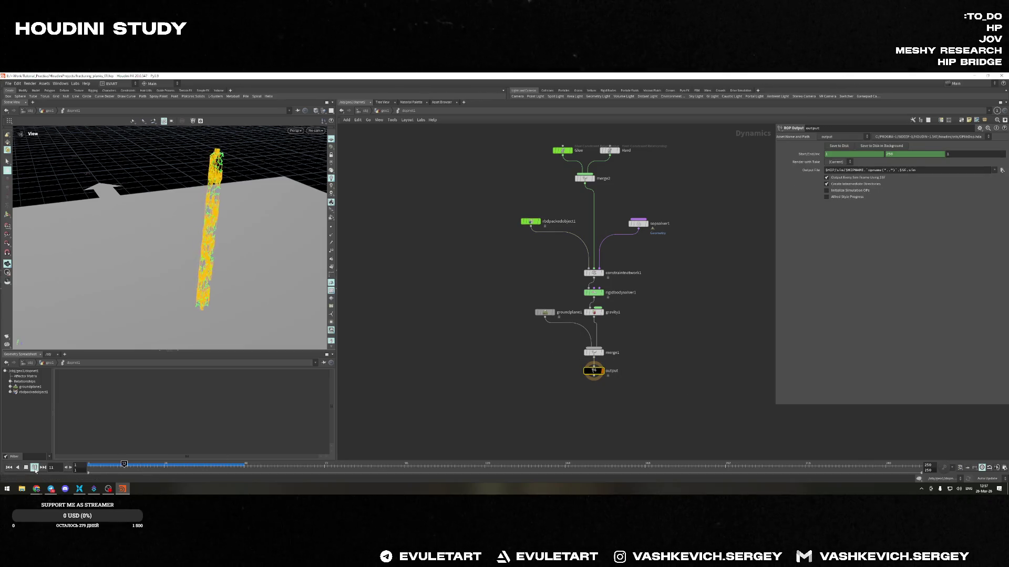
pyautogui.click(9, 467)
pyautogui.click(637, 223)
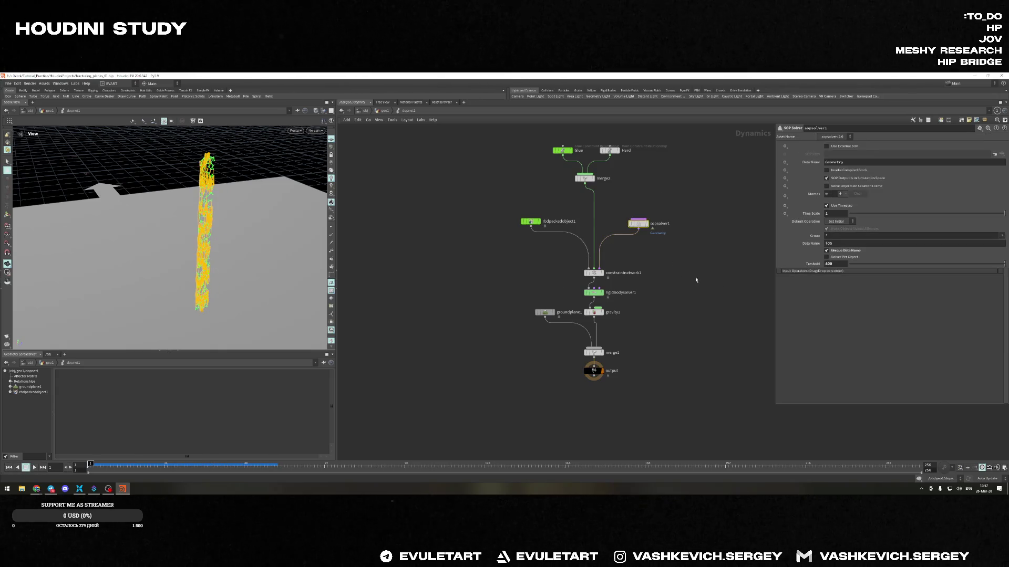
pyautogui.write('550000')
# Replay with the new threshold, rewind to frame 1 and dive into sopsolver1.
pyautogui.click(34, 468)
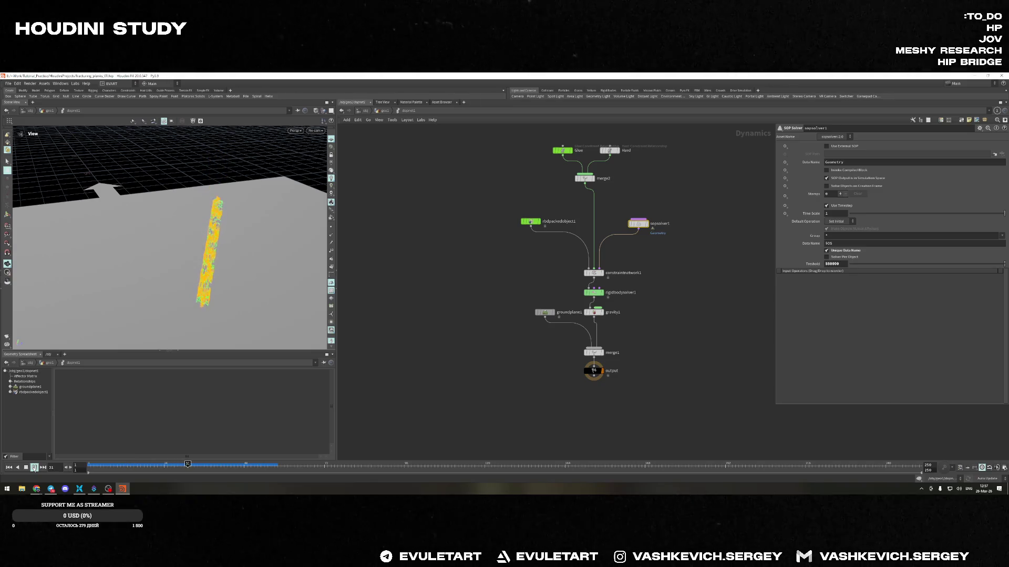
pyautogui.click(26, 467)
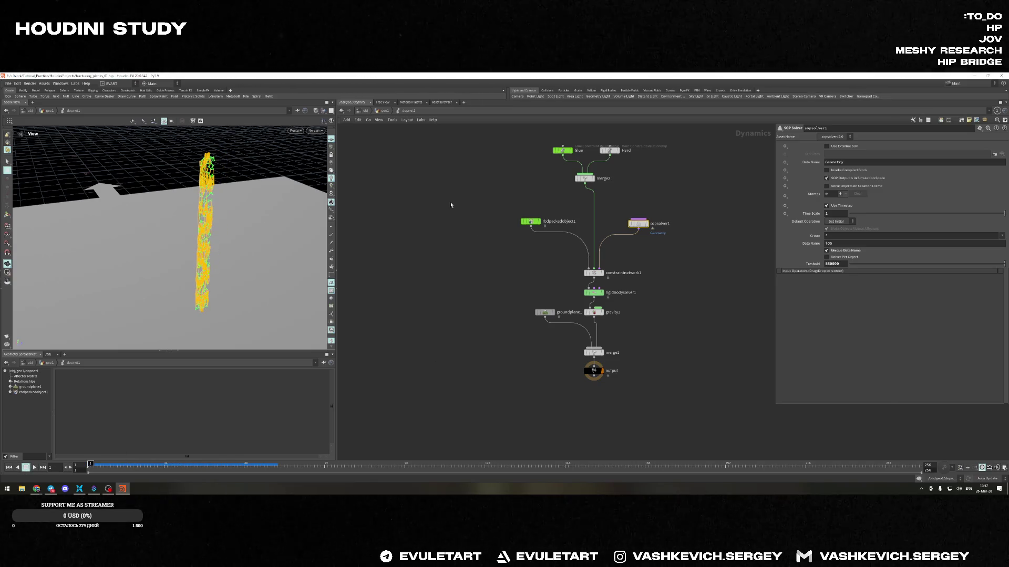
pyautogui.doubleClick(638, 225)
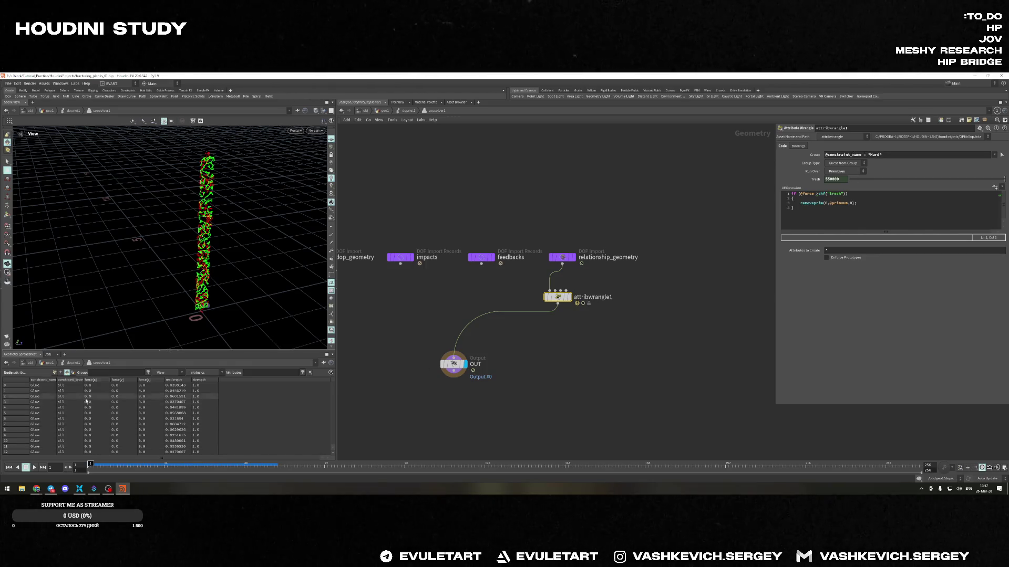
pyautogui.moveTo(331, 382); pyautogui.dragTo(324, 432)
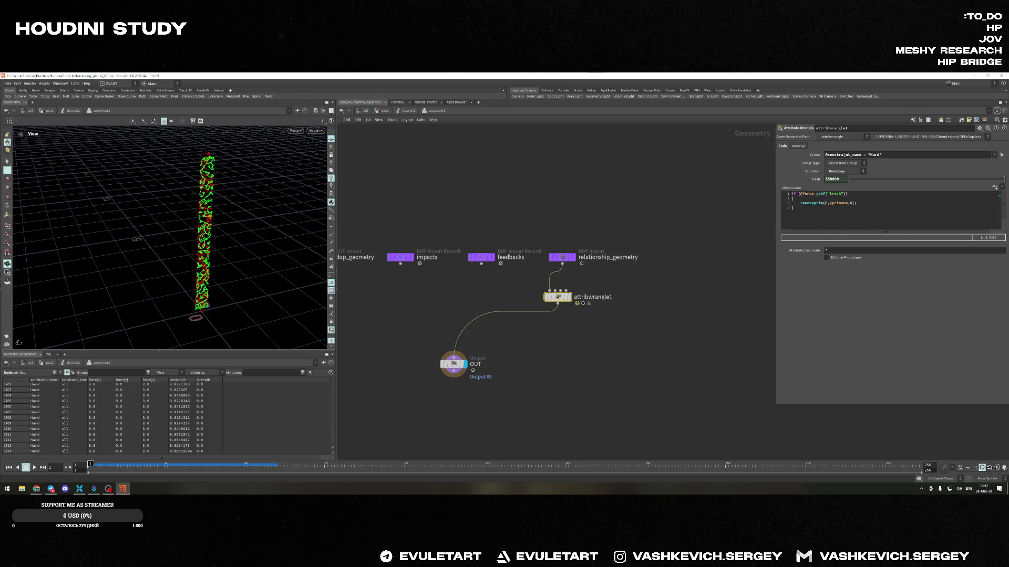
pyautogui.click(850, 155)
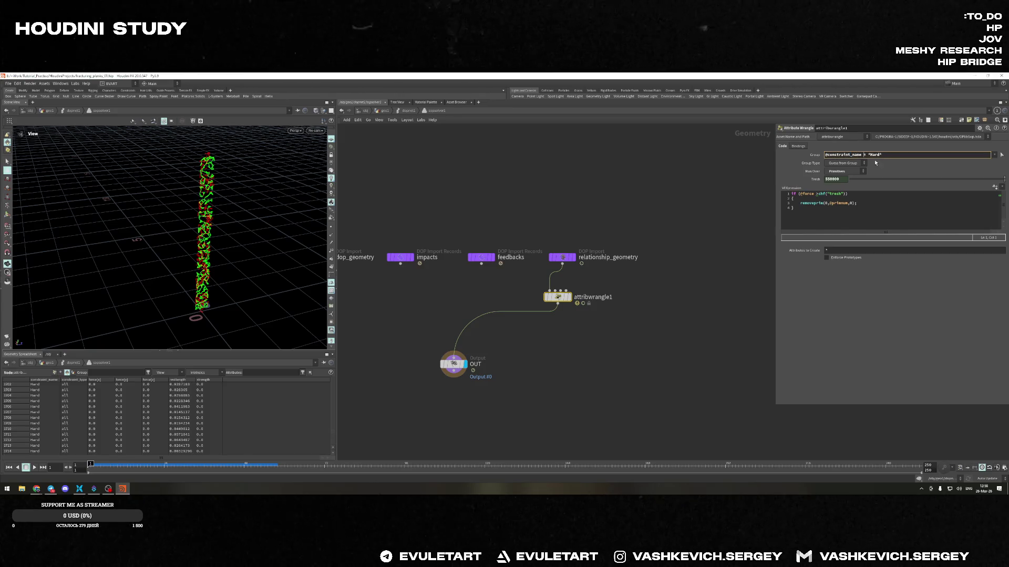
pyautogui.press('BackSpace')
pyautogui.press('BackSpace')
pyautogui.click(824, 237)
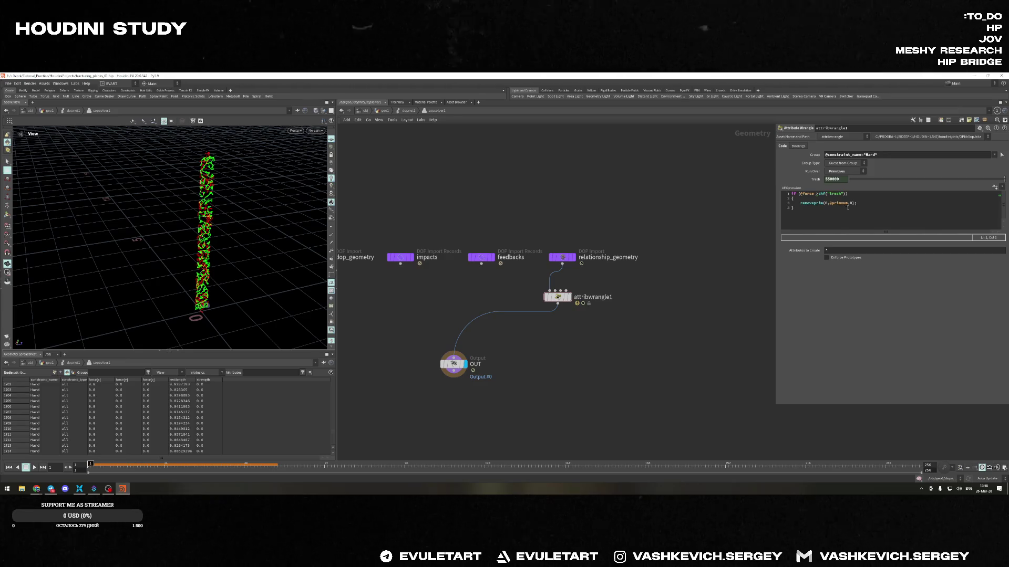
pyautogui.click(841, 203)
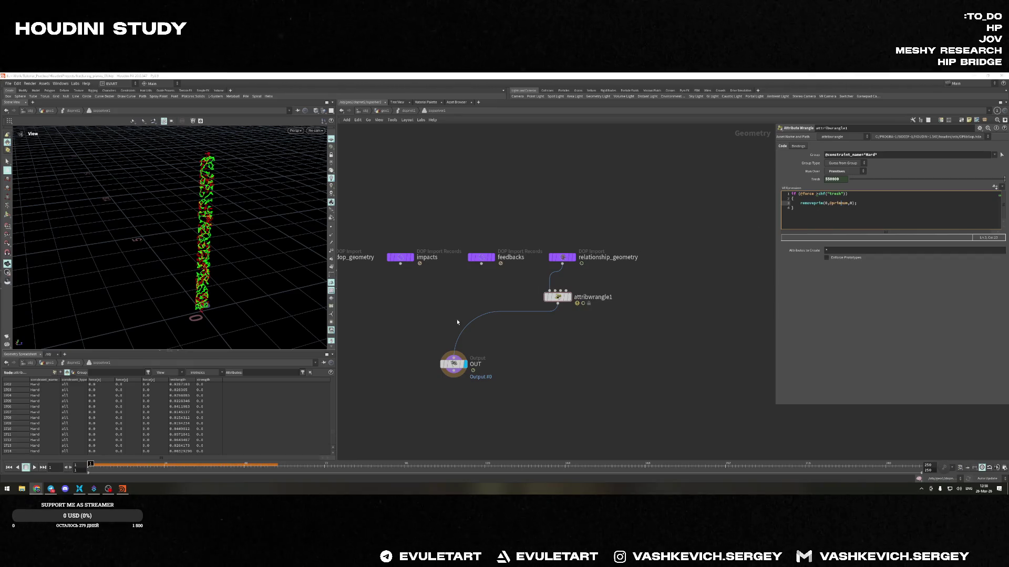
# Play and rewind to check the constraints, jump up to dopnet1 and select the output node.
pyautogui.click(34, 468)
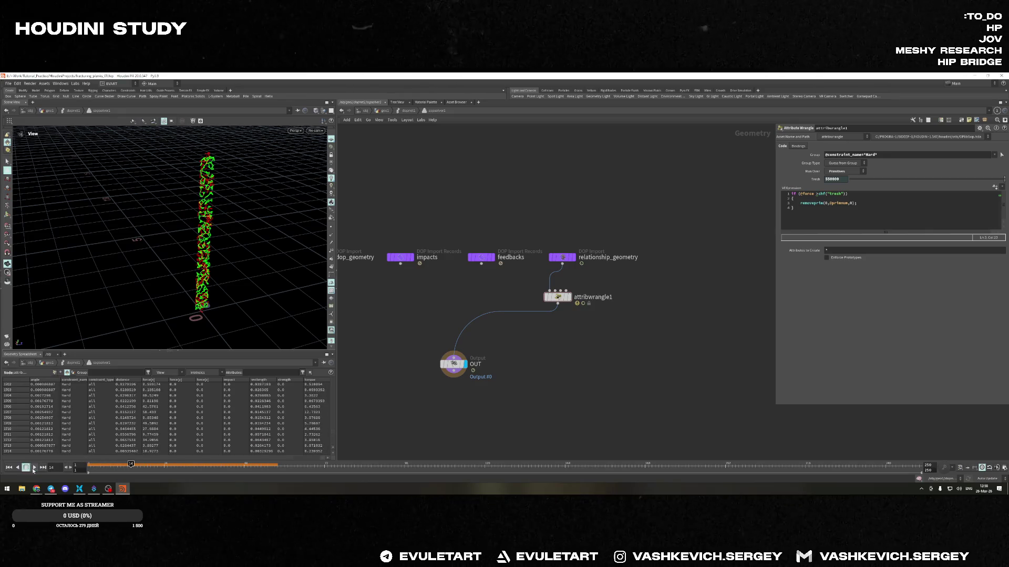
pyautogui.click(9, 467)
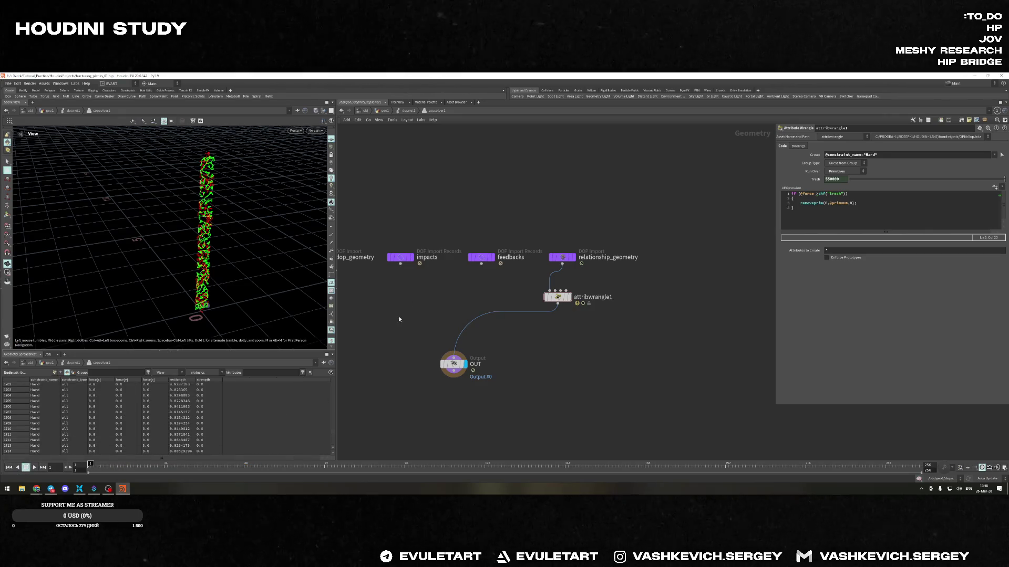
pyautogui.press('u')
pyautogui.click(594, 370)
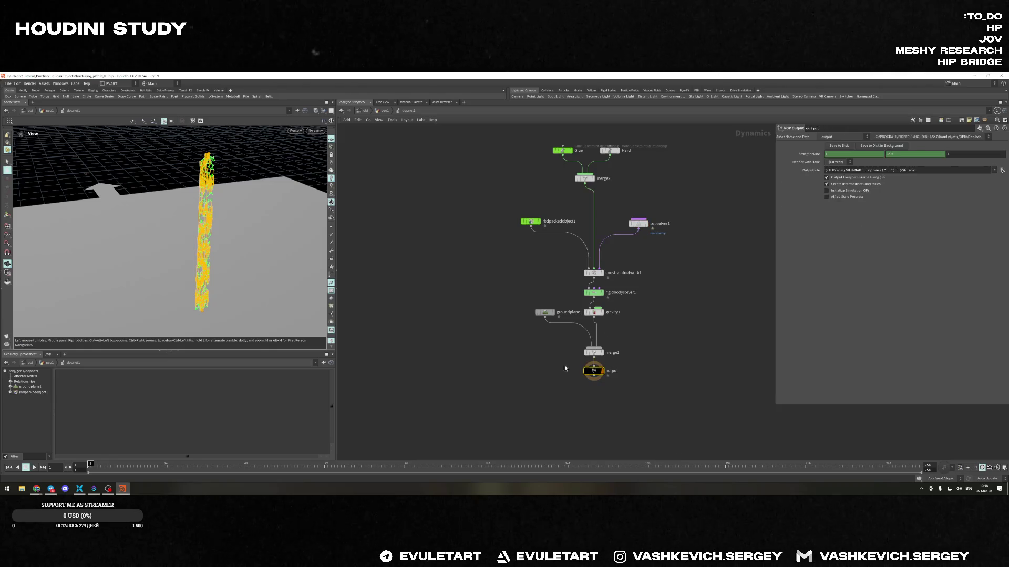
# Replay and rewind the sim, then dive back inside sopsolver1 to the wrangle.
pyautogui.press('Up')
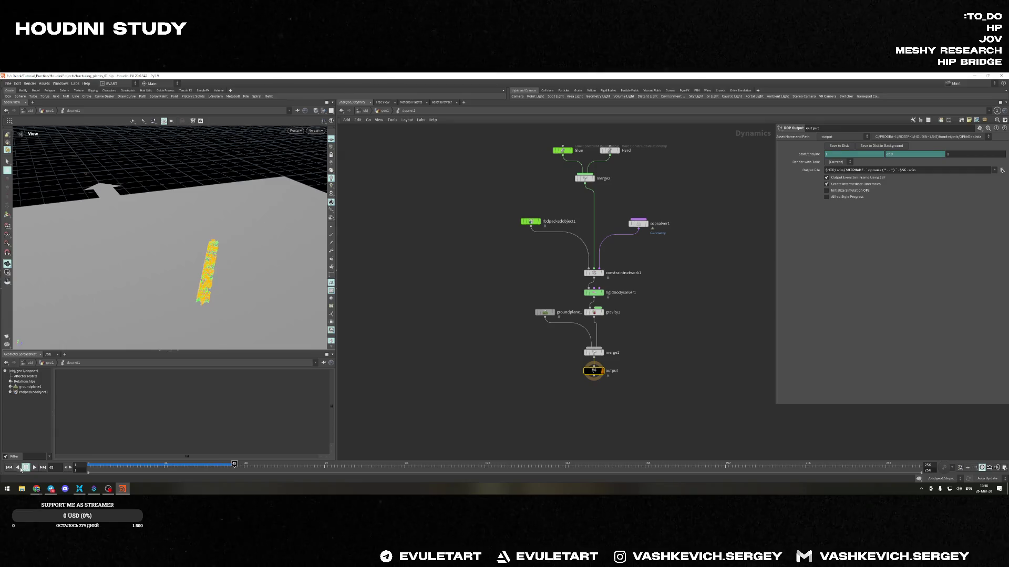
pyautogui.hotkey('ctrl', 'Up')
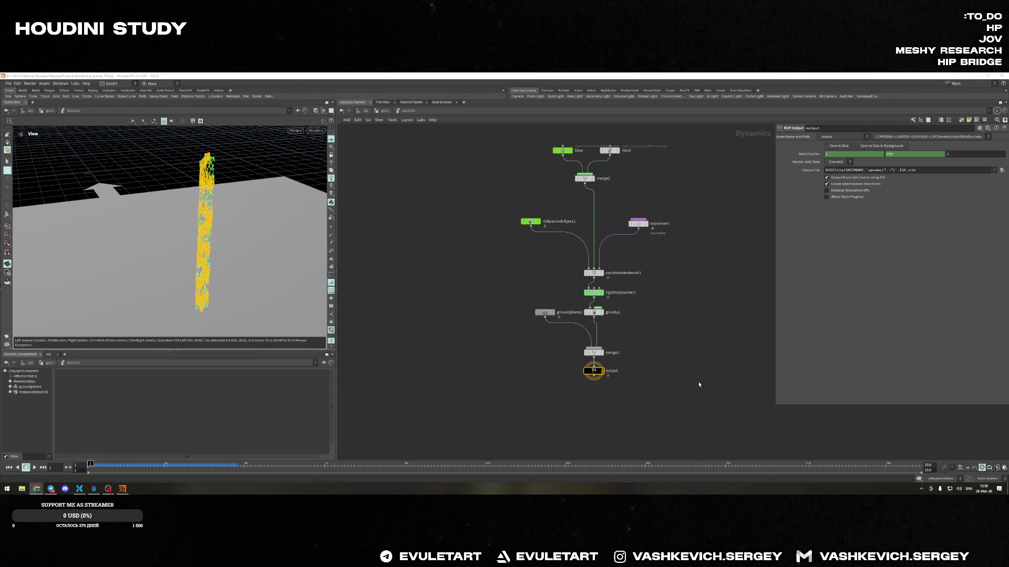
pyautogui.doubleClick(639, 225)
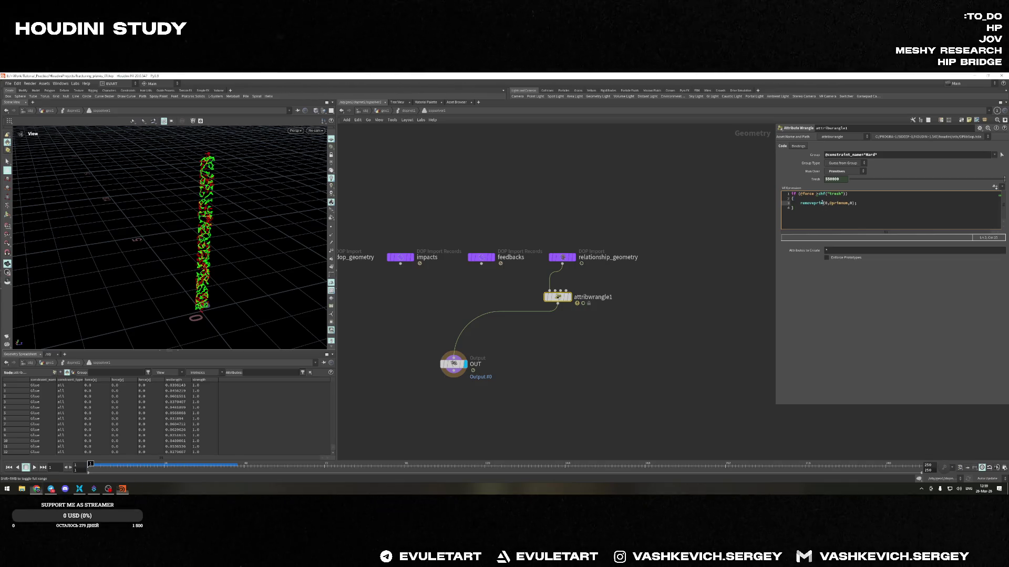
pyautogui.doubleClick(826, 204)
pyautogui.write('remov')
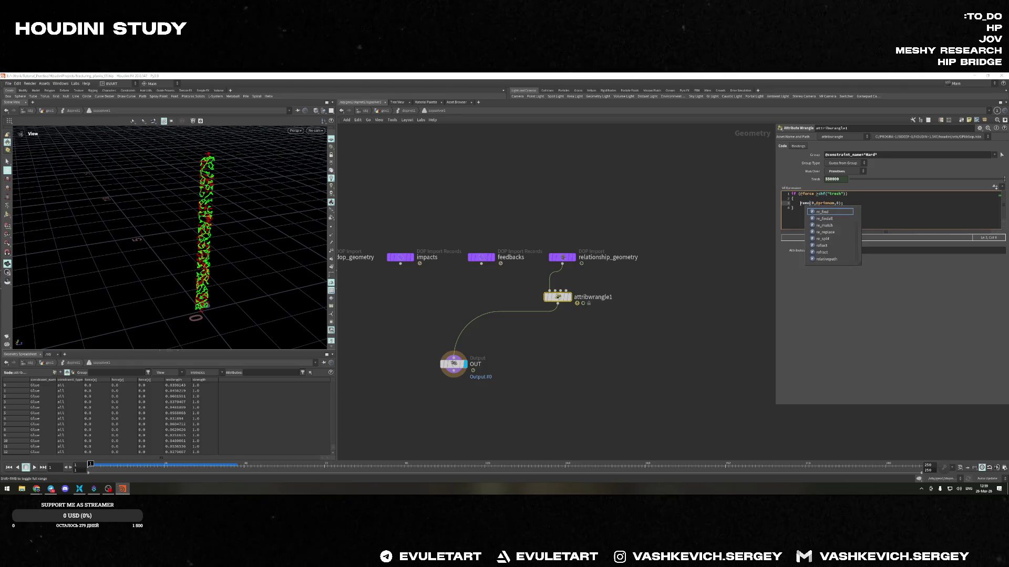
pyautogui.write('e')
pyautogui.write('pr')
pyautogui.press('Down')
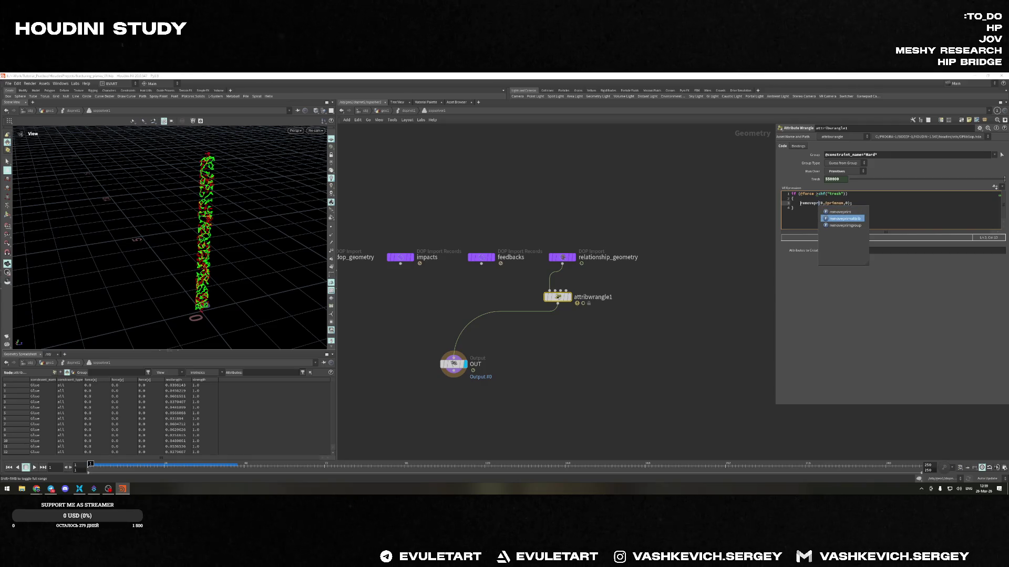
pyautogui.press('Up')
pyautogui.press('Return')
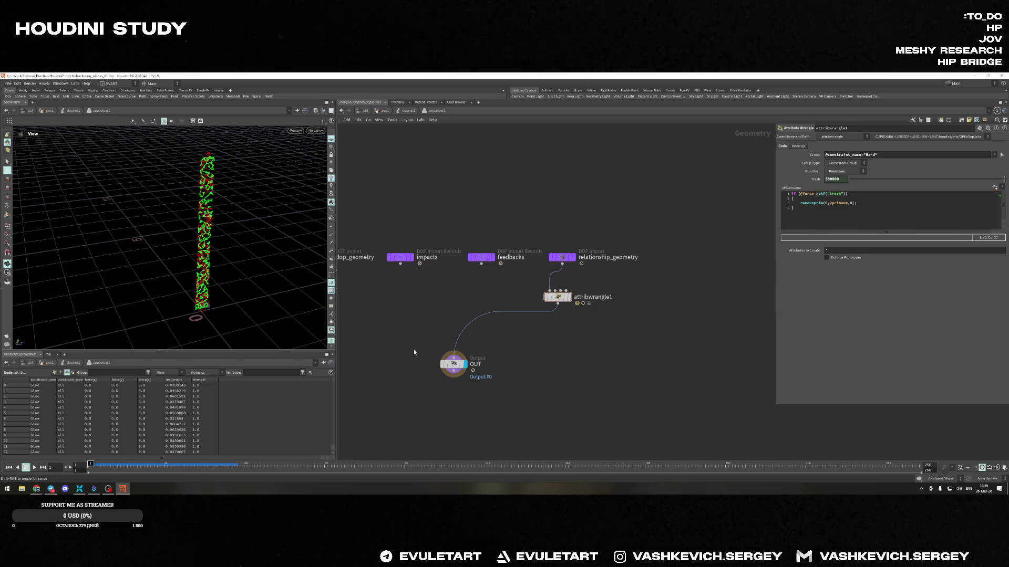
pyautogui.press('u')
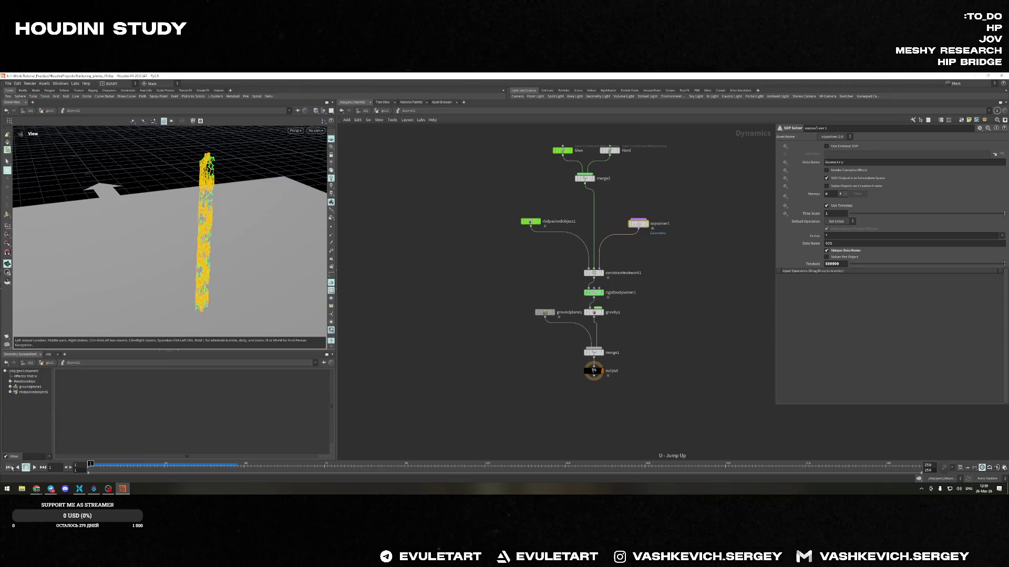
pyautogui.click(531, 222)
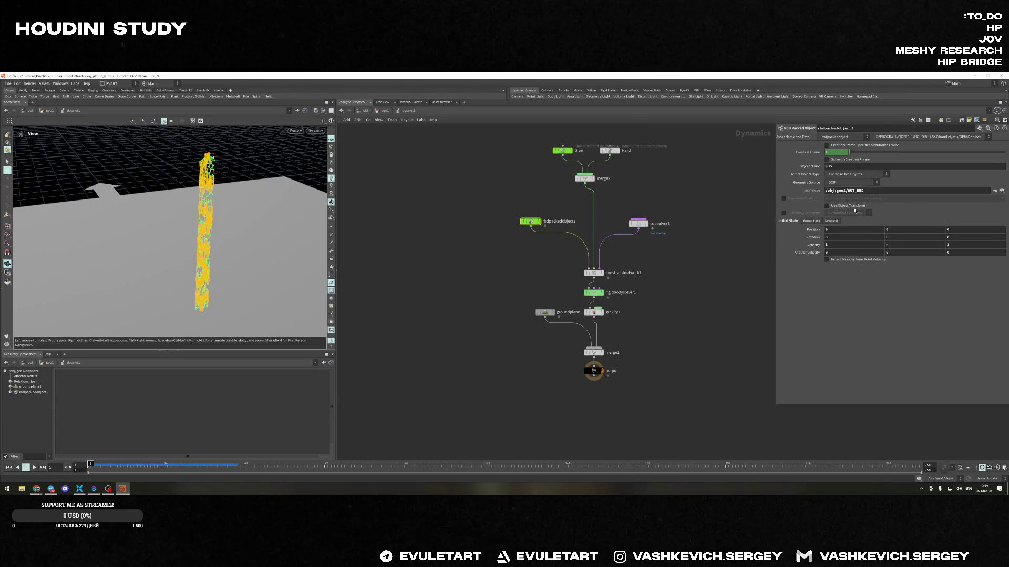
pyautogui.click(560, 150)
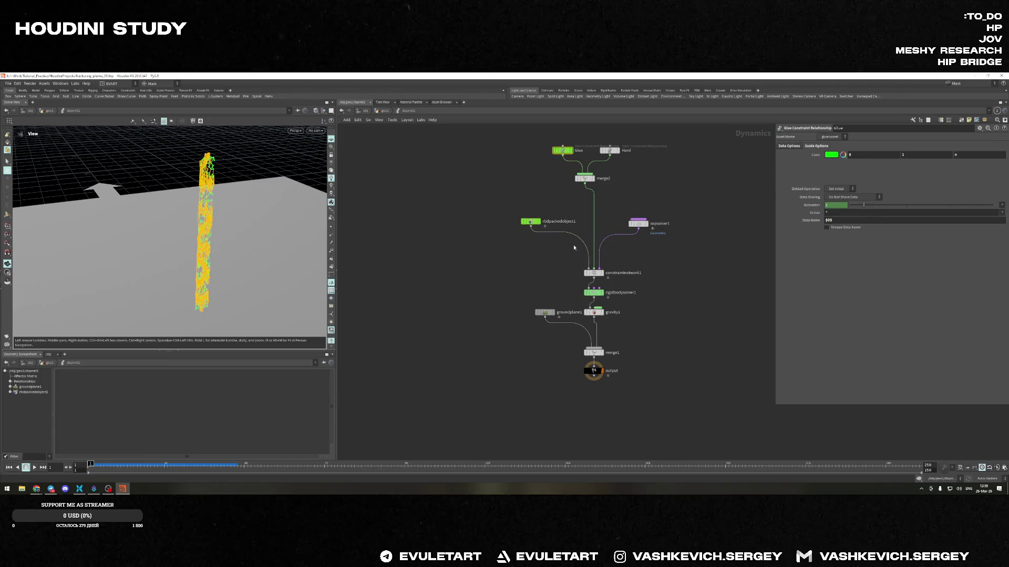
pyautogui.click(594, 371)
pyautogui.click(530, 222)
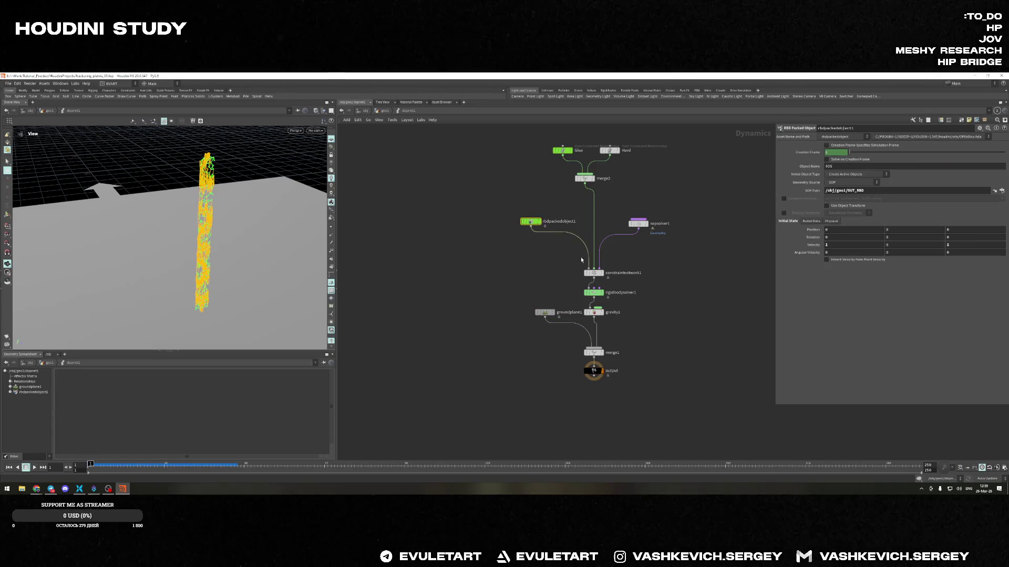
pyautogui.press('u')
pyautogui.moveTo(613, 391); pyautogui.dragTo(655, 410)
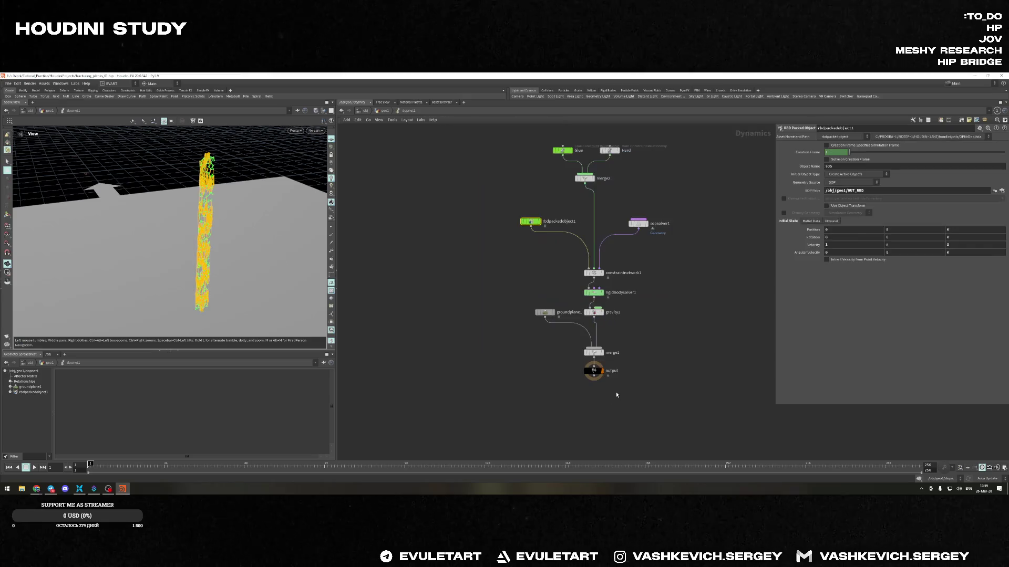
pyautogui.press('i')
pyautogui.click(589, 370)
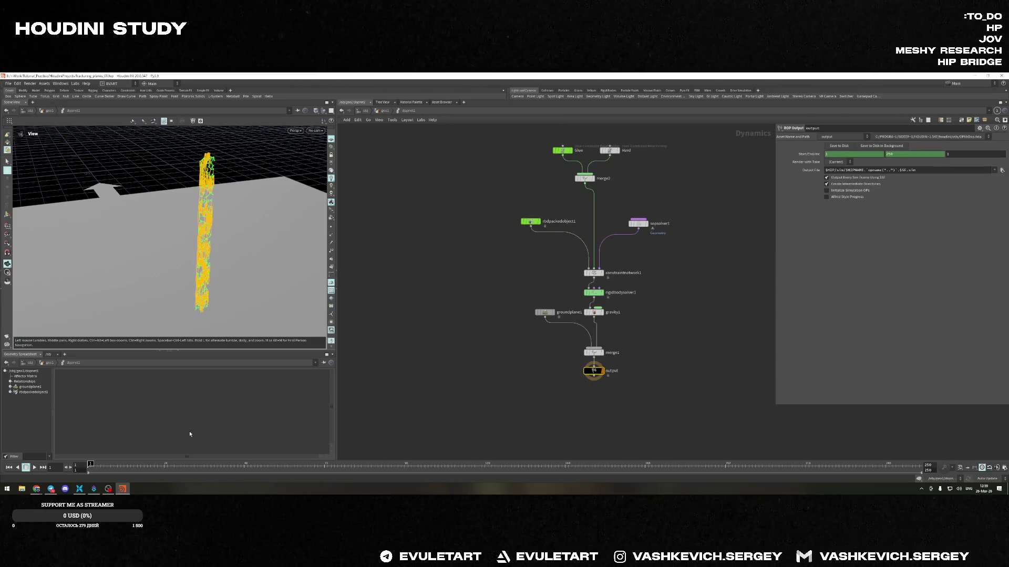
# Play the sim to watch the glued tower topple intact, then rewind to frame 1.
pyautogui.click(34, 467)
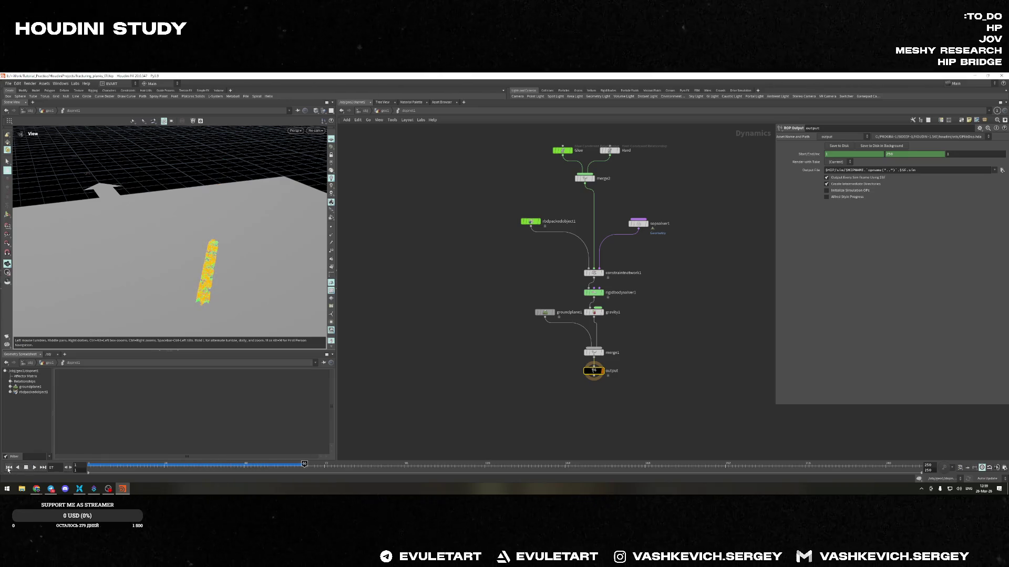
pyautogui.click(8, 468)
pyautogui.moveTo(166, 301)
pyautogui.mouseDown()
pyautogui.moveTo(203, 242)
pyautogui.moveTo(230, 254)
pyautogui.mouseUp()
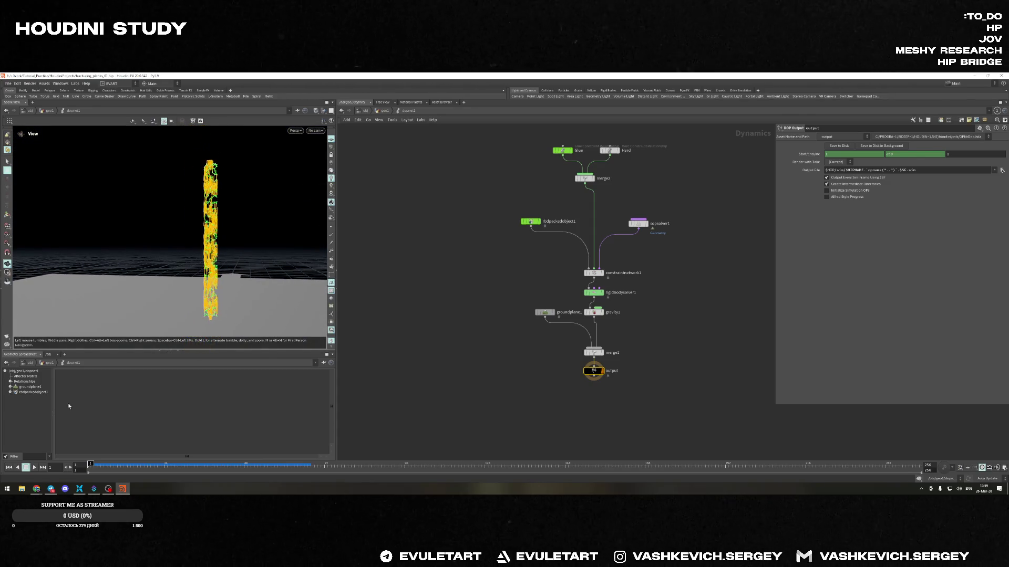
pyautogui.click(34, 468)
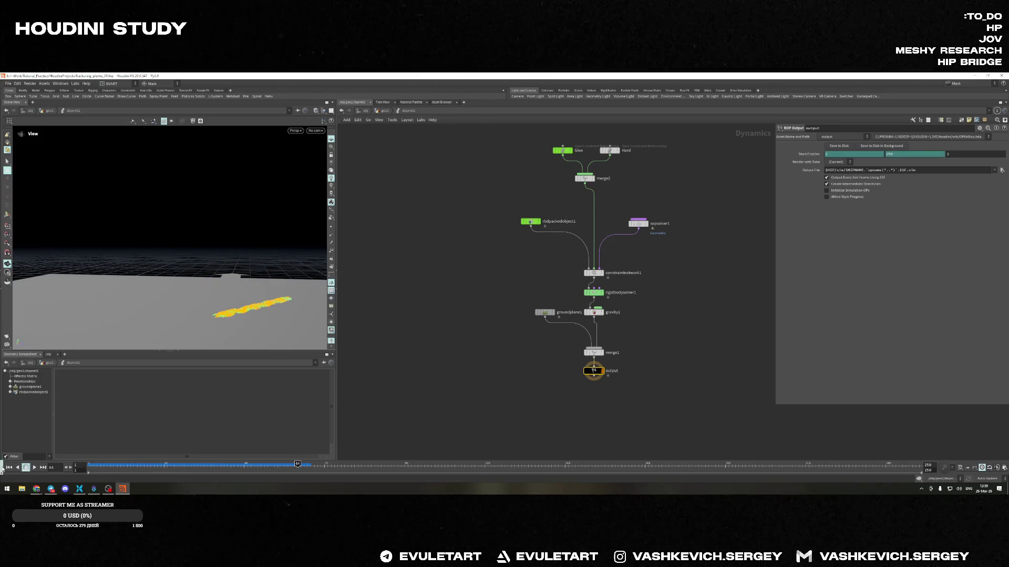
pyautogui.click(4, 468)
pyautogui.click(3, 469)
pyautogui.click(9, 467)
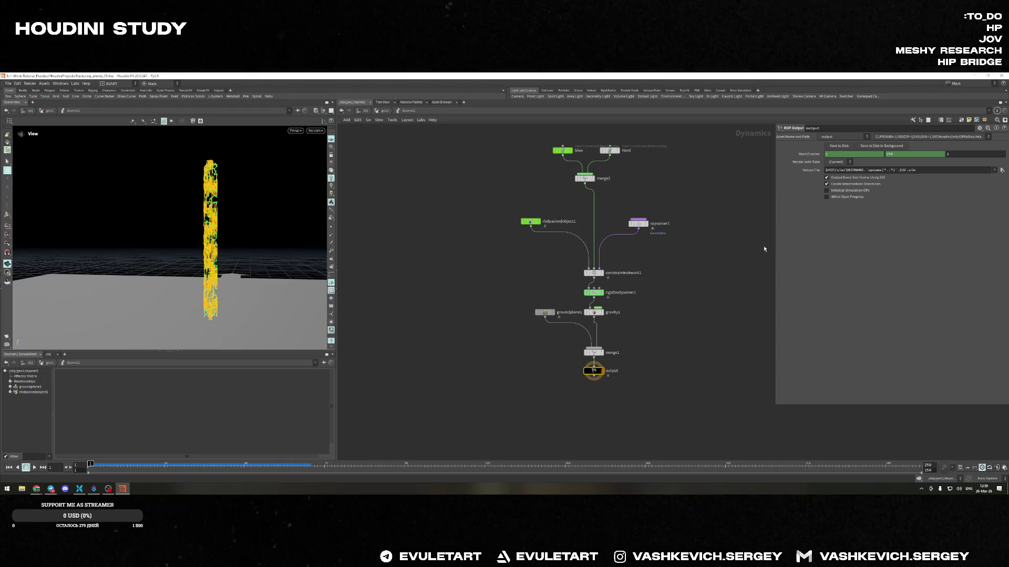
pyautogui.scroll(3, 639, 275)
pyautogui.scroll(-4, 640, 275)
pyautogui.scroll(4, 625, 350)
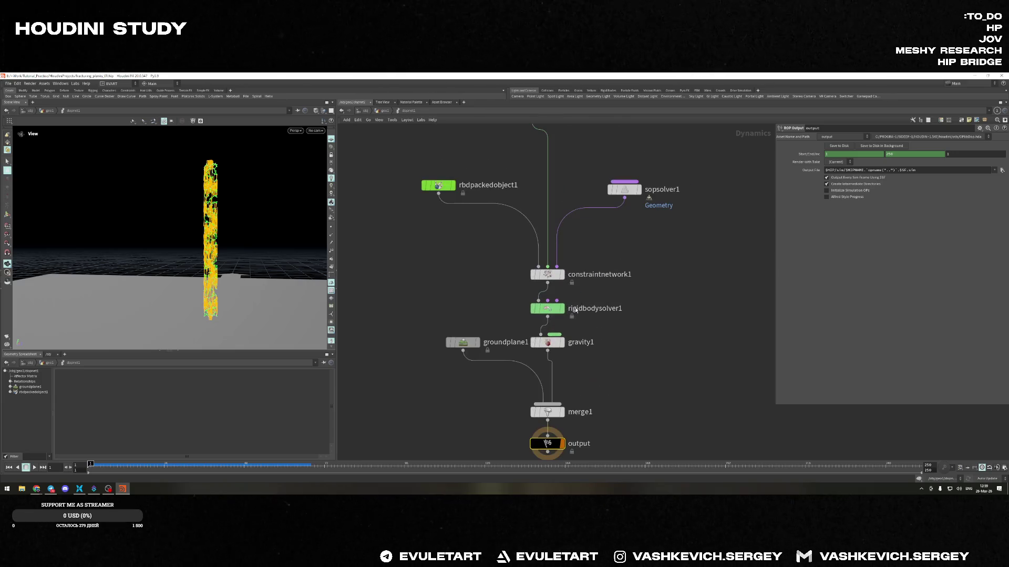
# Set sopsolver1's breaking Treshold to 400 and test by playback, rewinding to frame 1.
pyautogui.click(624, 189)
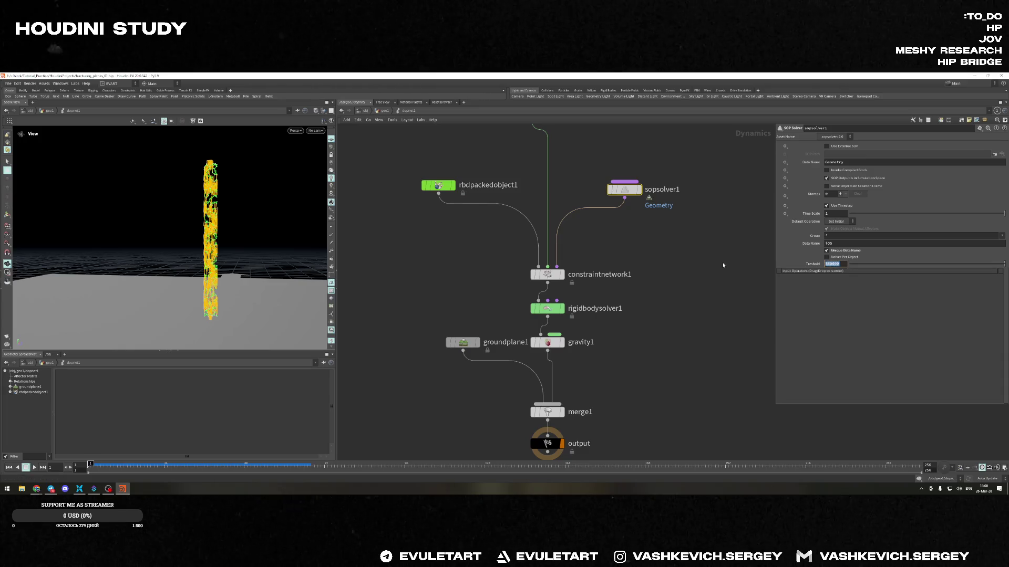
pyautogui.write('00')
pyautogui.press('Return')
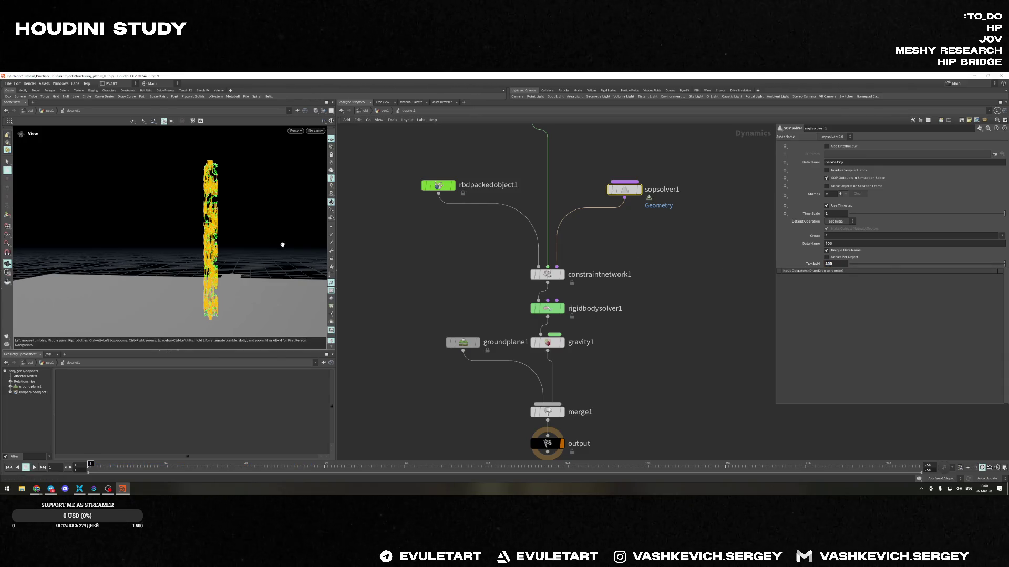
pyautogui.press('Up')
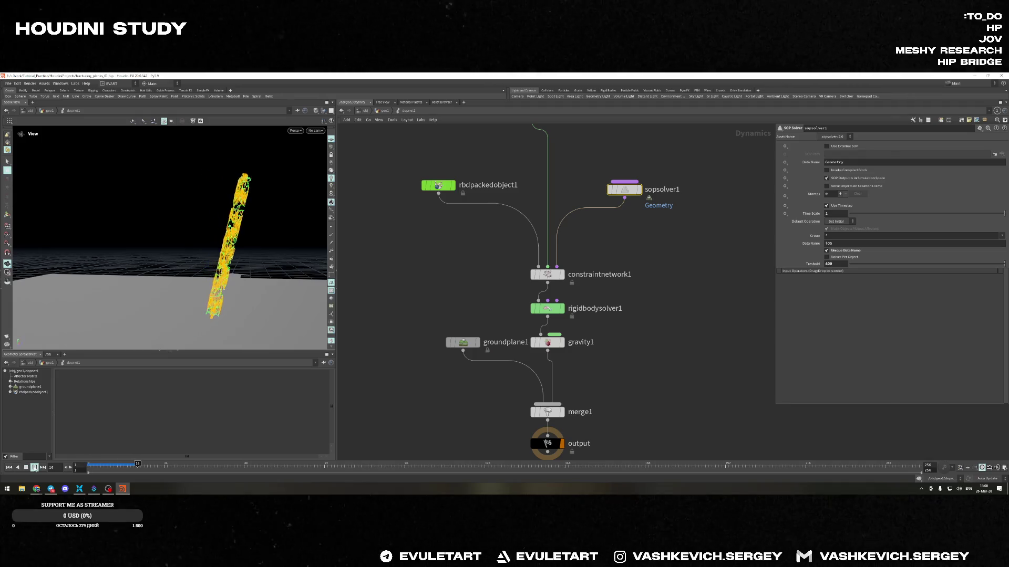
pyautogui.click(9, 467)
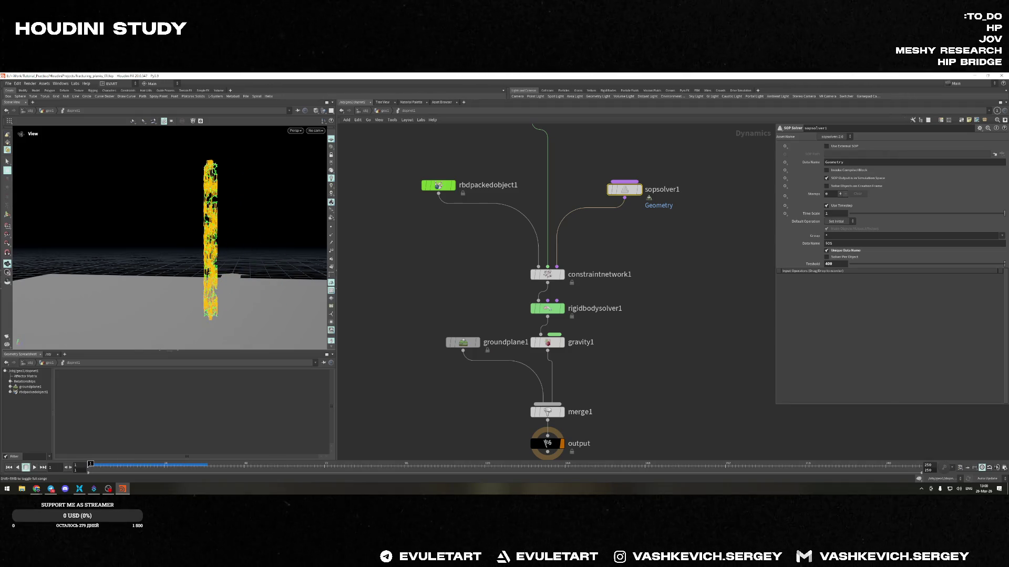
pyautogui.hotkey('alt', 'Tab')
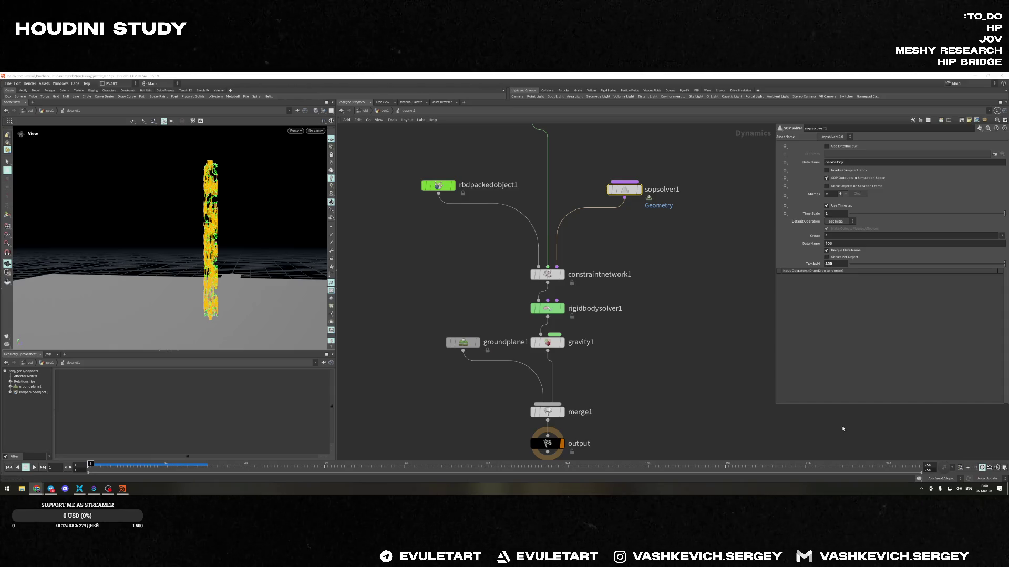
pyautogui.write('1')
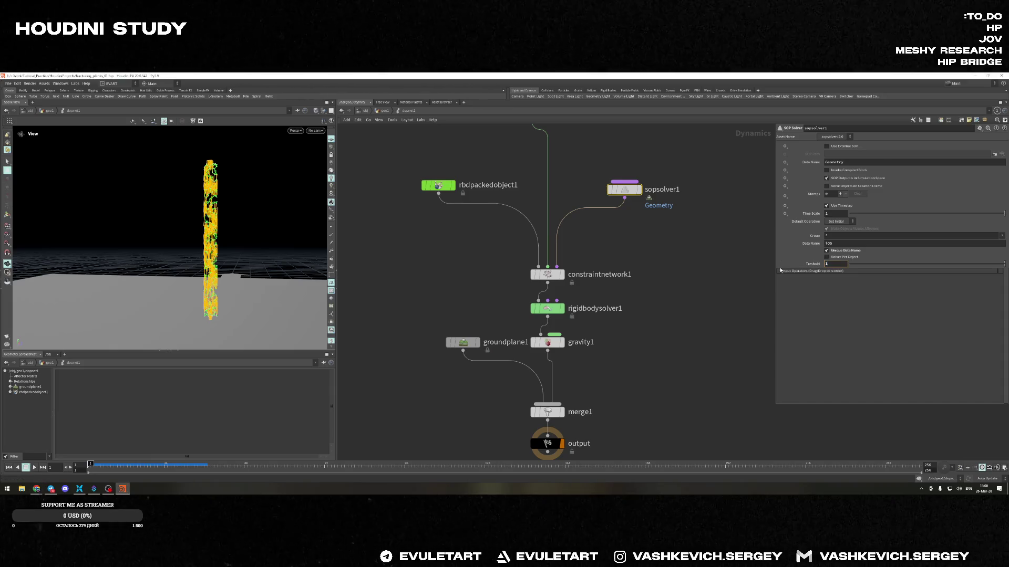
# Commit a much lower Treshold, select the output node and play the sim.
pyautogui.press('Return')
pyautogui.moveTo(676, 316); pyautogui.dragTo(685, 249, button='middle')
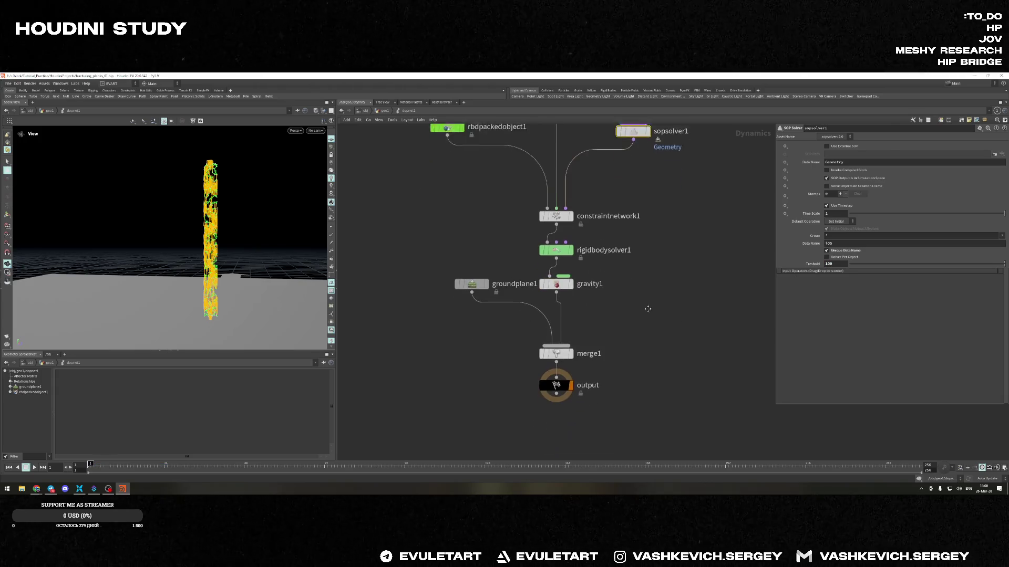
pyautogui.click(555, 376)
pyautogui.moveTo(237, 268)
pyautogui.mouseDown()
pyautogui.moveTo(261, 290)
pyautogui.moveTo(266, 272)
pyautogui.mouseUp()
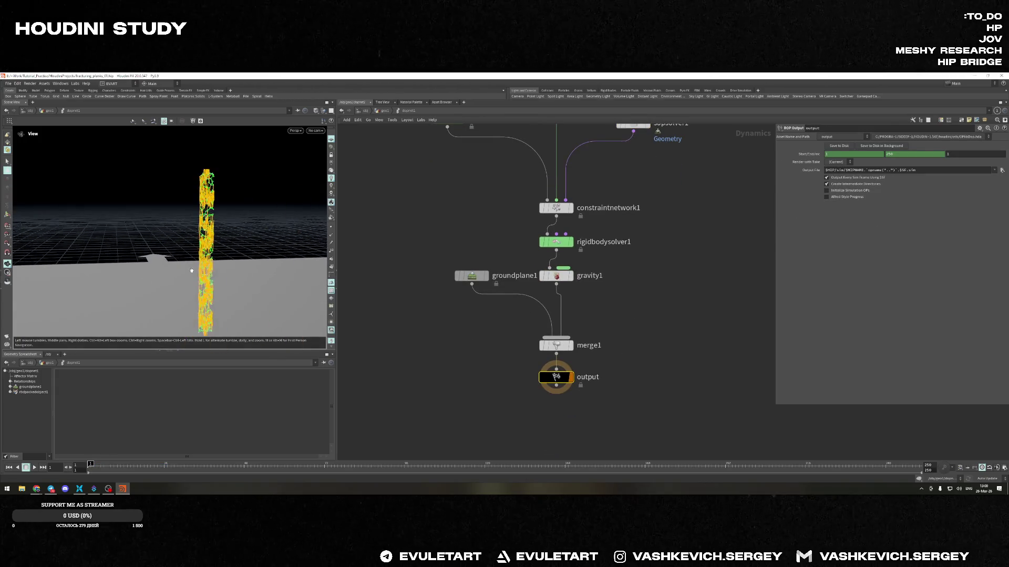
pyautogui.click(35, 467)
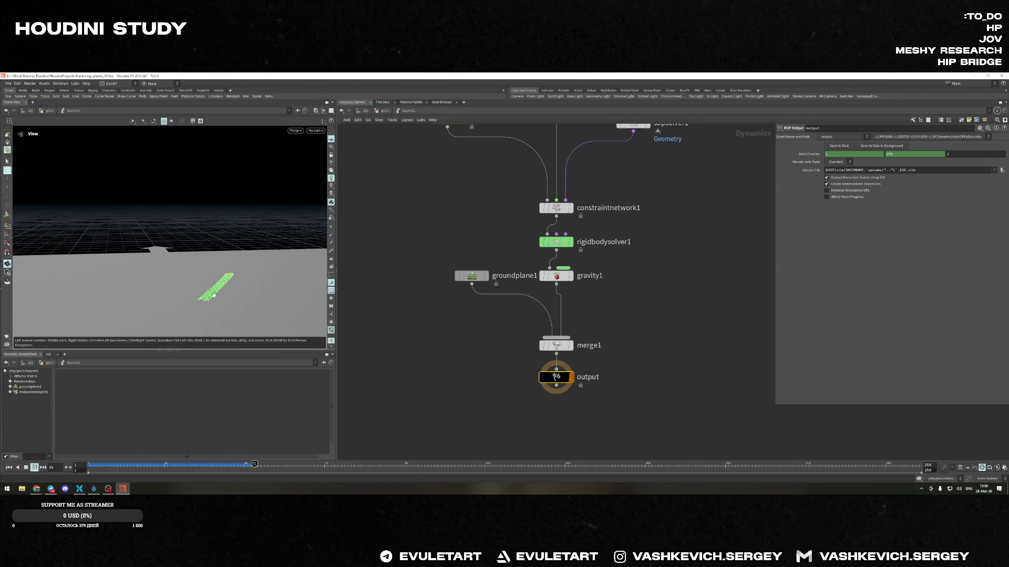
# Replay from the start to watch the plank land, then reselect sopsolver1.
pyautogui.moveTo(254, 273); pyautogui.dragTo(137, 398)
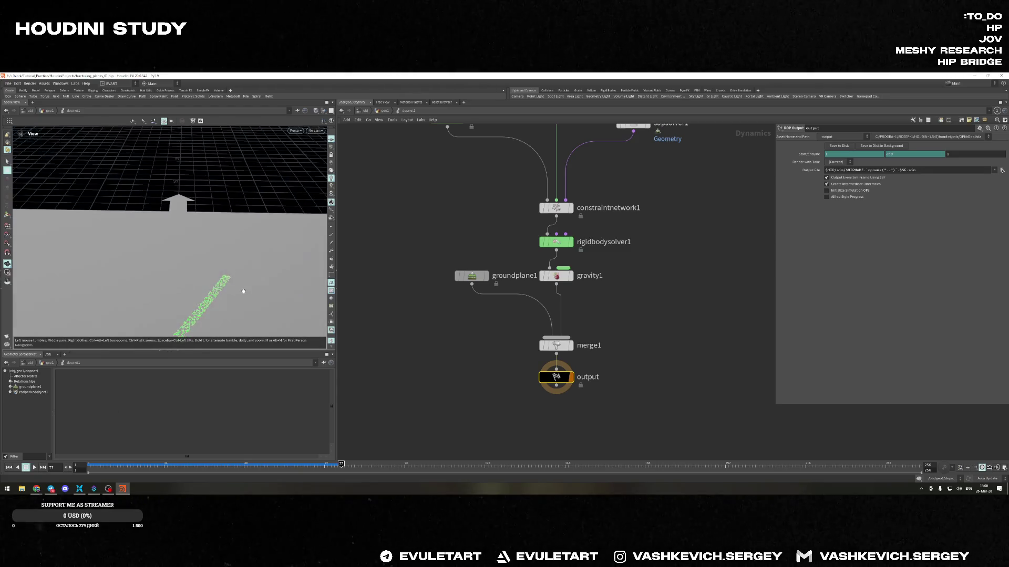
pyautogui.click(8, 468)
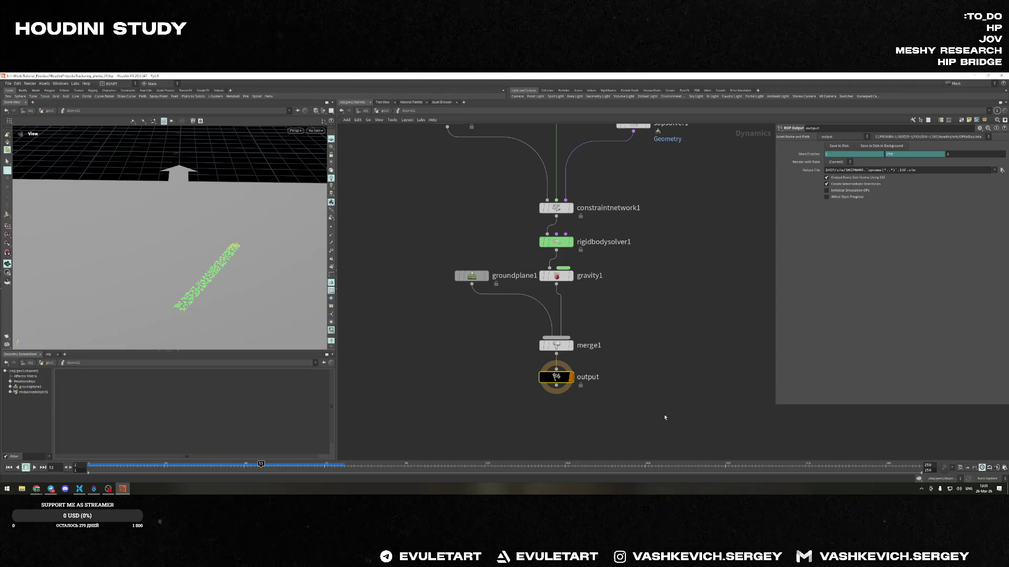
pyautogui.moveTo(645, 217); pyautogui.dragTo(652, 295, button='middle')
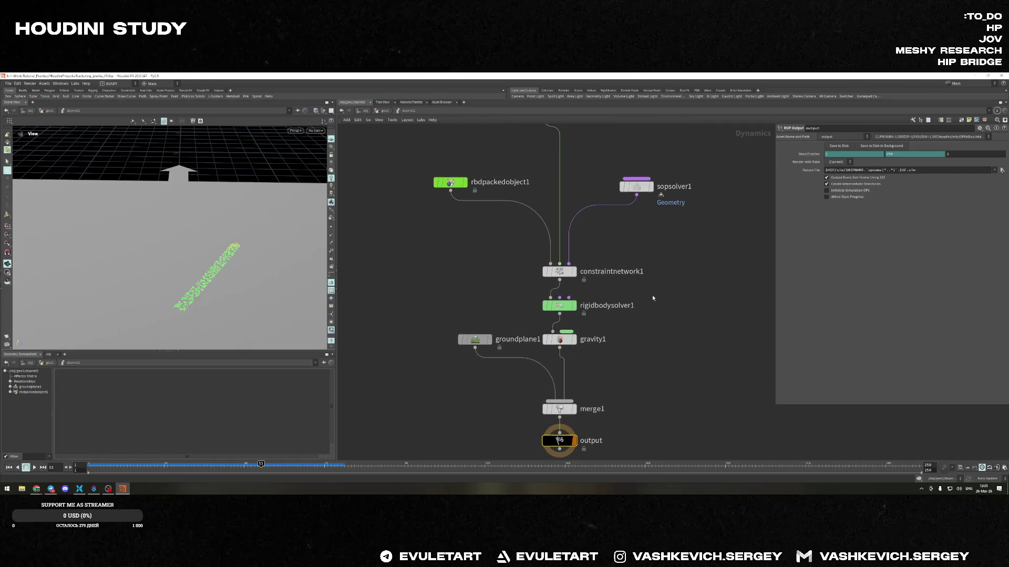
pyautogui.click(635, 186)
pyautogui.write('10')
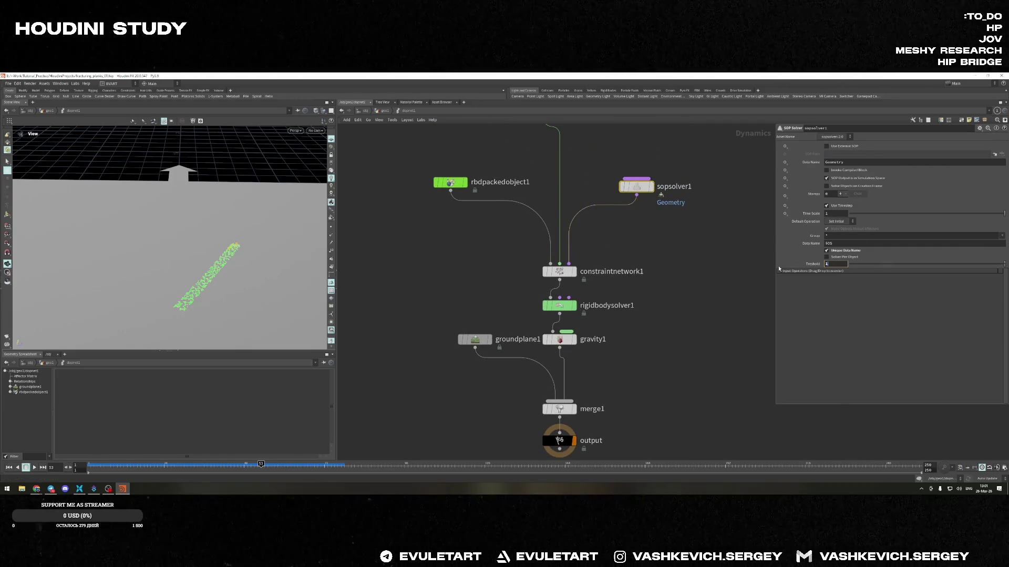
# Commit another Treshold value, replay and rewind, then inspect rbdpackedobject1's settings.
pyautogui.press('Return')
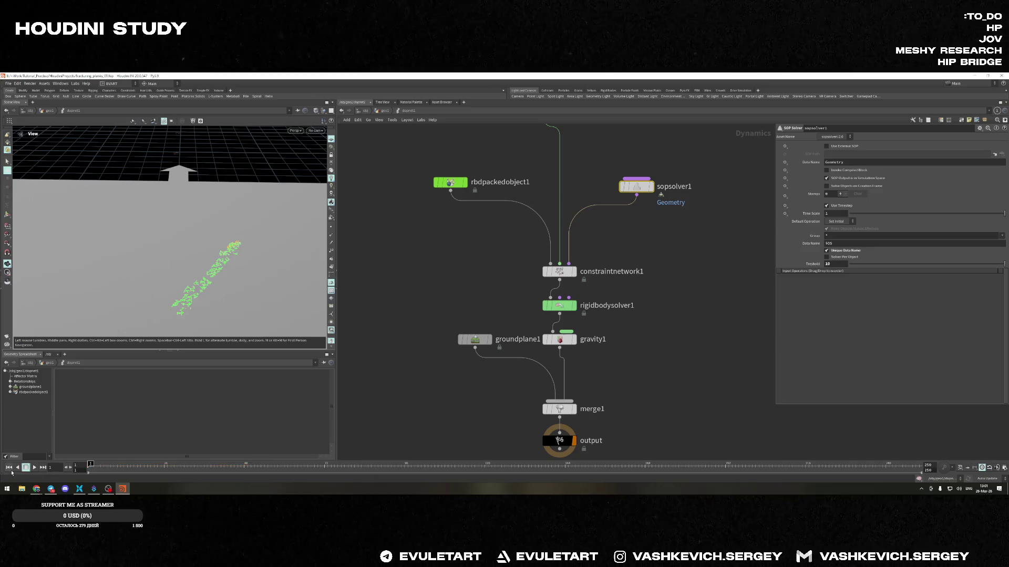
pyautogui.click(8, 467)
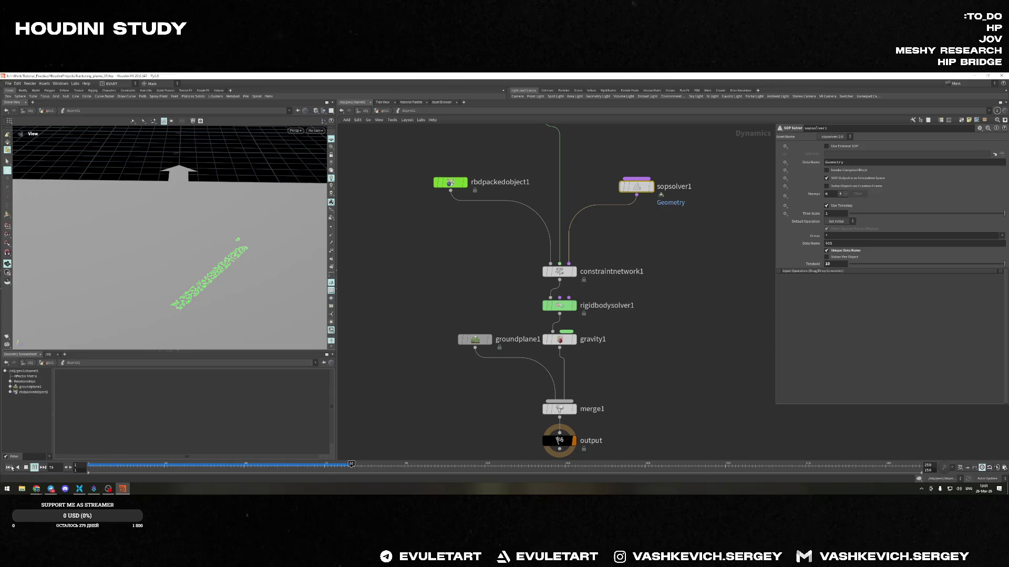
pyautogui.click(10, 468)
pyautogui.click(36, 489)
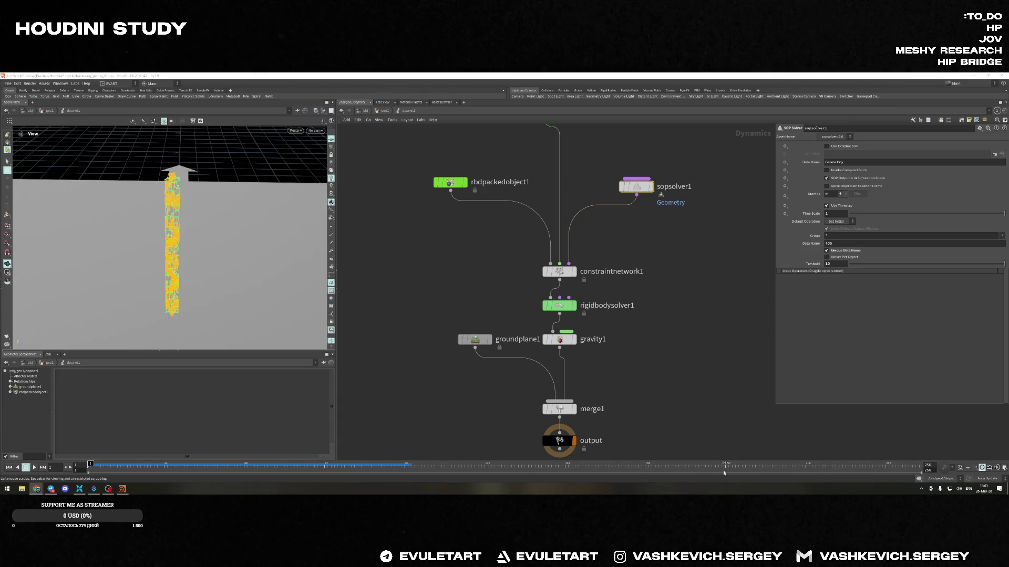
pyautogui.click(442, 182)
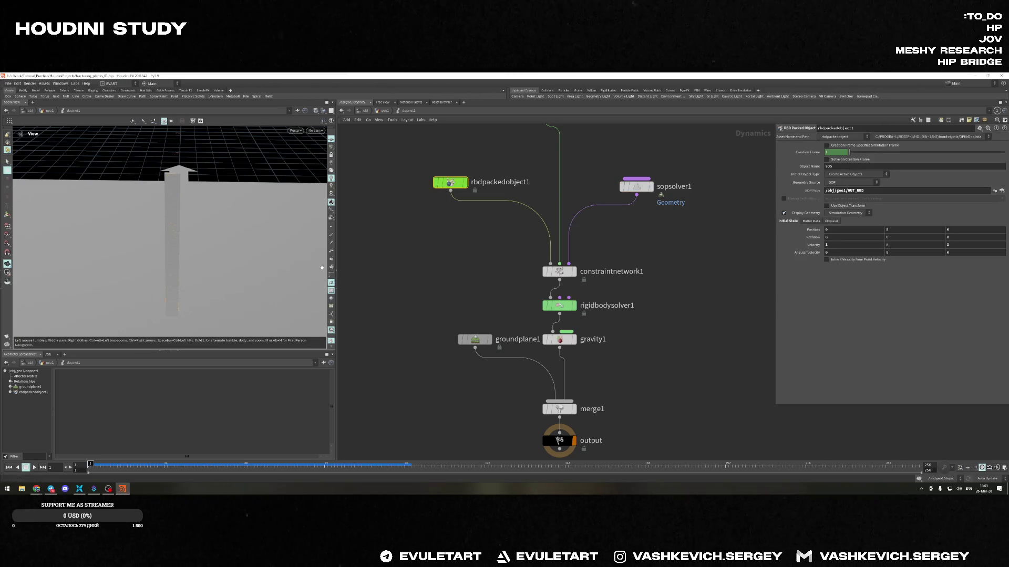
pyautogui.moveTo(181, 237); pyautogui.dragTo(246, 248)
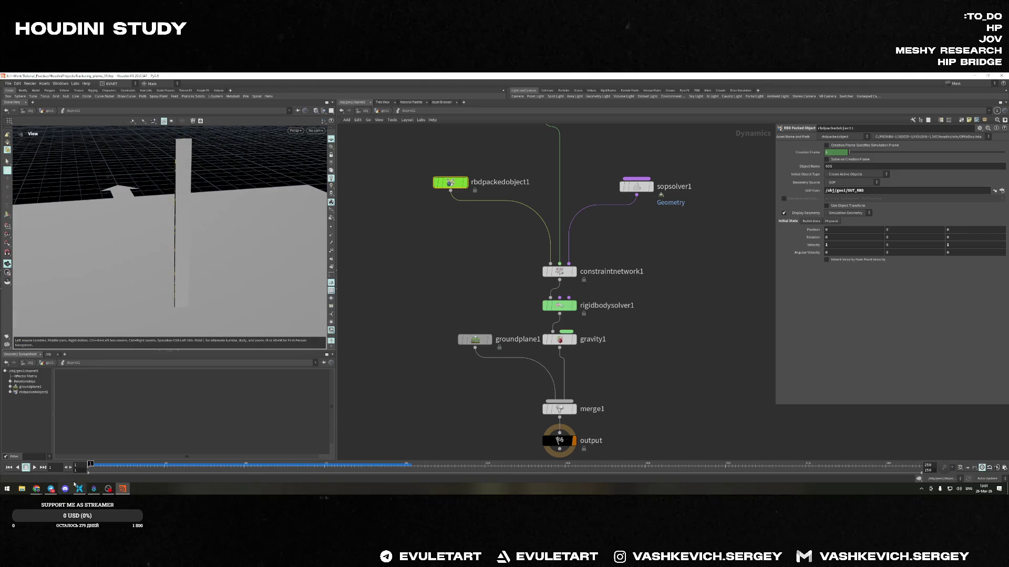
pyautogui.click(35, 468)
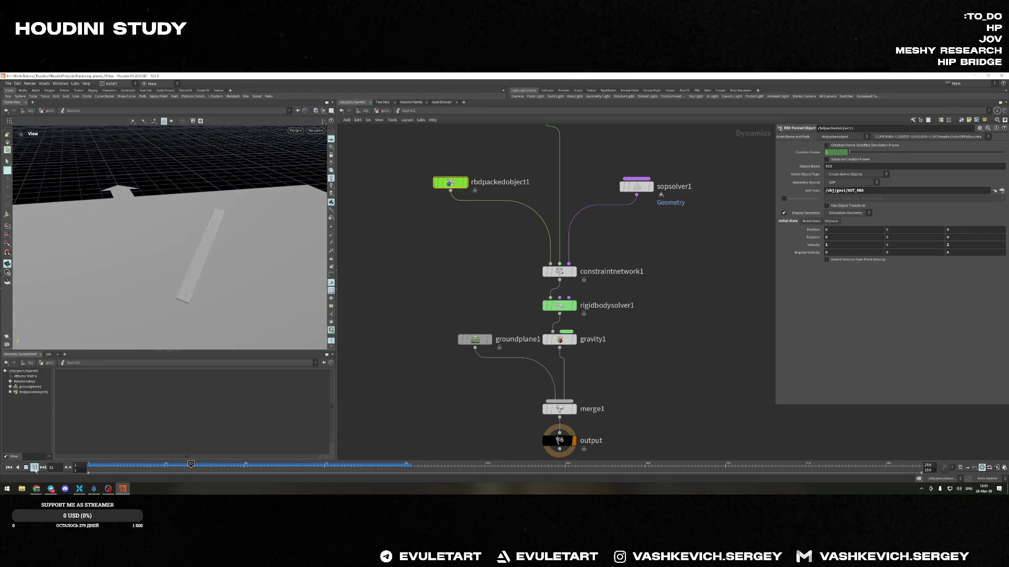
pyautogui.moveTo(179, 268); pyautogui.dragTo(180, 300)
pyautogui.press('h')
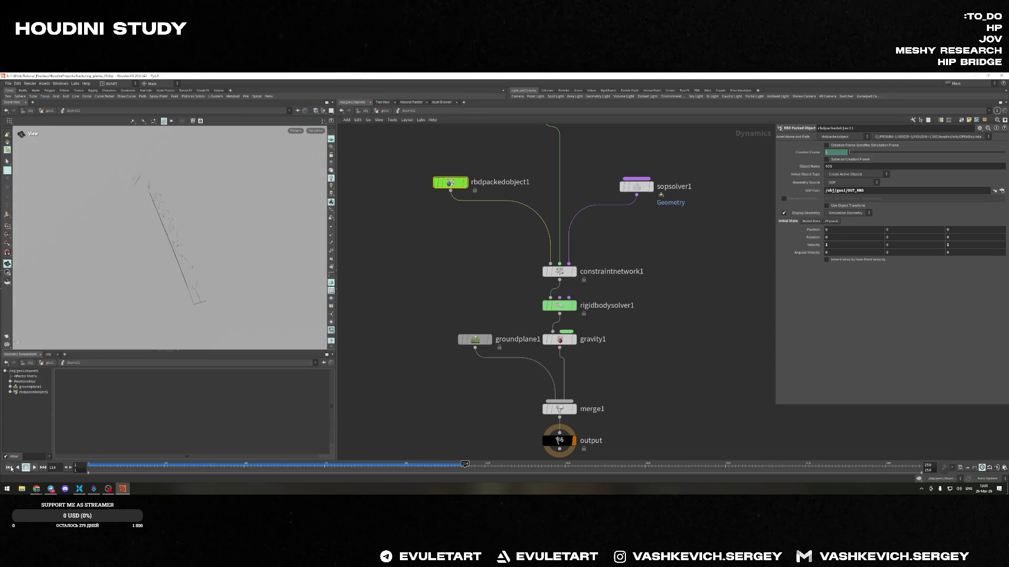
pyautogui.hotkey('ctrl', 'Left')
pyautogui.click(636, 185)
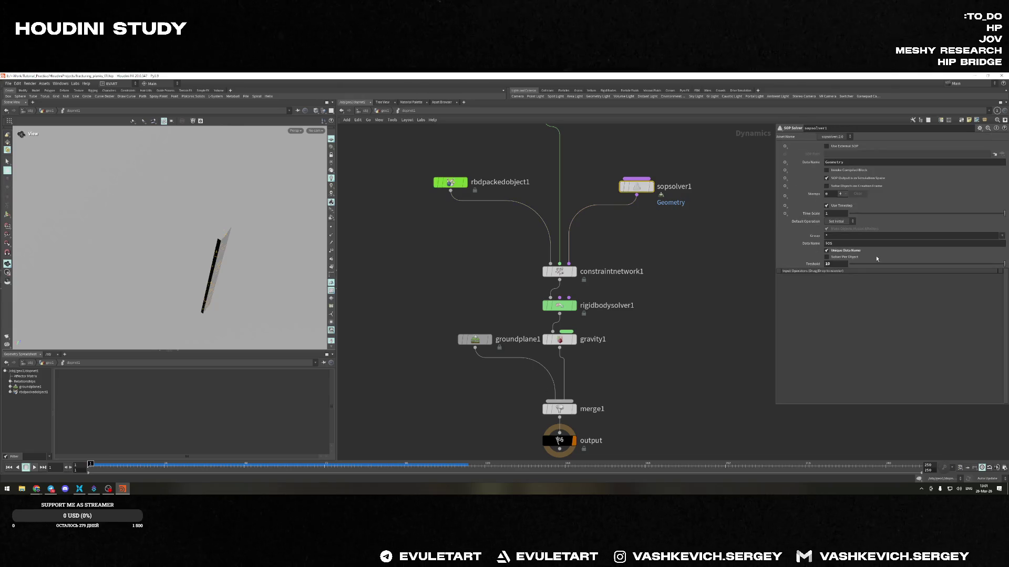
pyautogui.write('00')
# Set the Treshold to 100 and play to see the plank break apart.
pyautogui.press('Return')
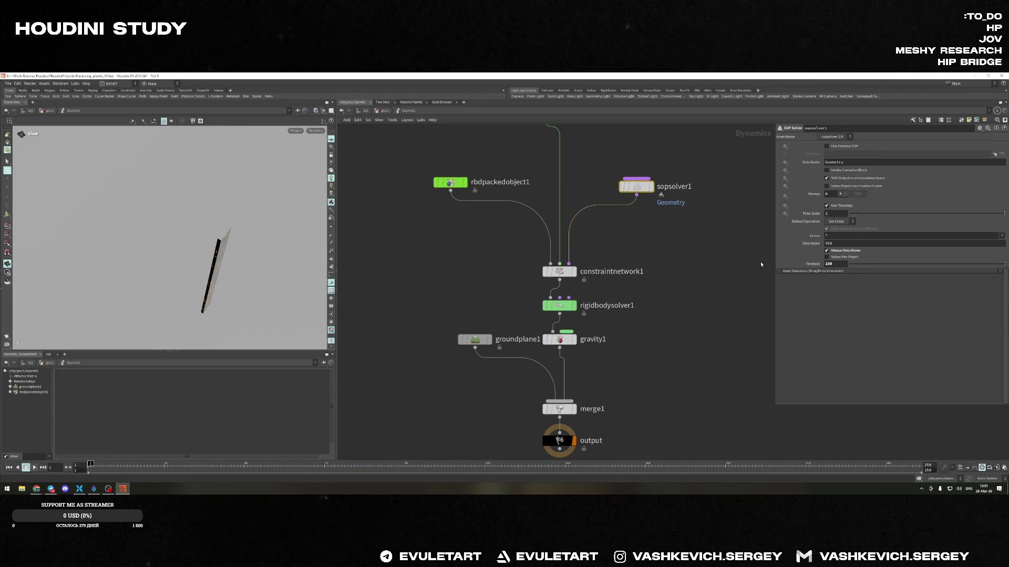
pyautogui.press('Up')
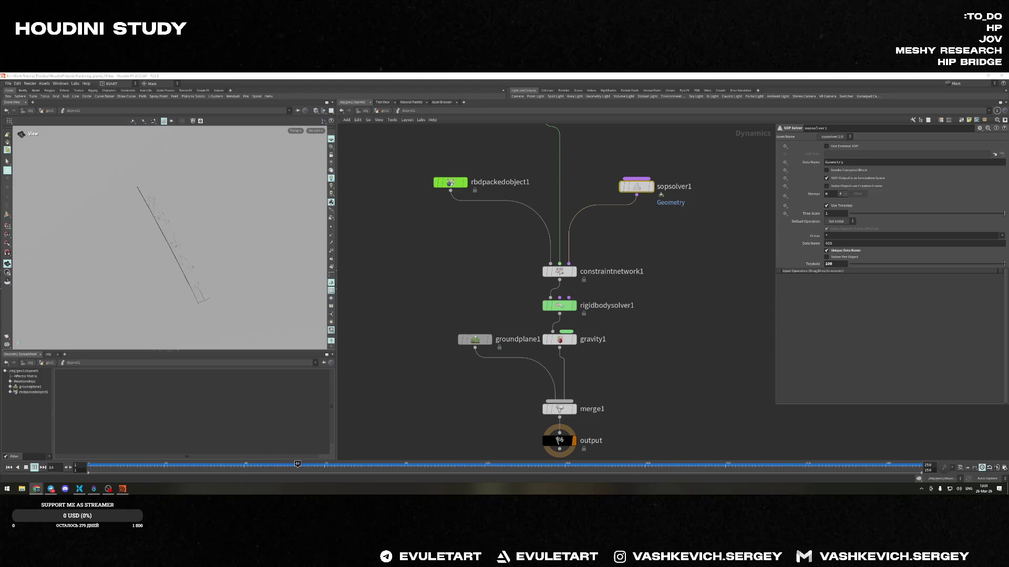
pyautogui.moveTo(556, 126); pyautogui.dragTo(567, 259, button='middle')
# Set the Glue constraint Strength to 100 under Data Options and play to see the plank splinter.
pyautogui.click(553, 250)
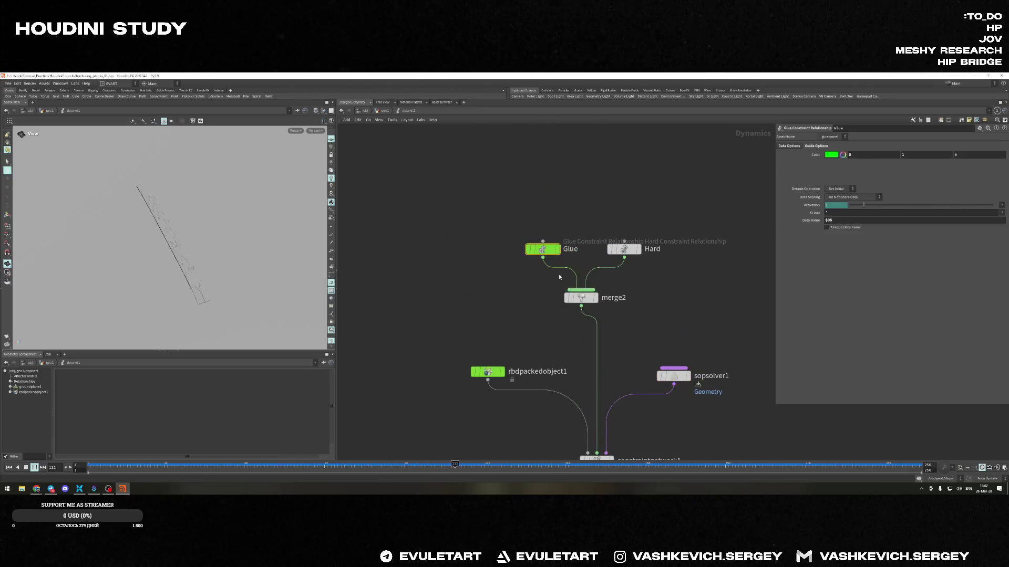
pyautogui.press('Escape')
pyautogui.hotkey('ctrl', 'Up')
pyautogui.click(790, 146)
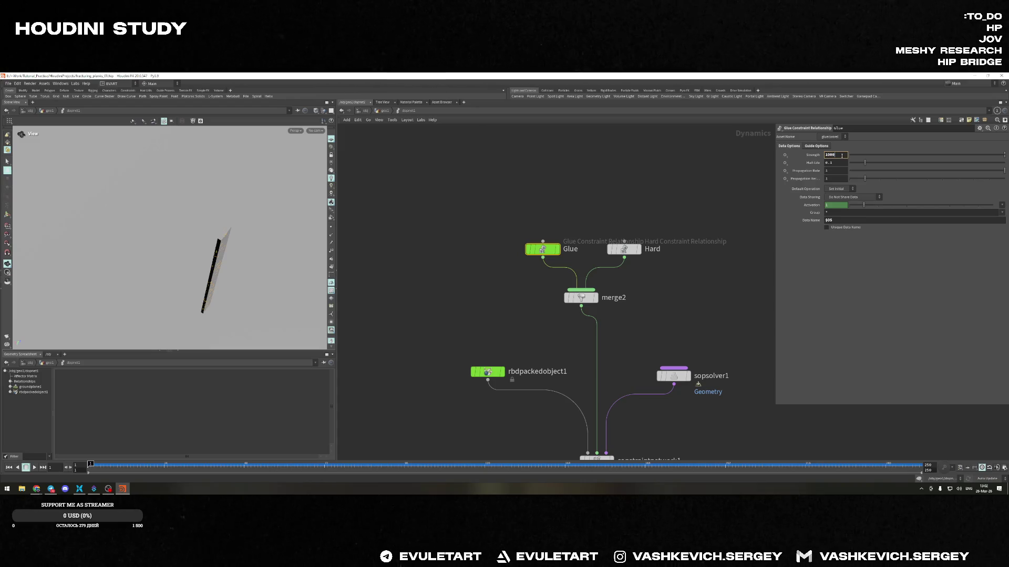
pyautogui.press('Return')
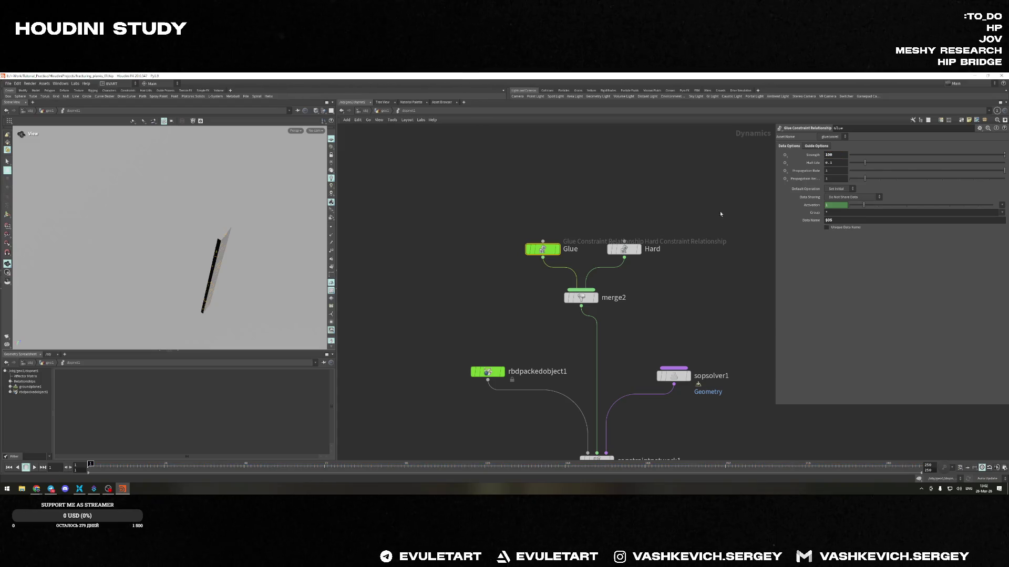
pyautogui.click(33, 467)
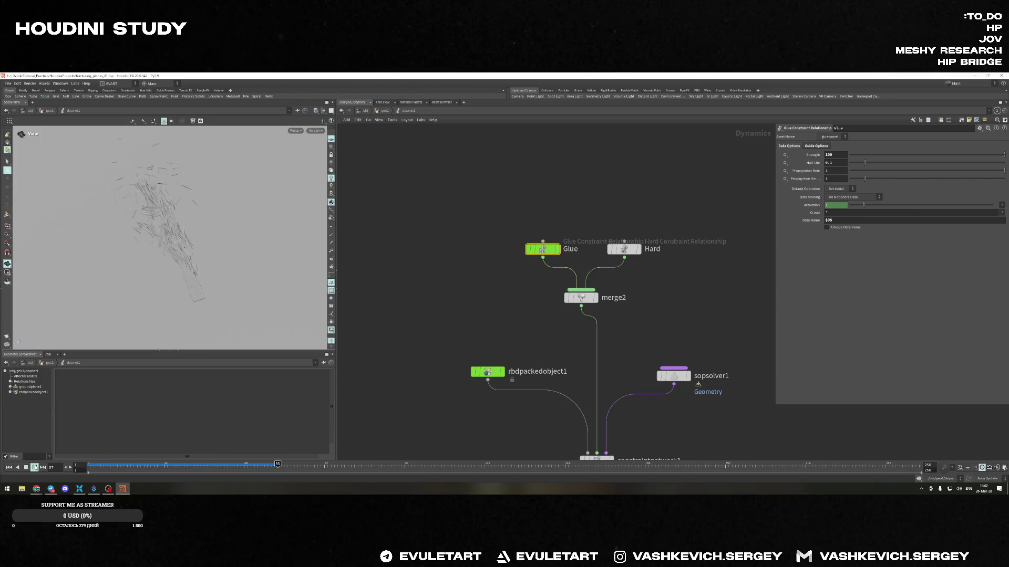
pyautogui.click(26, 469)
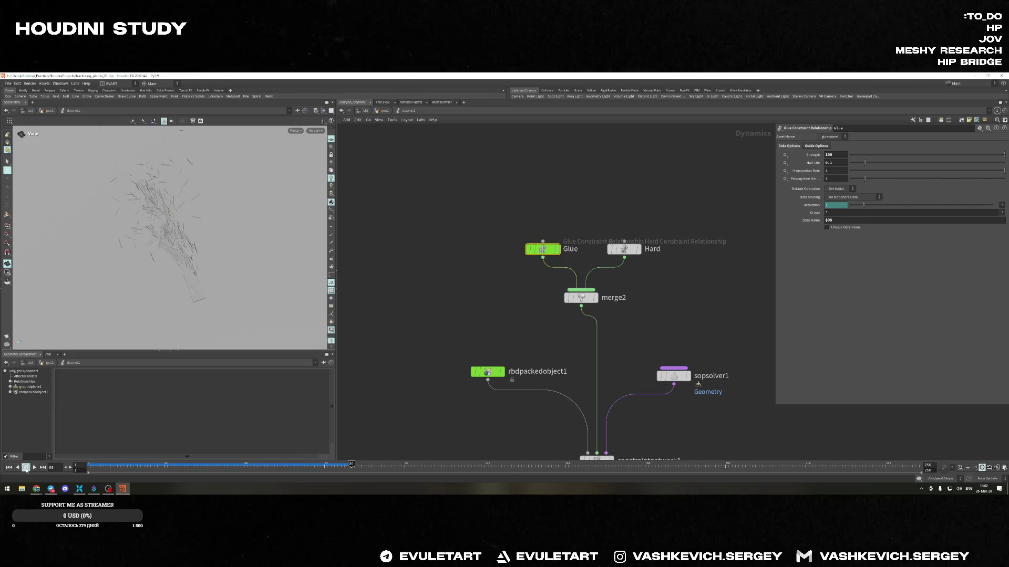